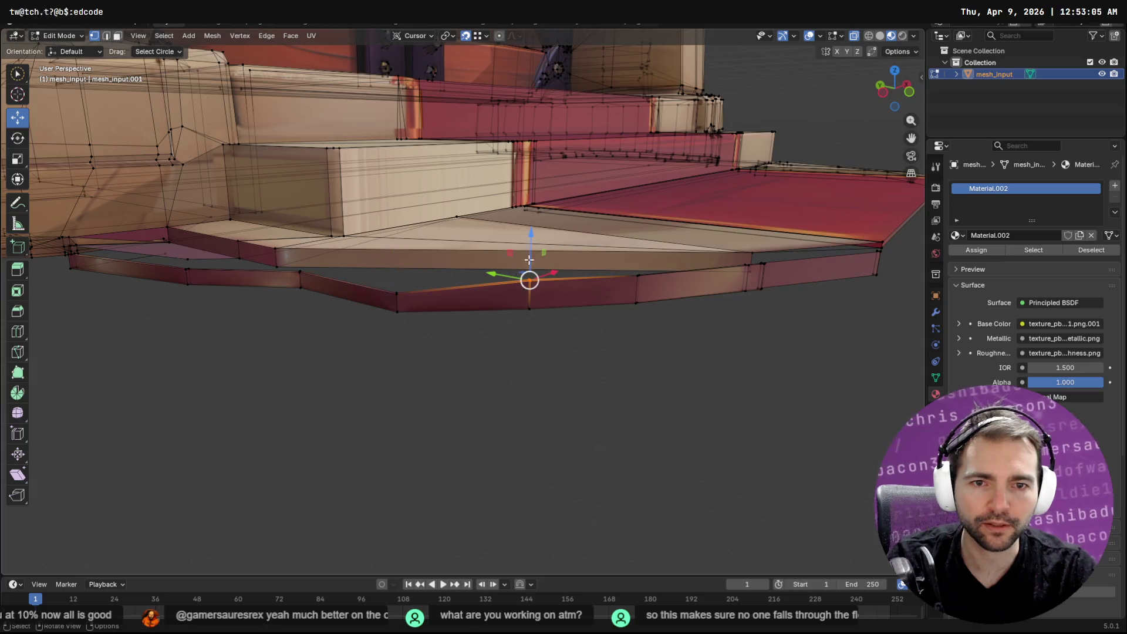
Step: Lower the strip's vertices and its long edge vertically beneath the floor's edge
click(274, 265)
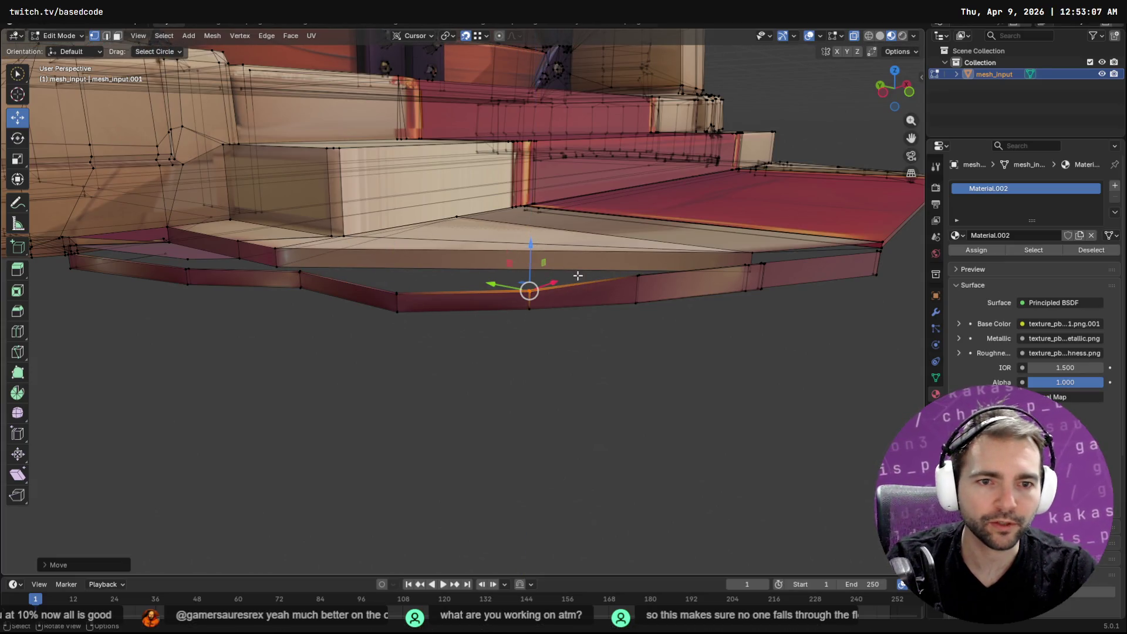
click(628, 259)
key(g)
key(z)
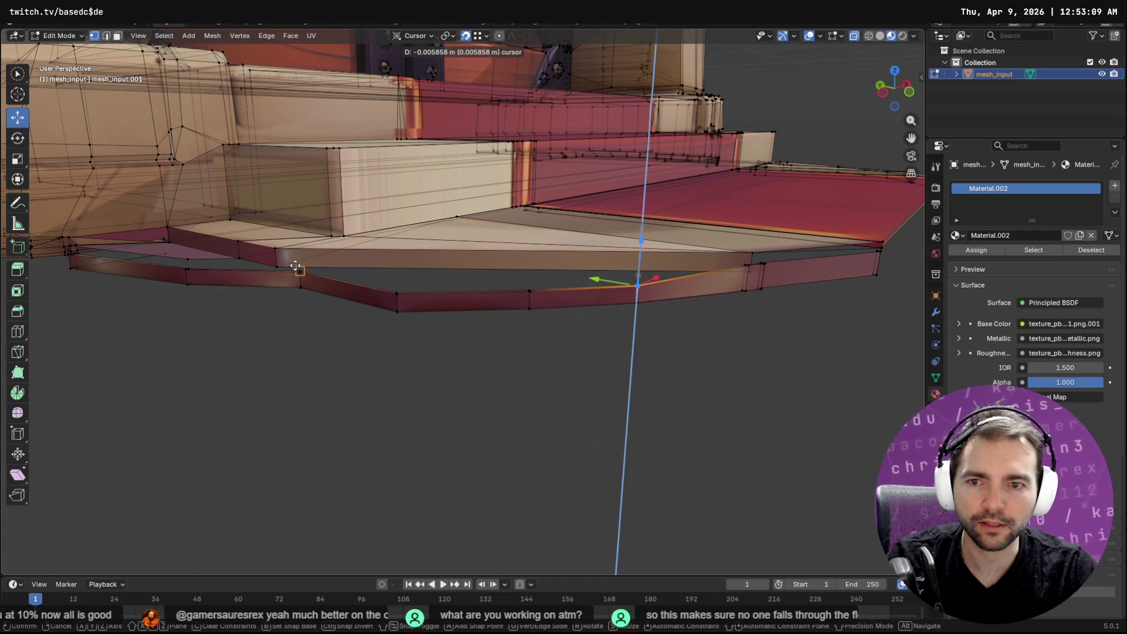
click(268, 266)
click(758, 264)
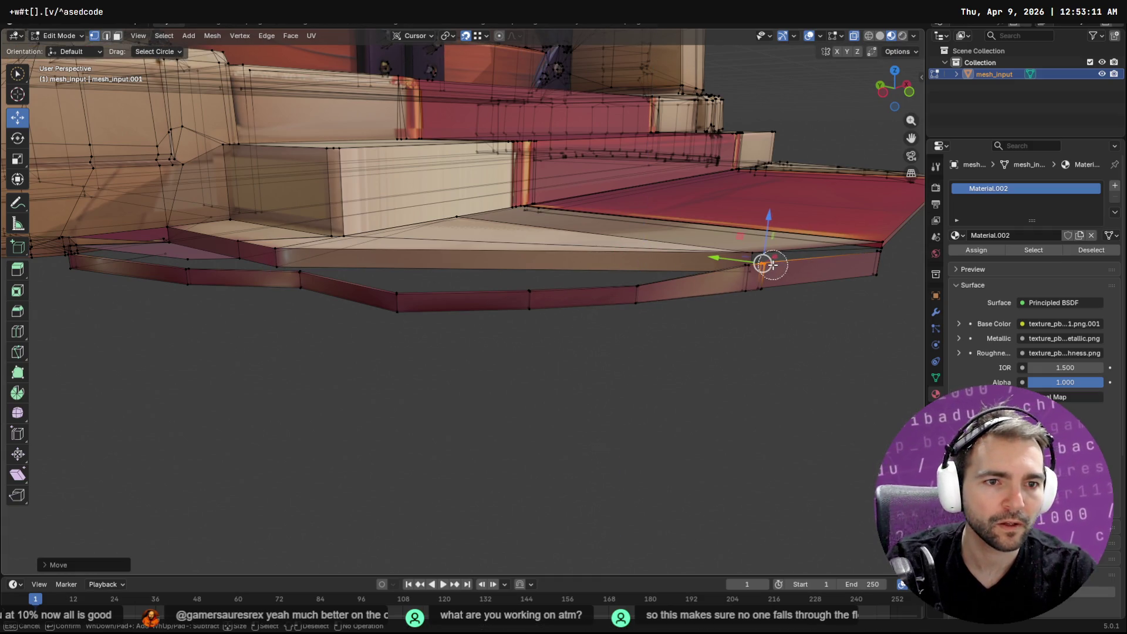
key(c)
click(742, 271)
key(Escape)
middle_drag(755, 303, 649, 299)
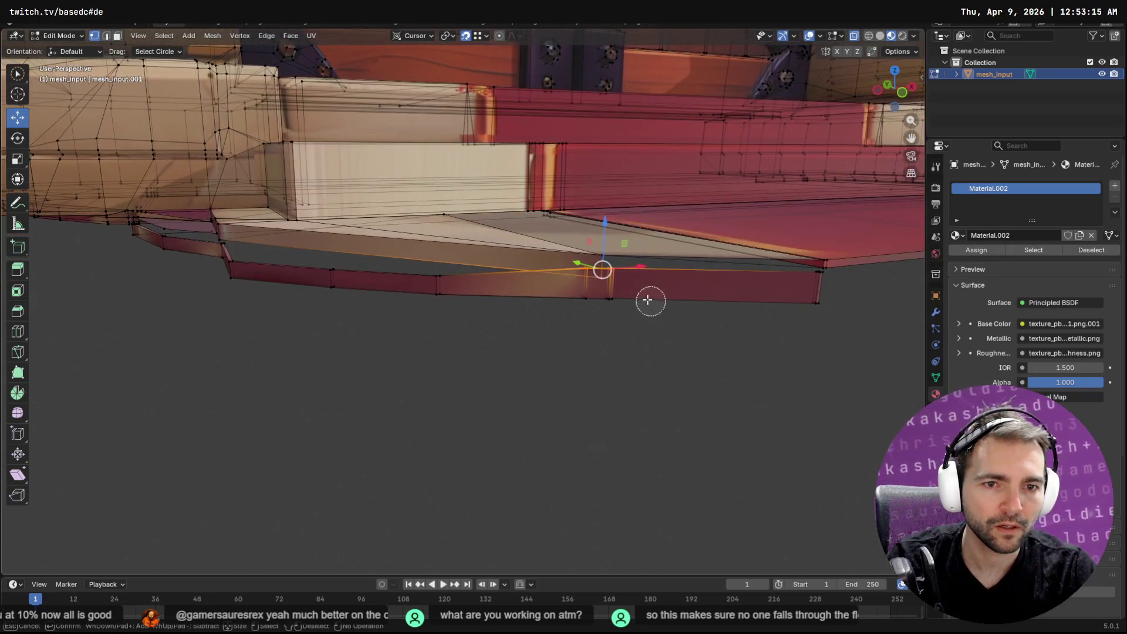
drag(602, 241, 636, 278)
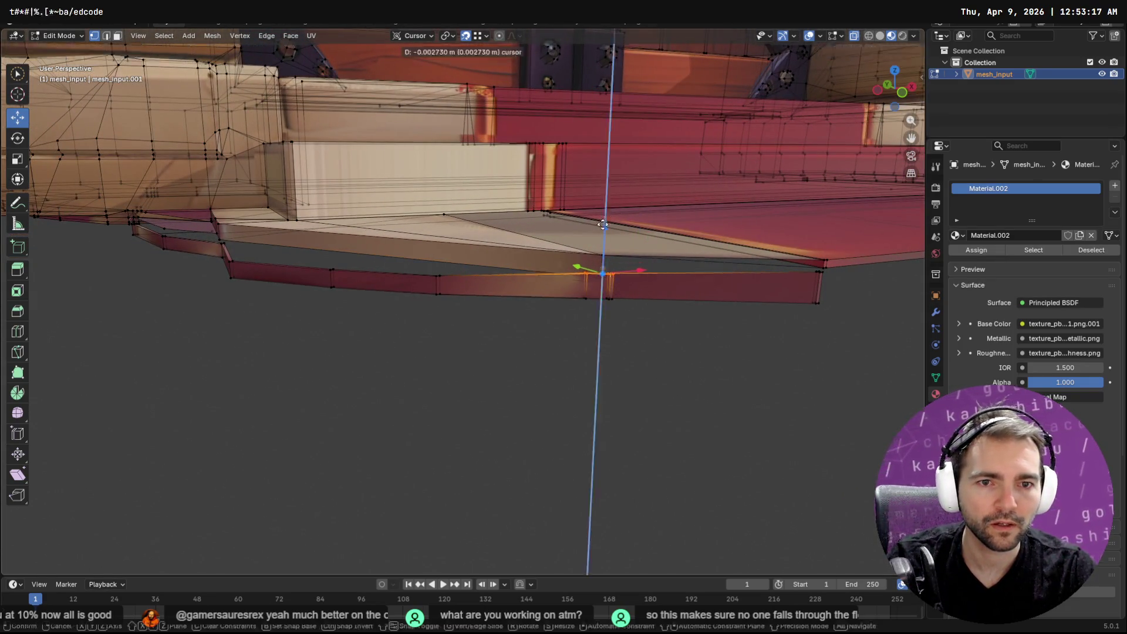
Step: Drop the strip's corner vertex down along Z to match the rest of the strip
click(817, 281)
key(c)
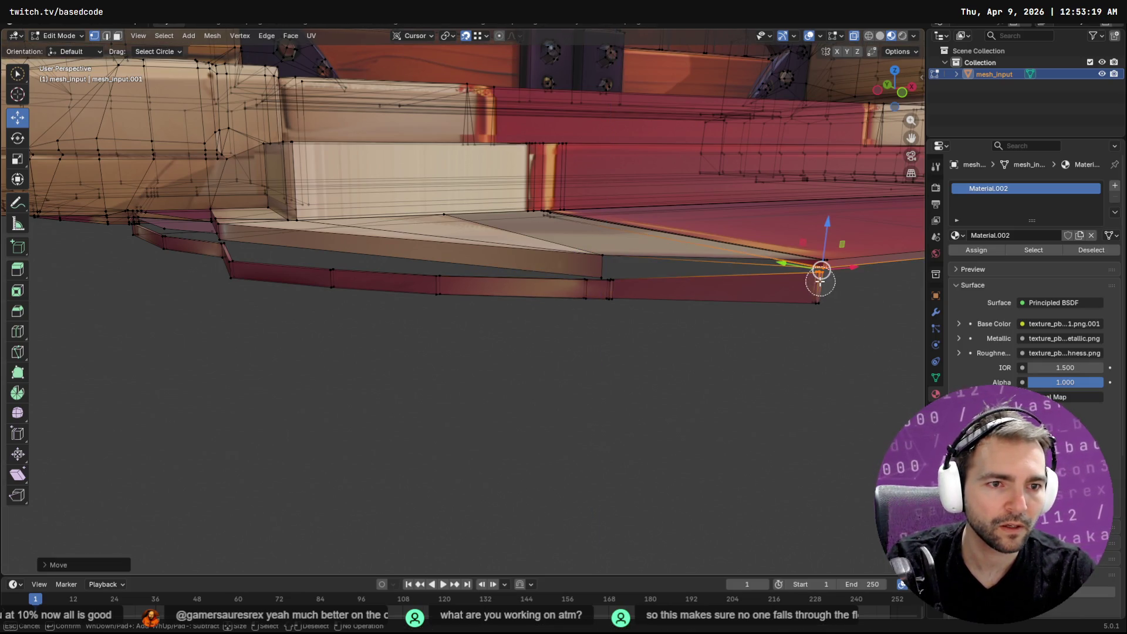
click(820, 280)
right_click(827, 242)
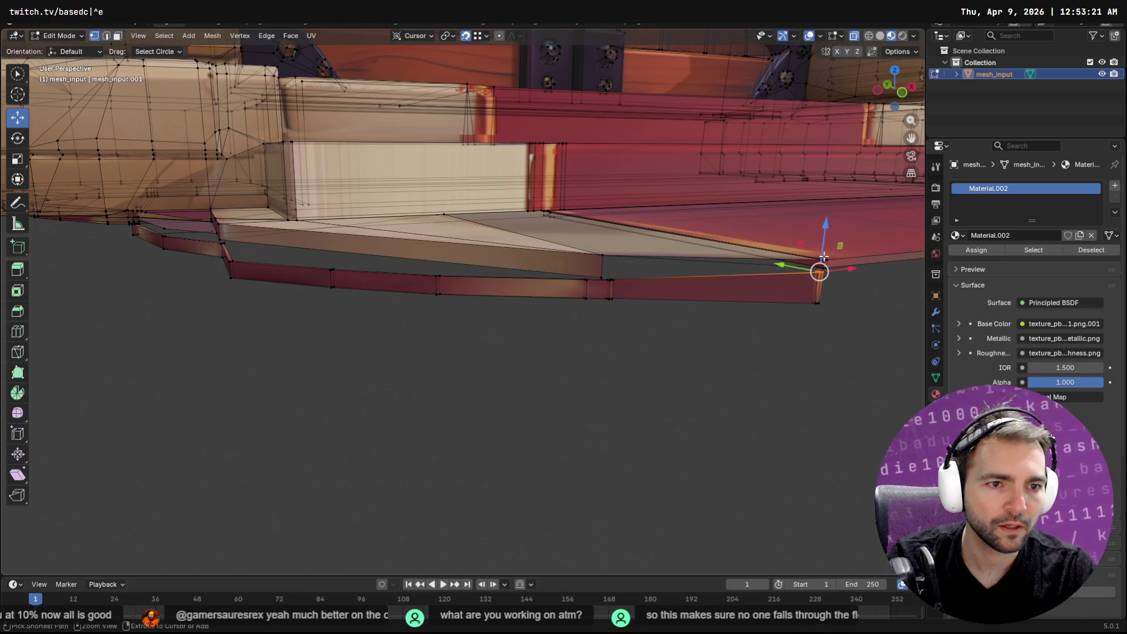
key(g)
key(z)
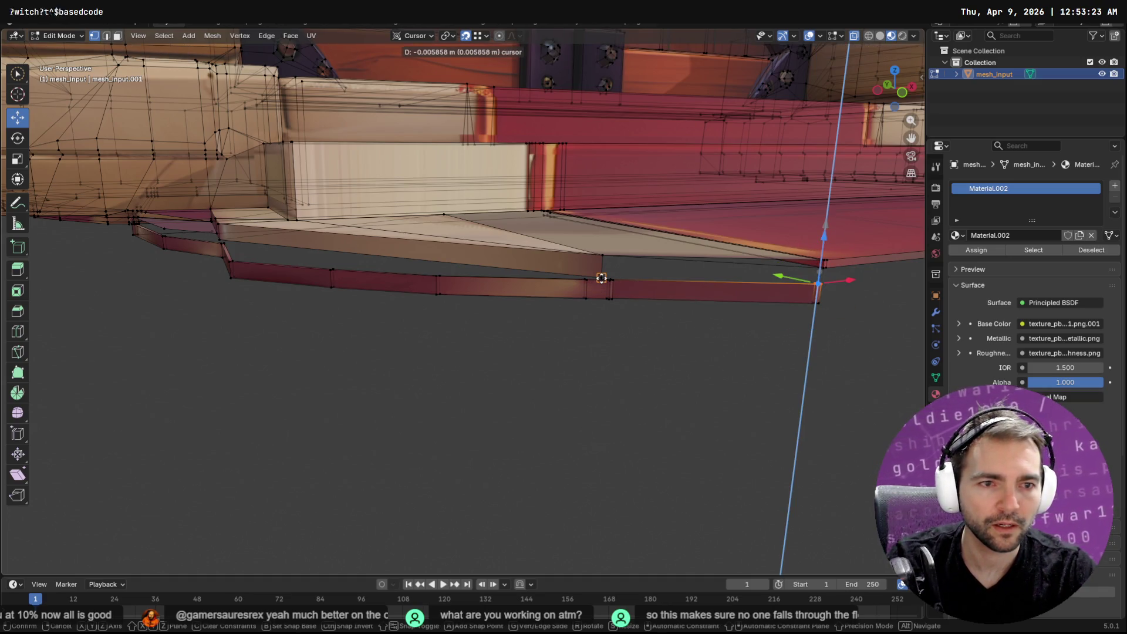
click(601, 277)
mouse_move(649, 297)
middle_down()
mouse_move(633, 295)
mouse_move(650, 292)
middle_up()
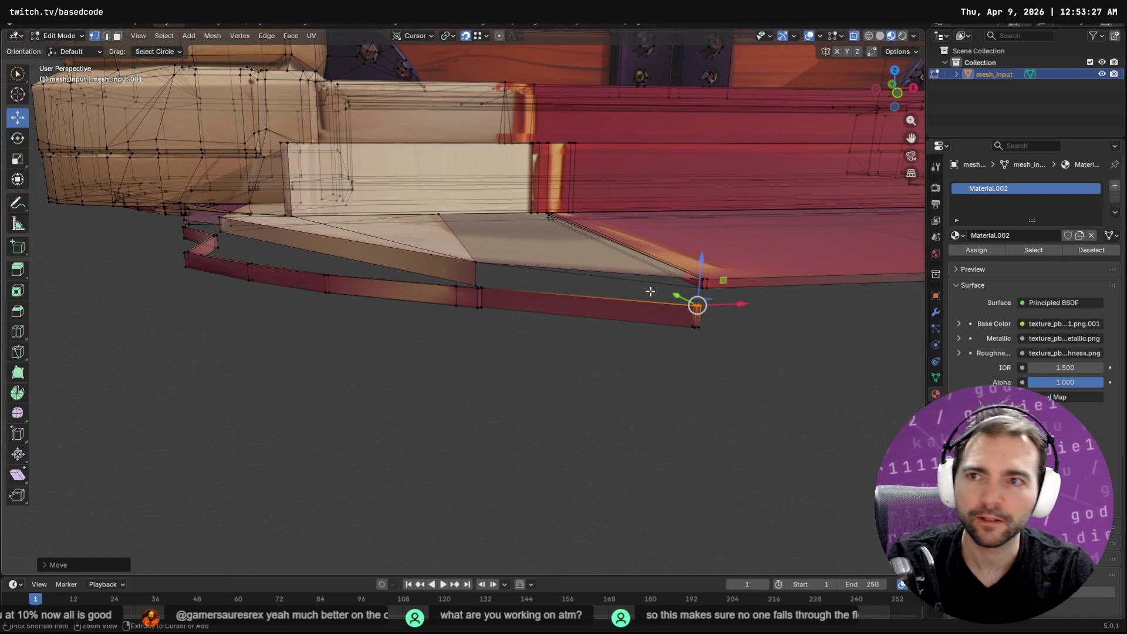
Step: Delete the stray edge above the strip, keeping the strip's own top edge
drag(635, 282, 642, 279)
key(Escape)
click(674, 292)
click(666, 289)
drag(666, 290, 672, 287)
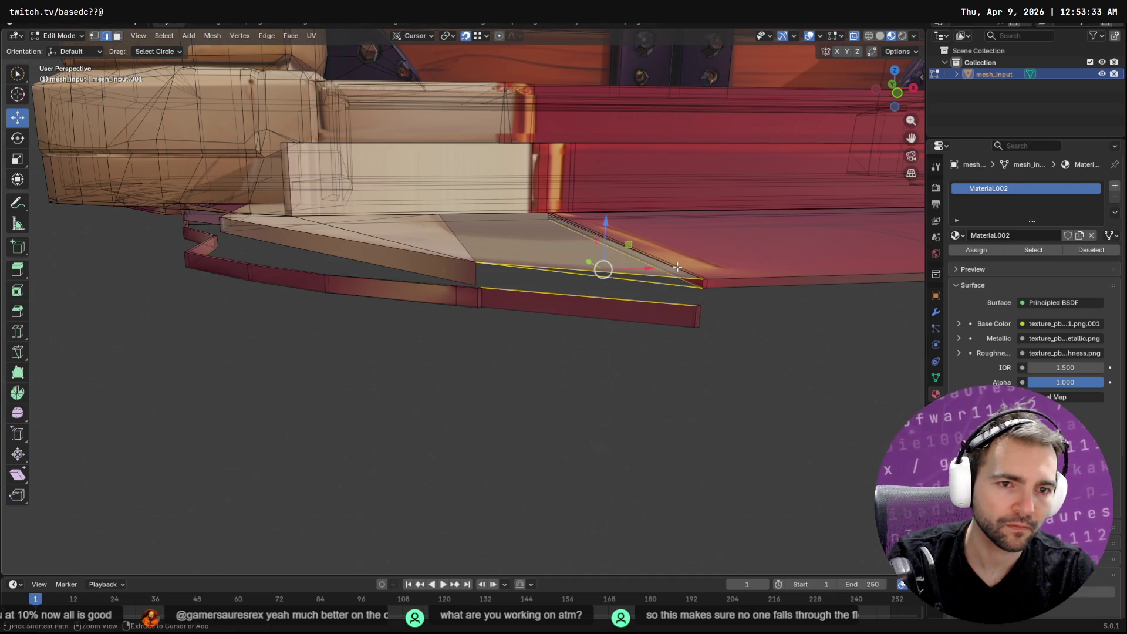
click(676, 266)
key(x)
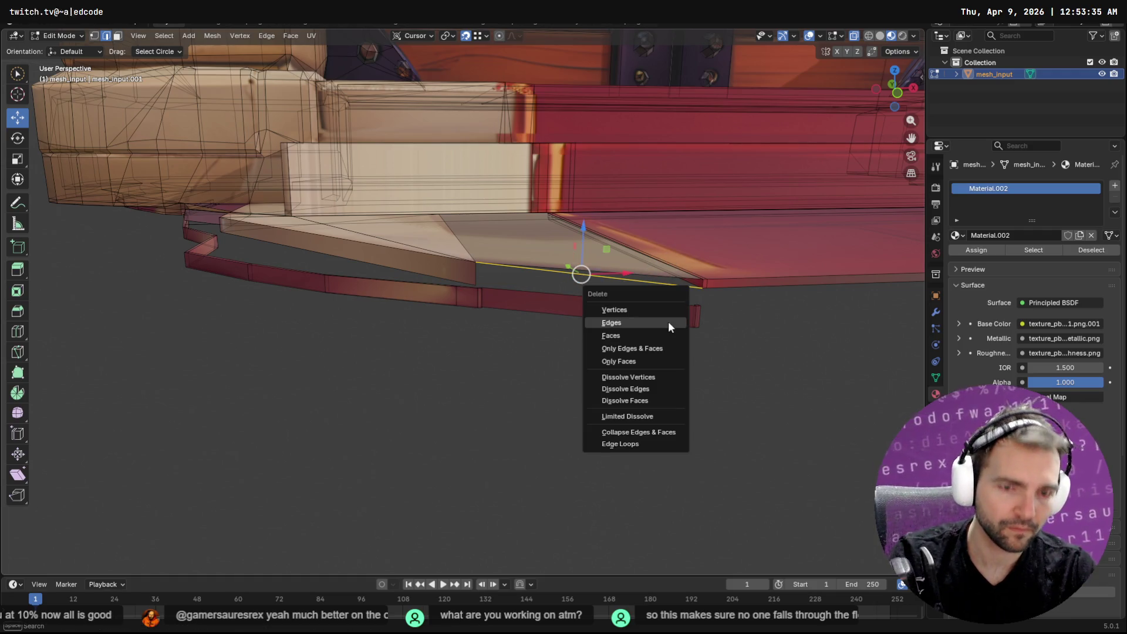
click(669, 322)
middle_drag(671, 319, 651, 321)
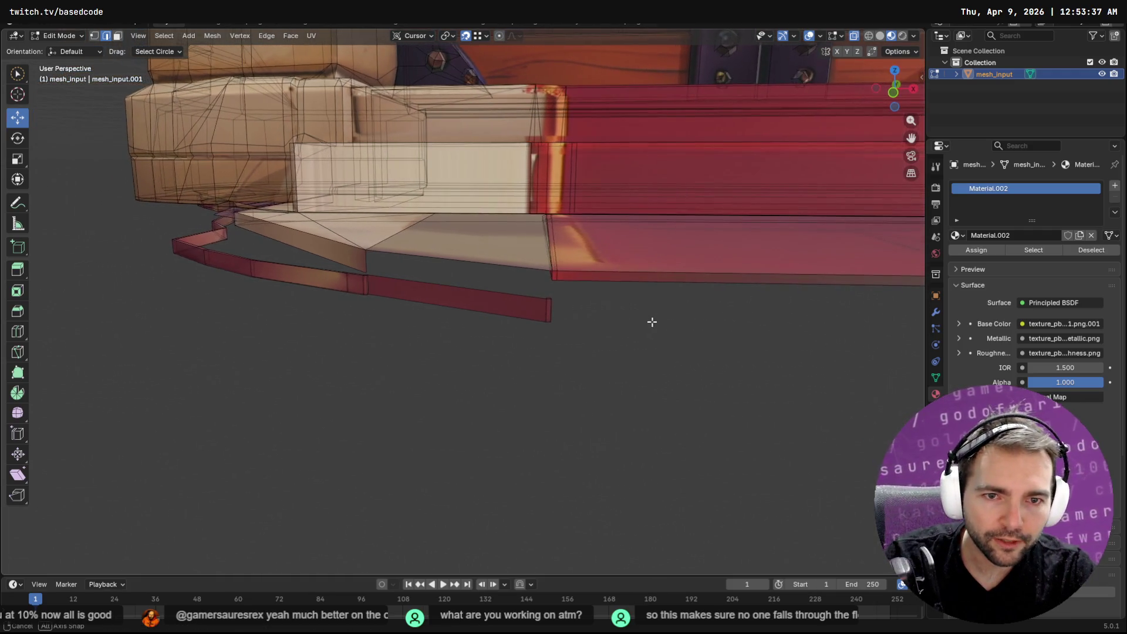
Step: Reposition the extruded step-edge vertex at the lower step near the door
middle_drag(404, 269, 658, 312)
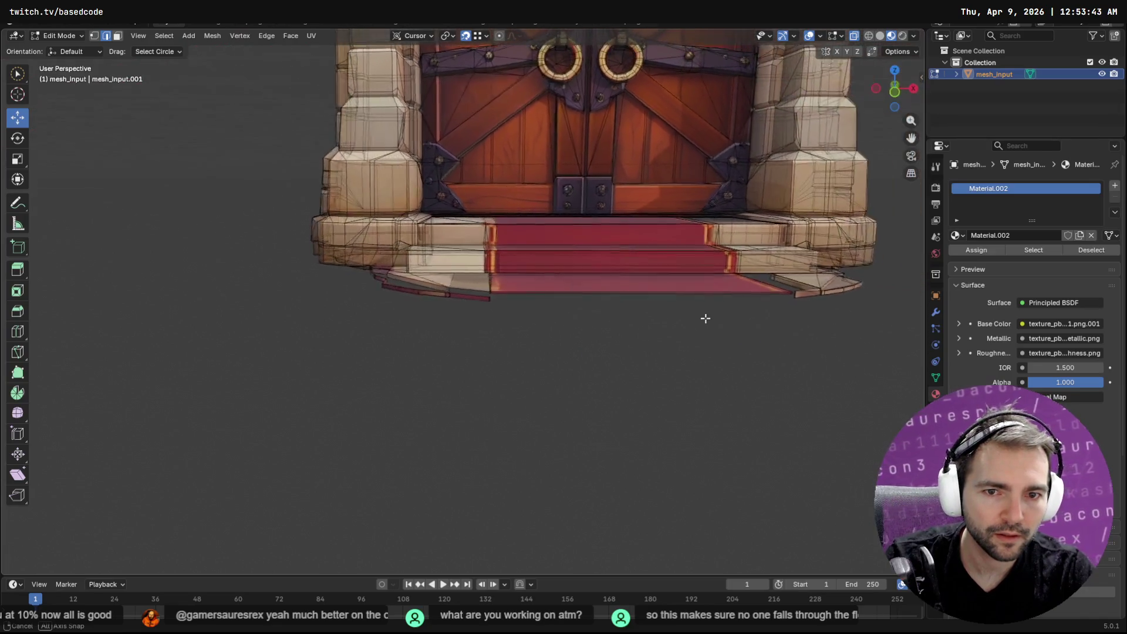
middle_drag(657, 312, 626, 317)
scroll(589, 307, up, 5)
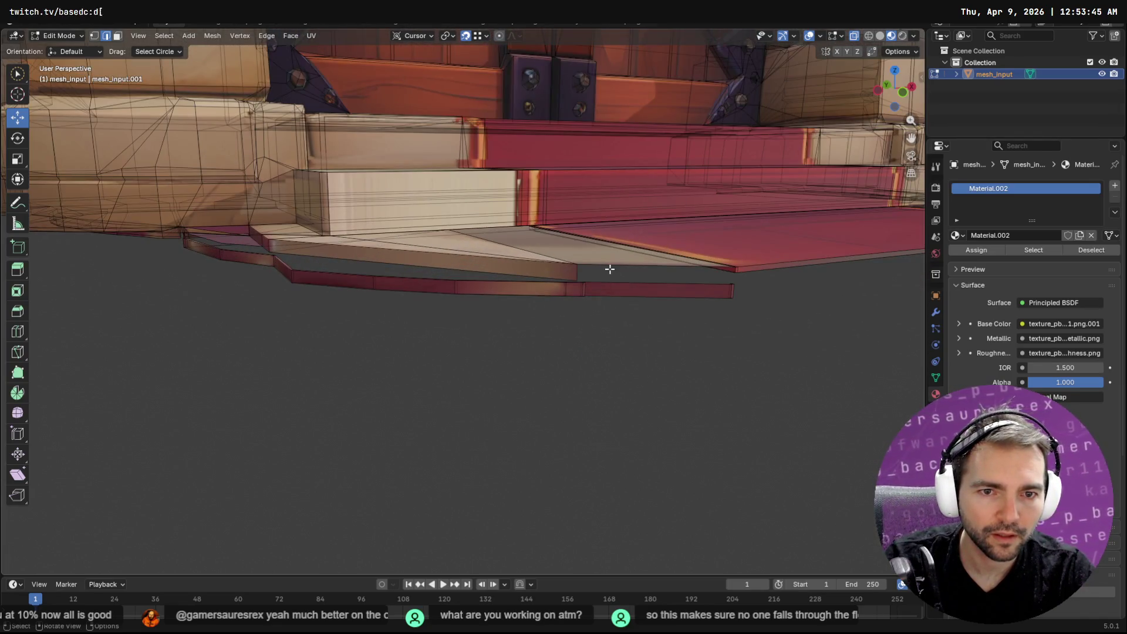
click(572, 270)
drag(576, 269, 708, 276)
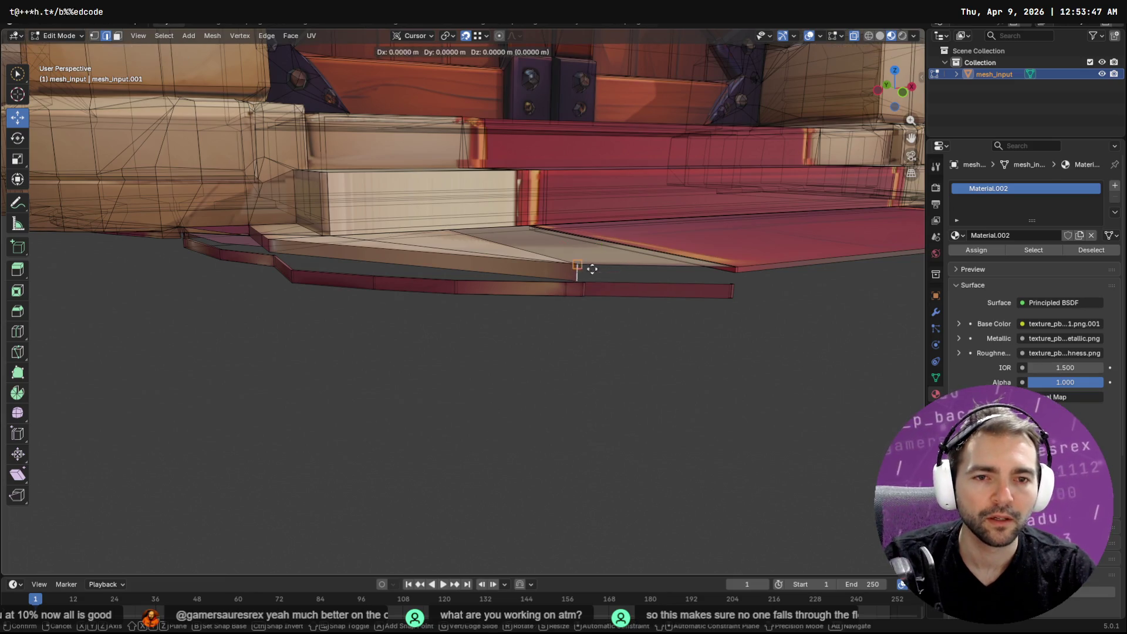
click(735, 276)
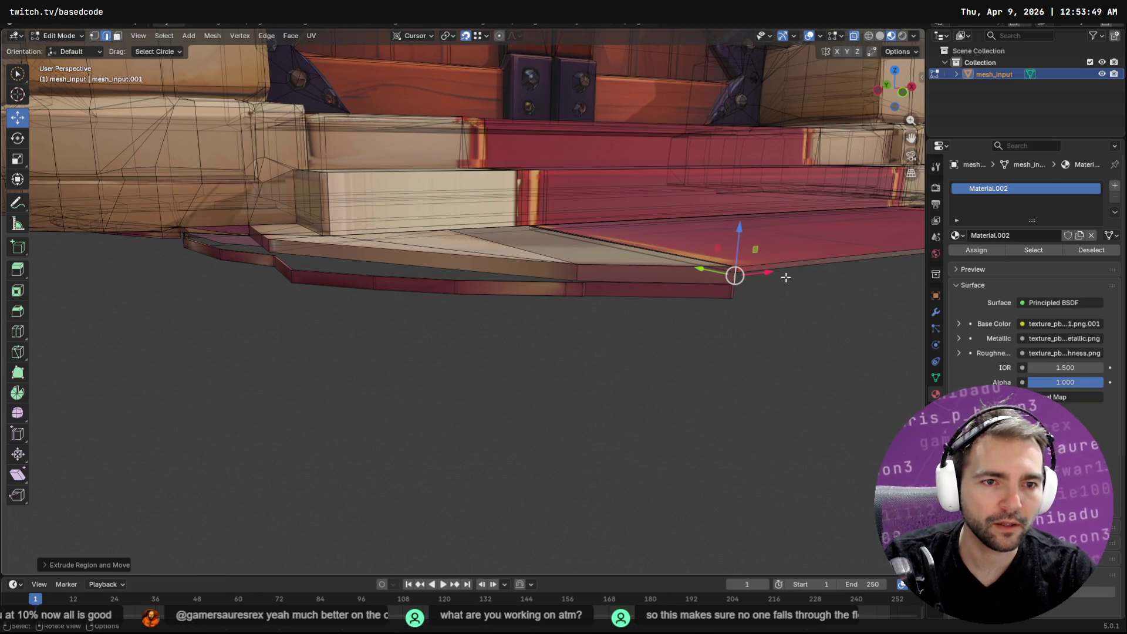
Step: Extrude the carpeted step's front edge straight down along Z
click(819, 269)
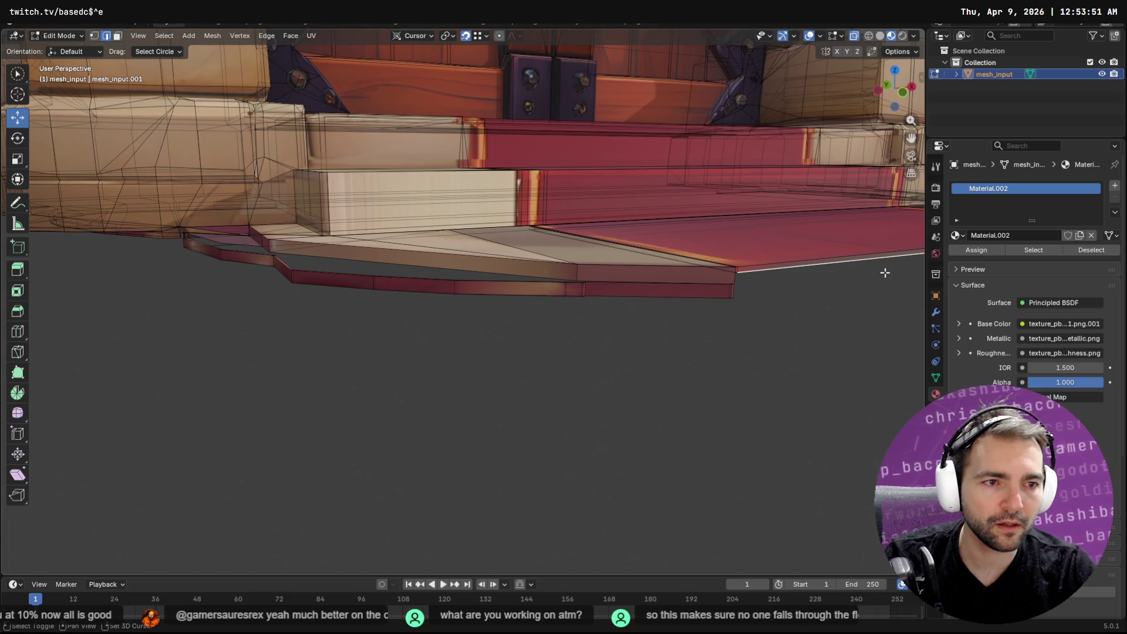
middle_drag(882, 267, 695, 279)
key(e)
key(z)
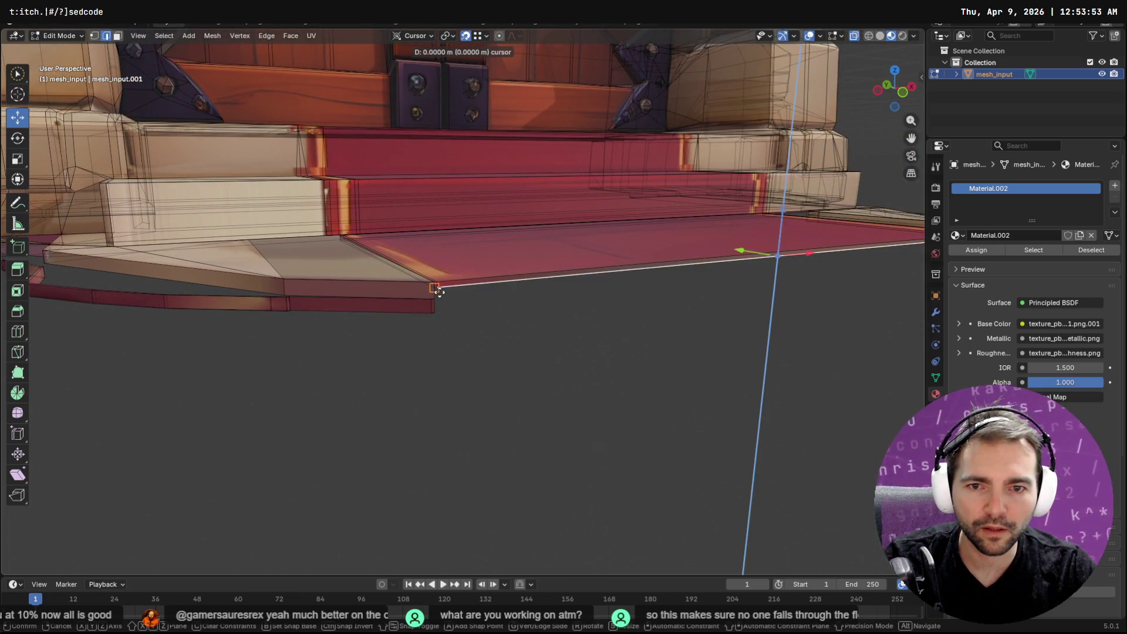
click(435, 297)
mouse_move(599, 302)
middle_down()
mouse_move(507, 297)
mouse_move(669, 310)
middle_up()
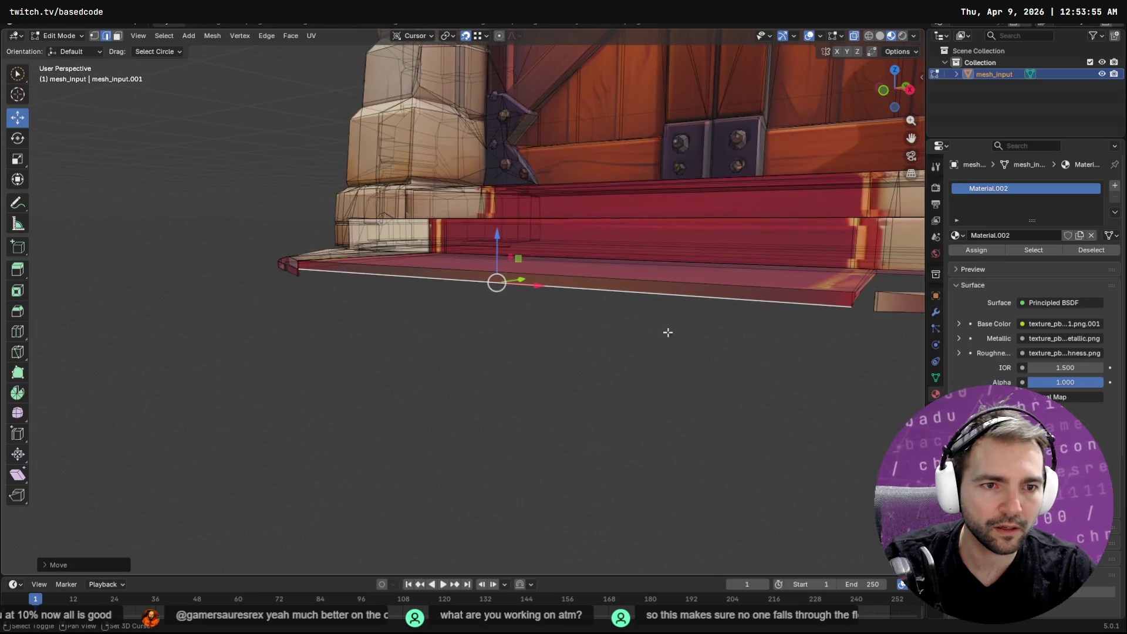
Step: Lower the step's corner vertex vertically in two moves to close the front face
click(682, 307)
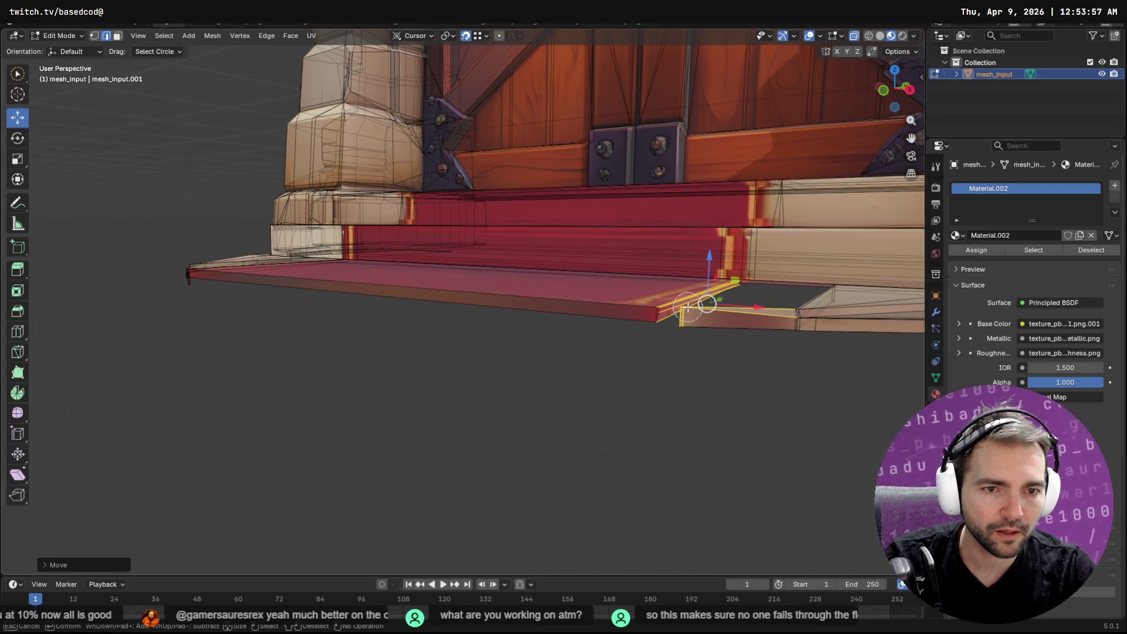
click(709, 299)
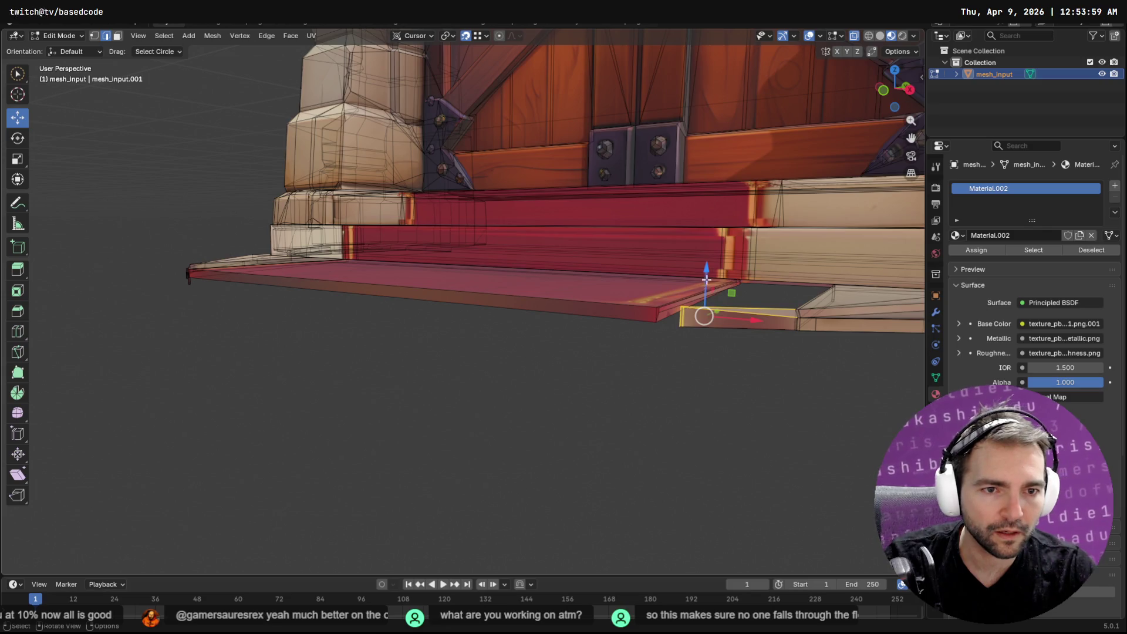
key(c)
right_click(679, 328)
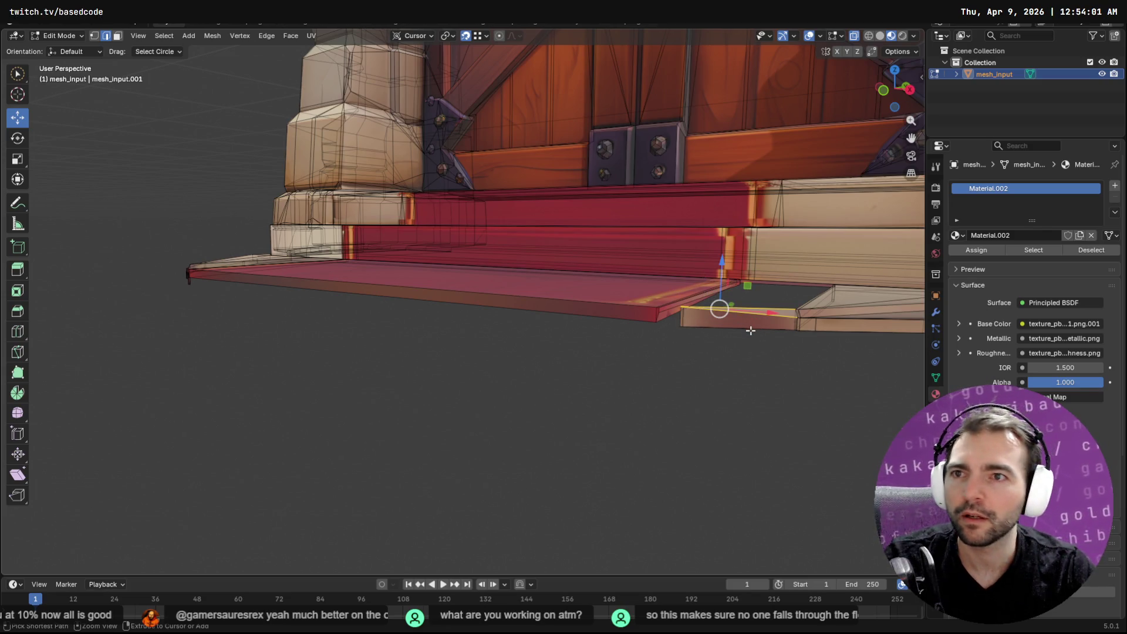
key(1)
click(683, 306)
key(c)
right_click(683, 306)
key(g)
key(z)
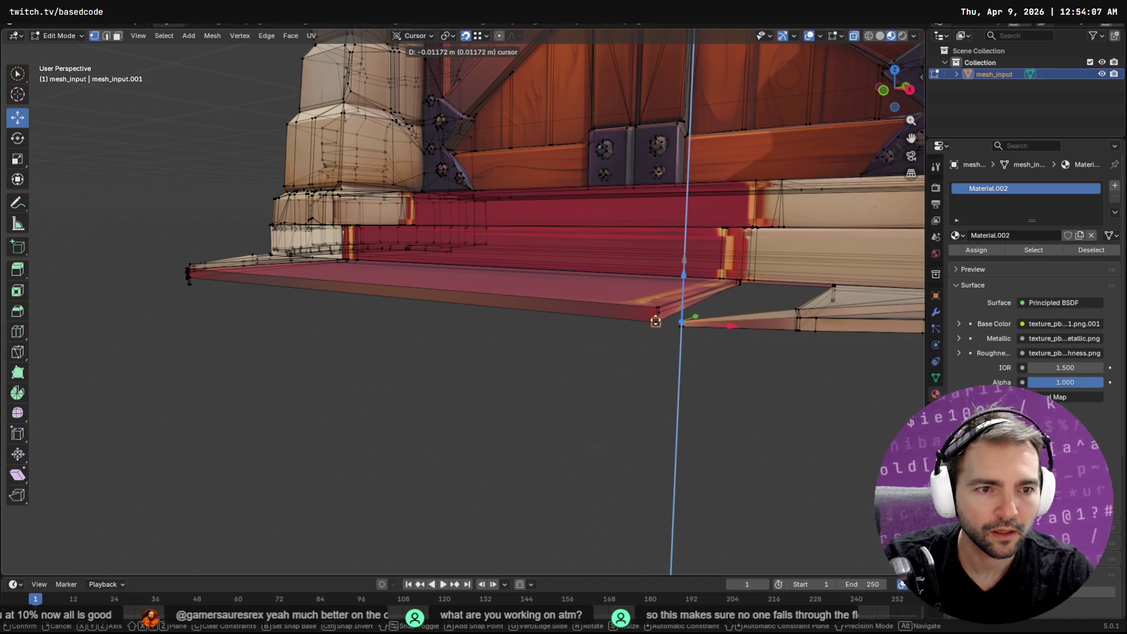
click(655, 321)
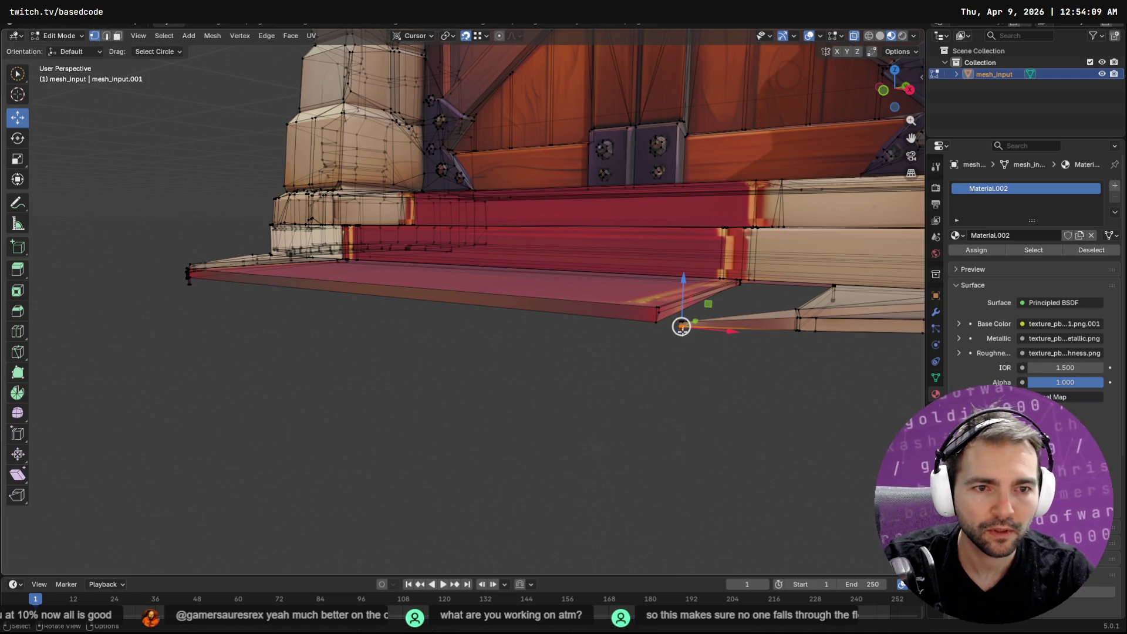
key(g)
key(z)
click(794, 333)
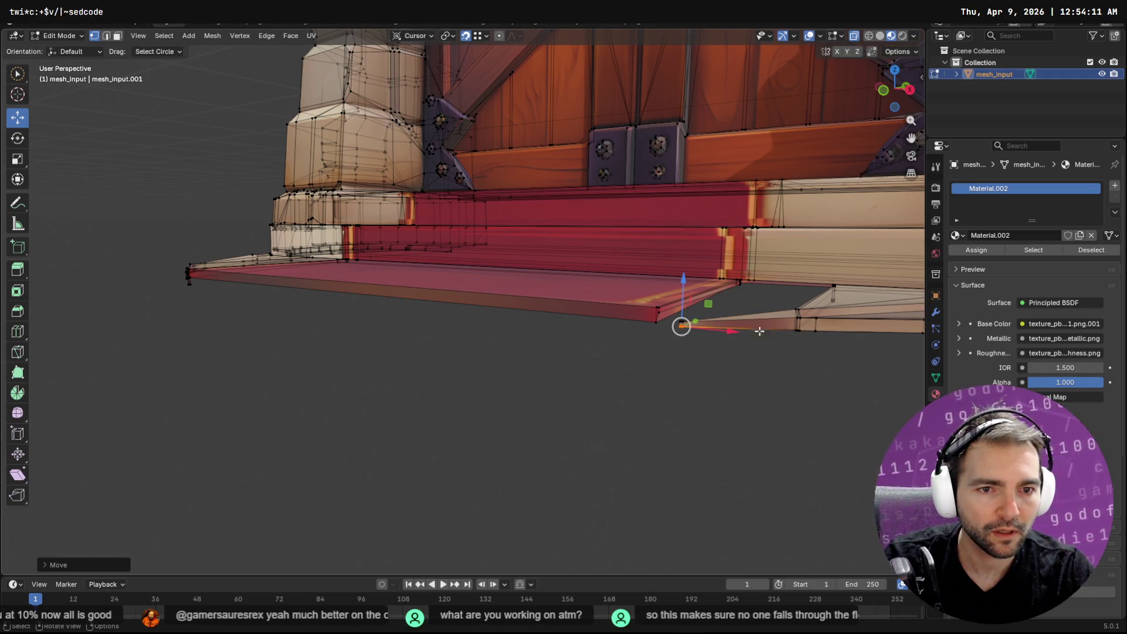
Step: Lower the step's long bottom front edge along Z to match the corner
click(653, 323)
key(g)
key(z)
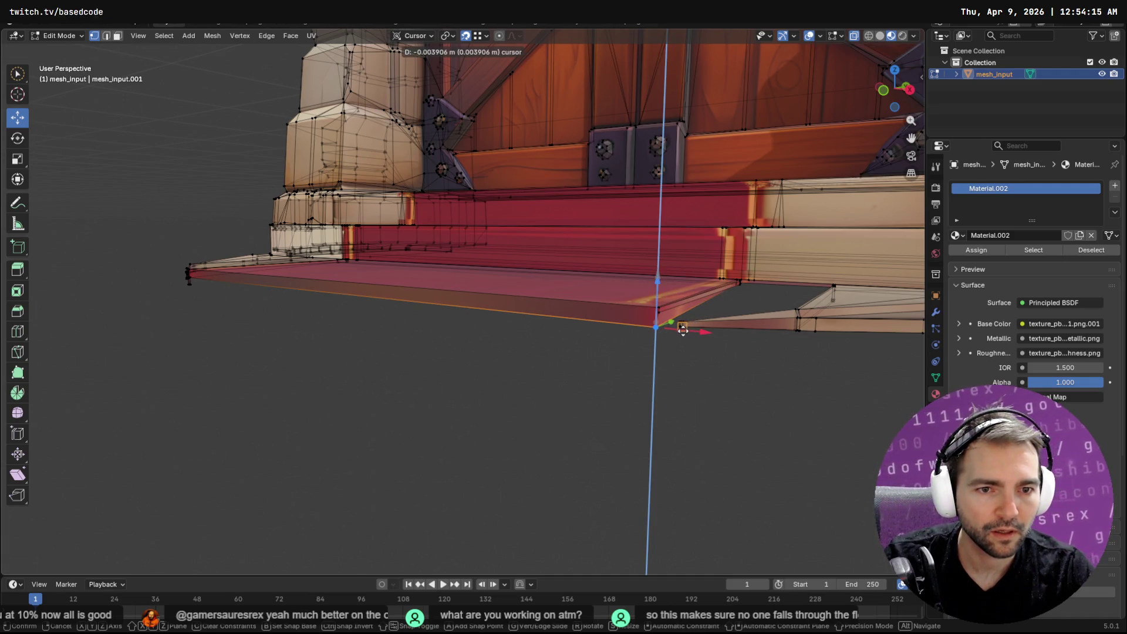
click(682, 327)
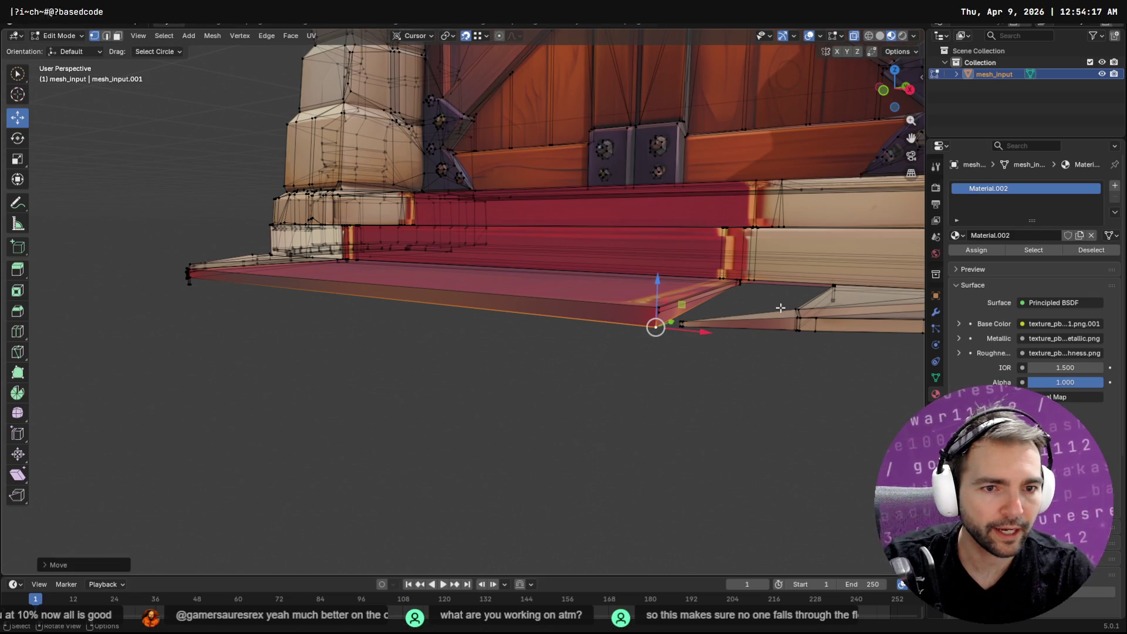
mouse_move(780, 298)
middle_down()
mouse_move(835, 310)
mouse_move(640, 312)
middle_up()
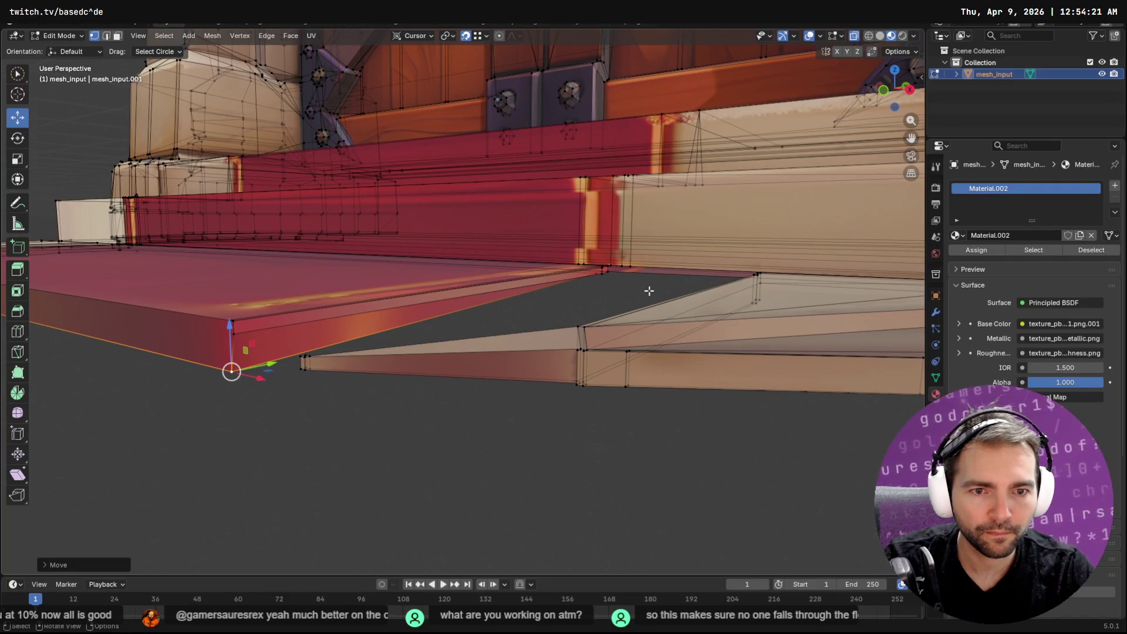
Step: Delete the stray vertical edges and their faces beside the bottom carpet step
mouse_move(439, 300)
middle_down()
mouse_move(541, 314)
mouse_move(696, 377)
middle_up()
scroll(681, 377, up, 2)
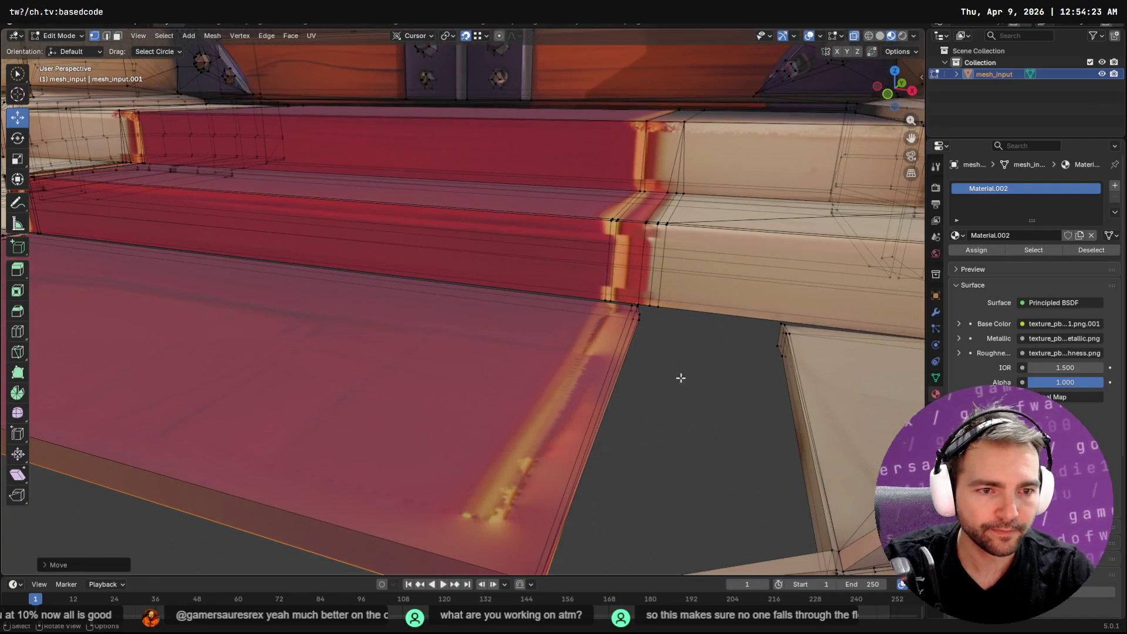
click(772, 341)
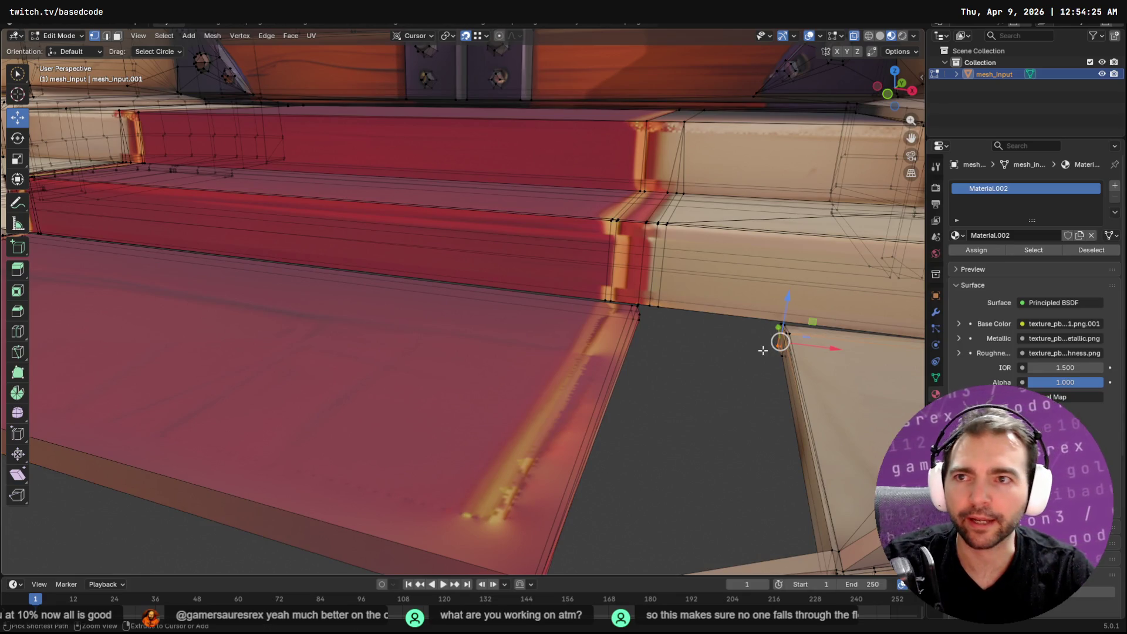
key(3)
click(755, 339)
key(alt+a)
key(2)
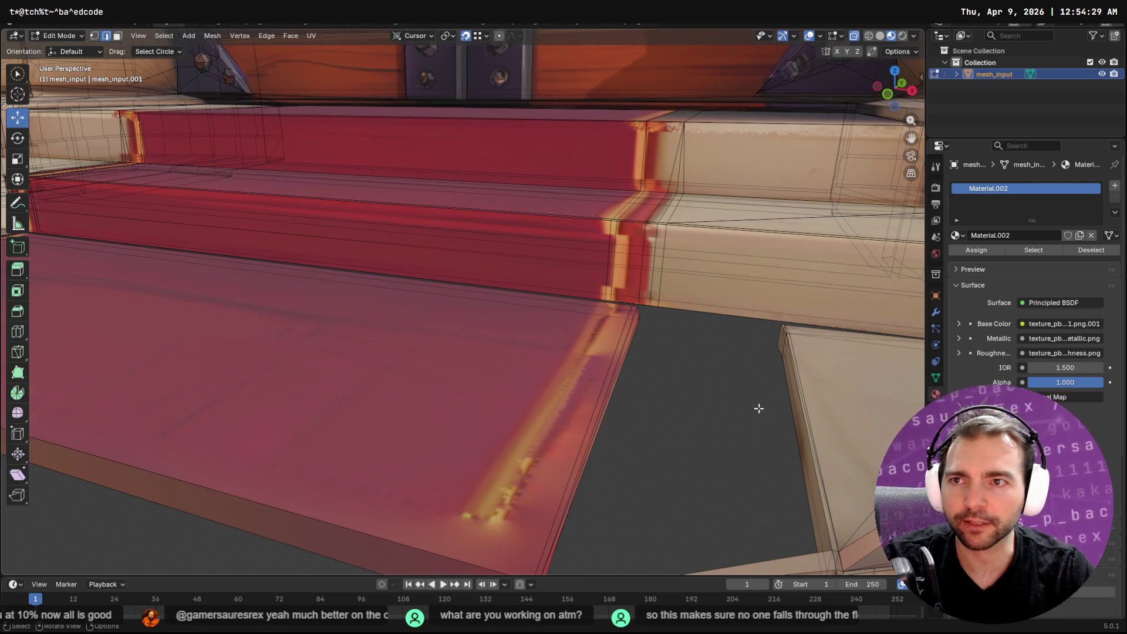
drag(776, 435, 789, 437)
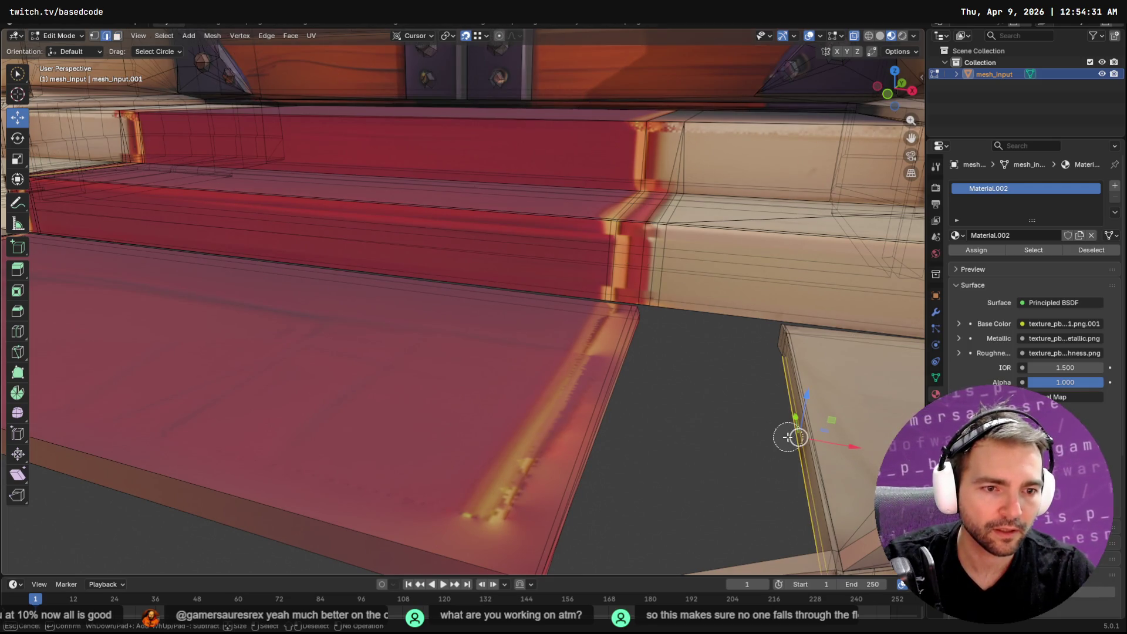
key(shift+g)
click(781, 436)
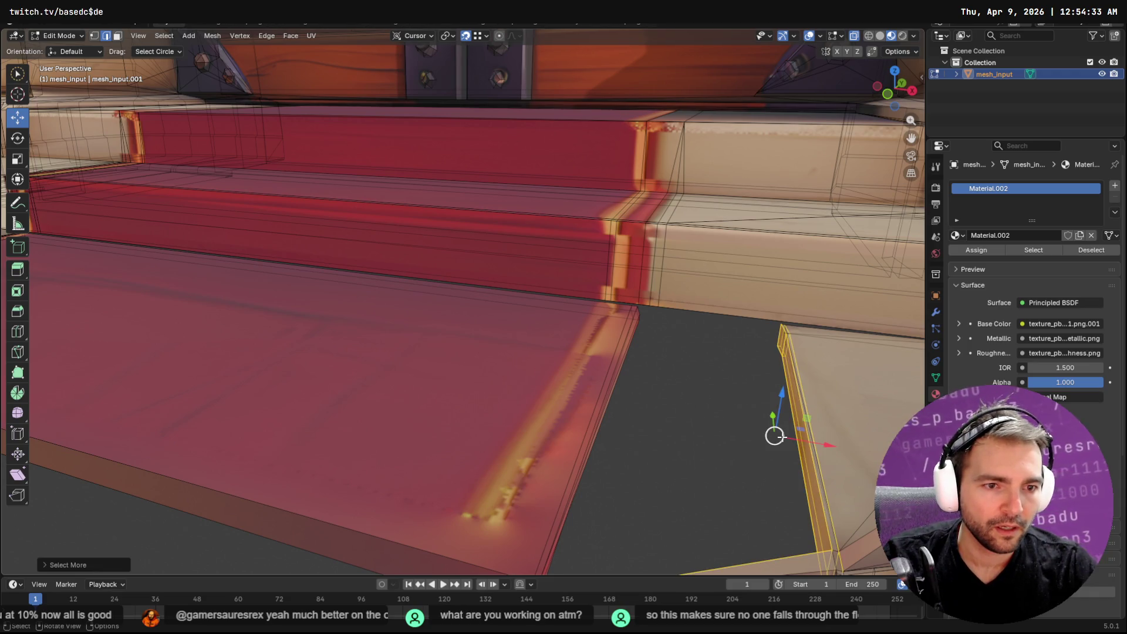
scroll(778, 437, down, 5)
key(x)
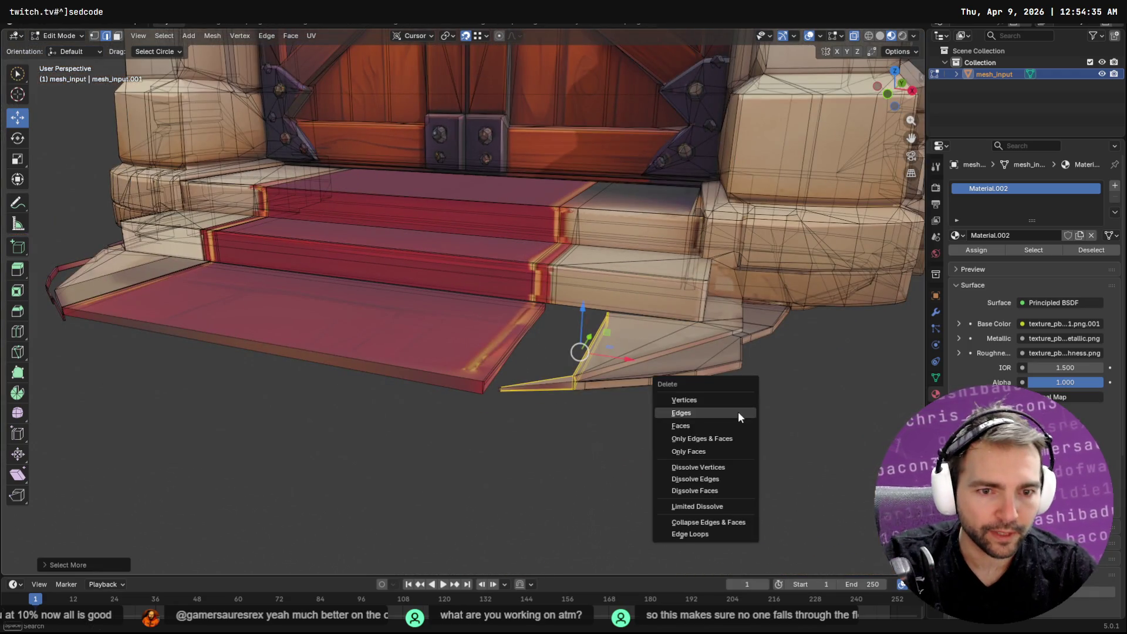
click(738, 411)
scroll(681, 391, up, 3)
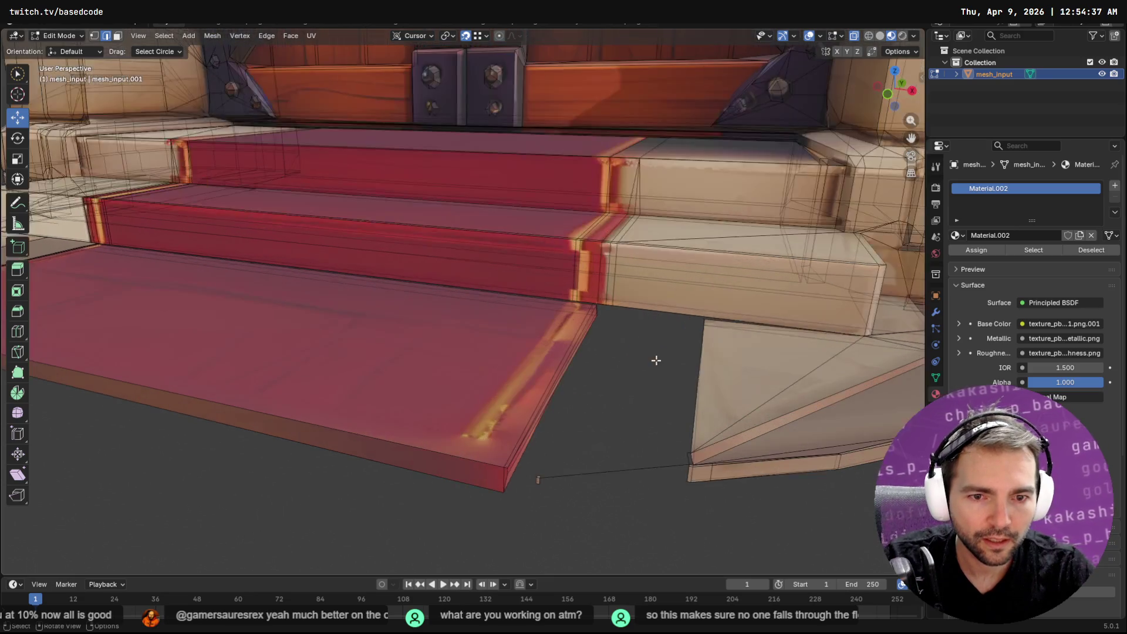
Step: Delete the side block's leftover vertical and bottom edges
click(677, 390)
shift+drag(623, 496, 692, 478)
key(ctrl+e)
key(Escape)
key(x)
click(683, 493)
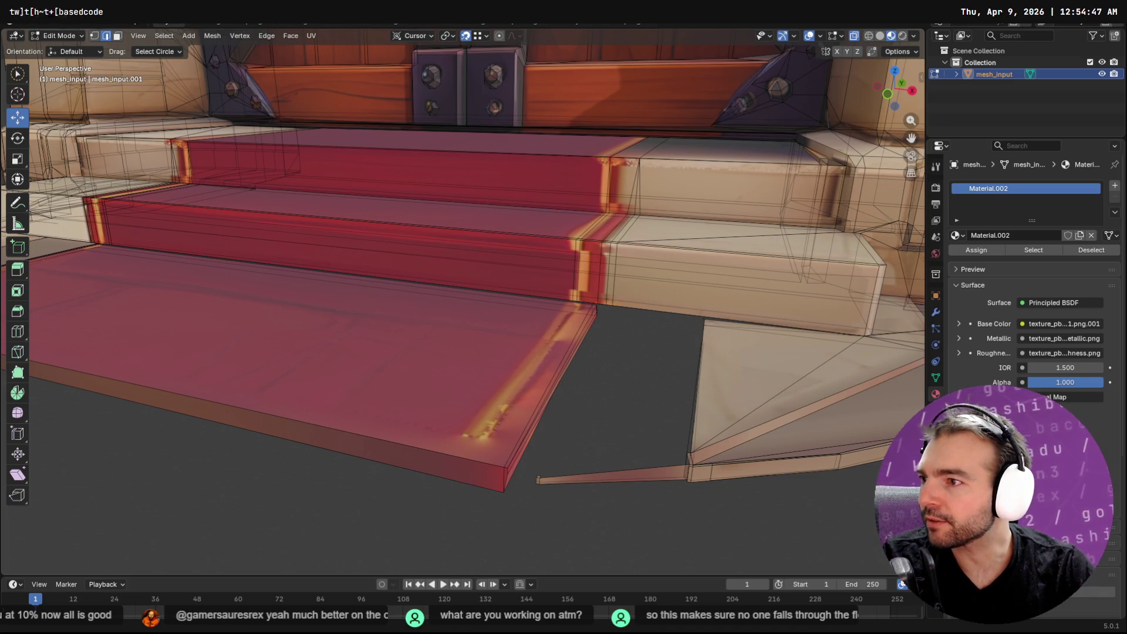
middle_drag(734, 347, 766, 305)
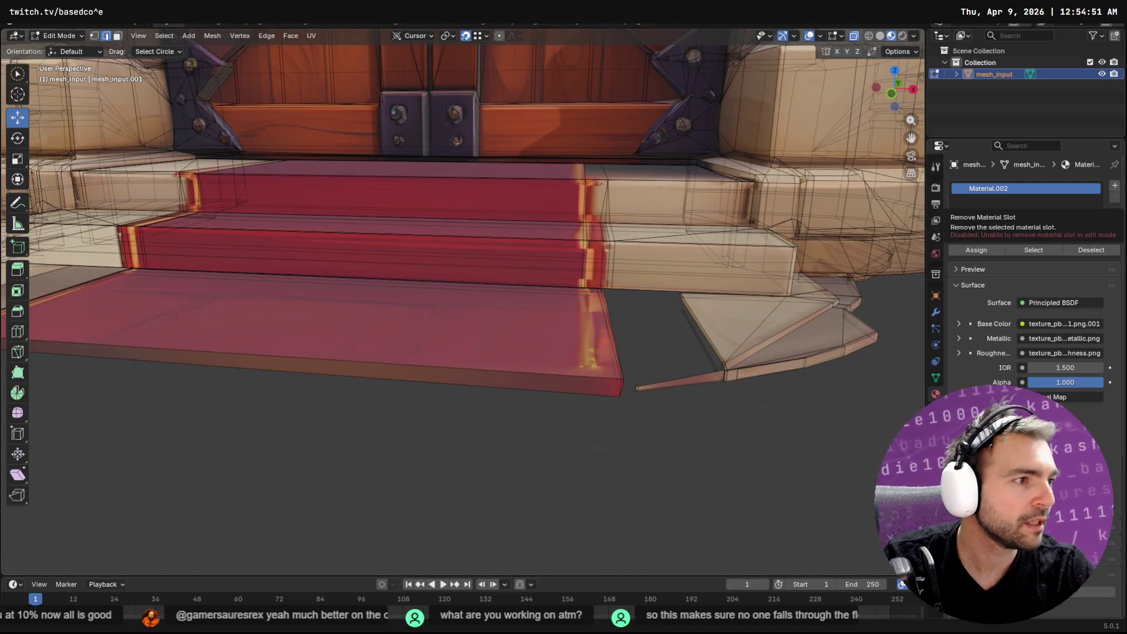
Step: Switch to the Godot editor and view the door's right side
key(alt+Tab)
mouse_move(745, 330)
middle_down()
mouse_move(653, 266)
mouse_move(605, 203)
mouse_move(500, 312)
middle_up()
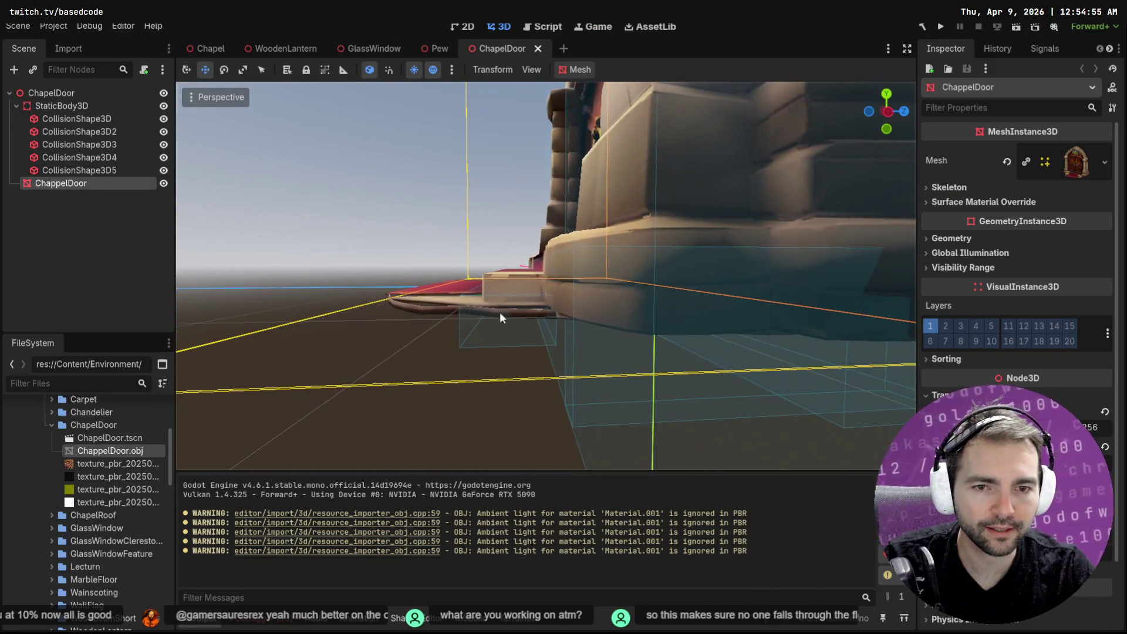
Step: Slide the CollisionShape3D5 collision box along the X axis around the steps
middle_drag(615, 345, 747, 390)
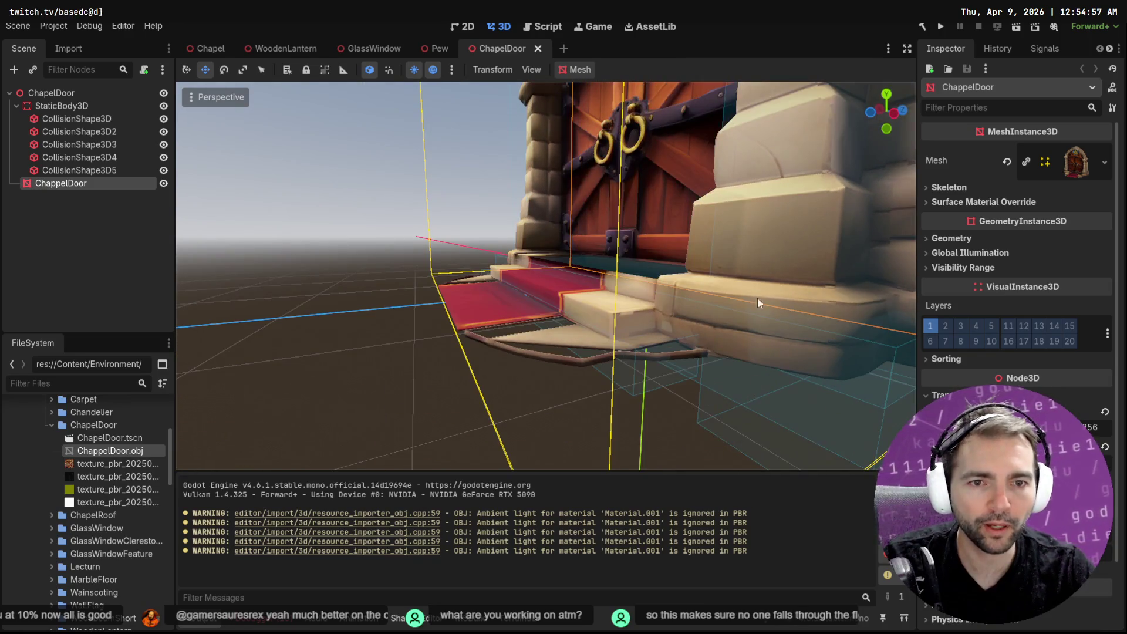
scroll(753, 327, down, 2)
scroll(752, 327, down, 3)
mouse_move(753, 326)
middle_down()
mouse_move(749, 285)
mouse_move(768, 278)
mouse_move(590, 212)
mouse_move(684, 210)
mouse_move(722, 225)
mouse_move(832, 203)
mouse_move(593, 186)
mouse_move(654, 231)
middle_up()
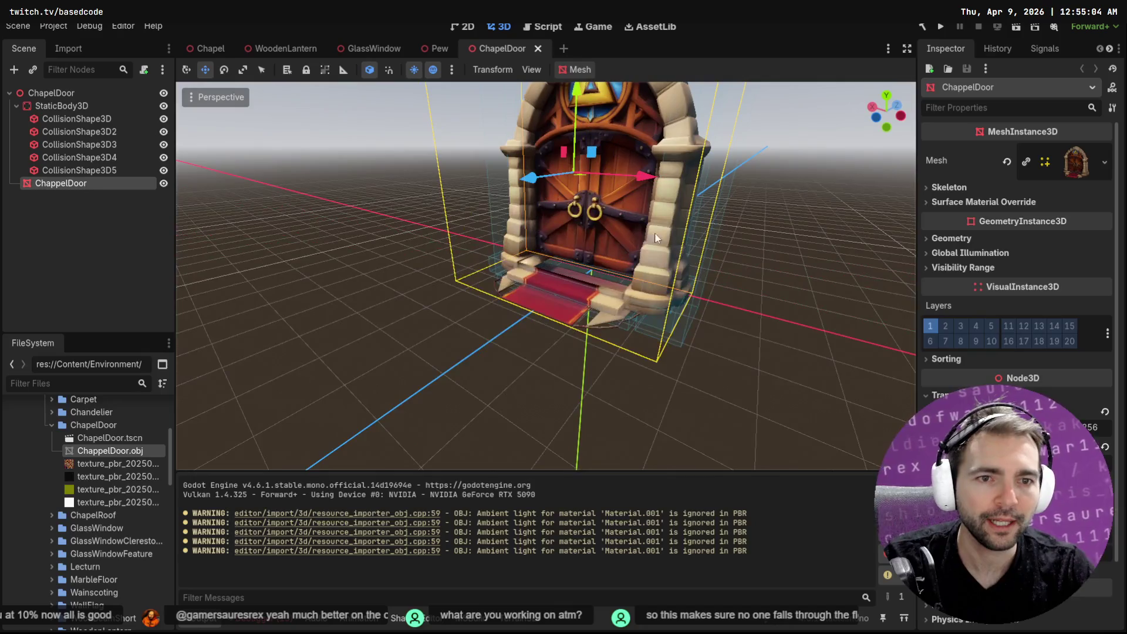
click(712, 239)
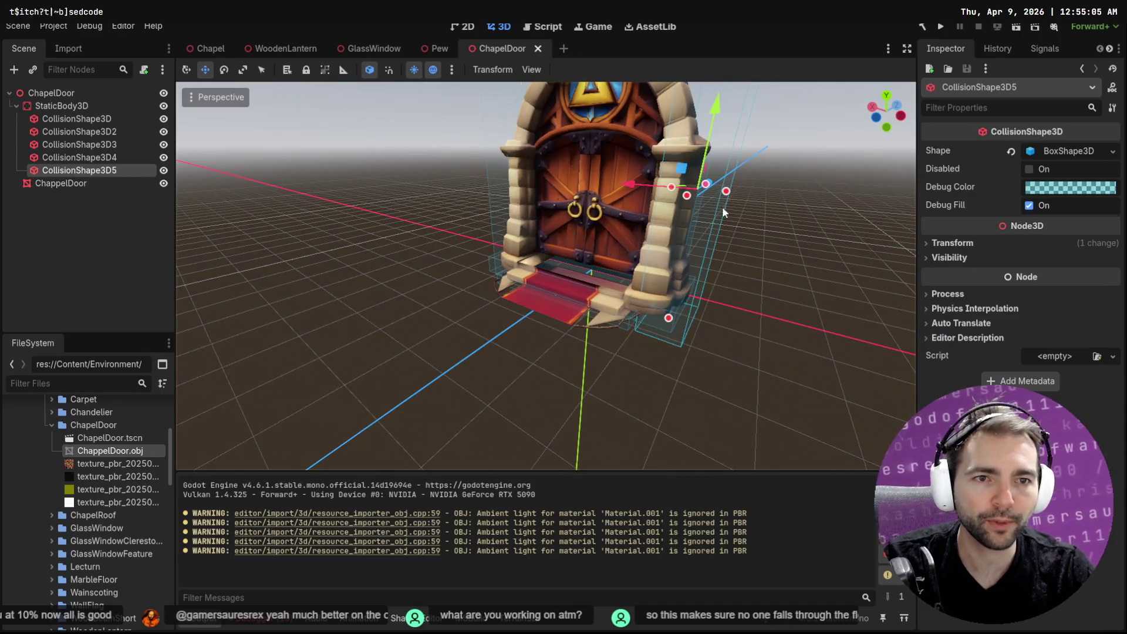
drag(629, 185, 616, 186)
scroll(637, 202, up, 2)
scroll(673, 268, up, 2)
Step: Slide the CollisionShape3D4 collision box along the X axis to fit the door
mouse_move(672, 268)
middle_down()
mouse_move(635, 336)
mouse_move(452, 236)
mouse_move(359, 257)
middle_up()
click(339, 266)
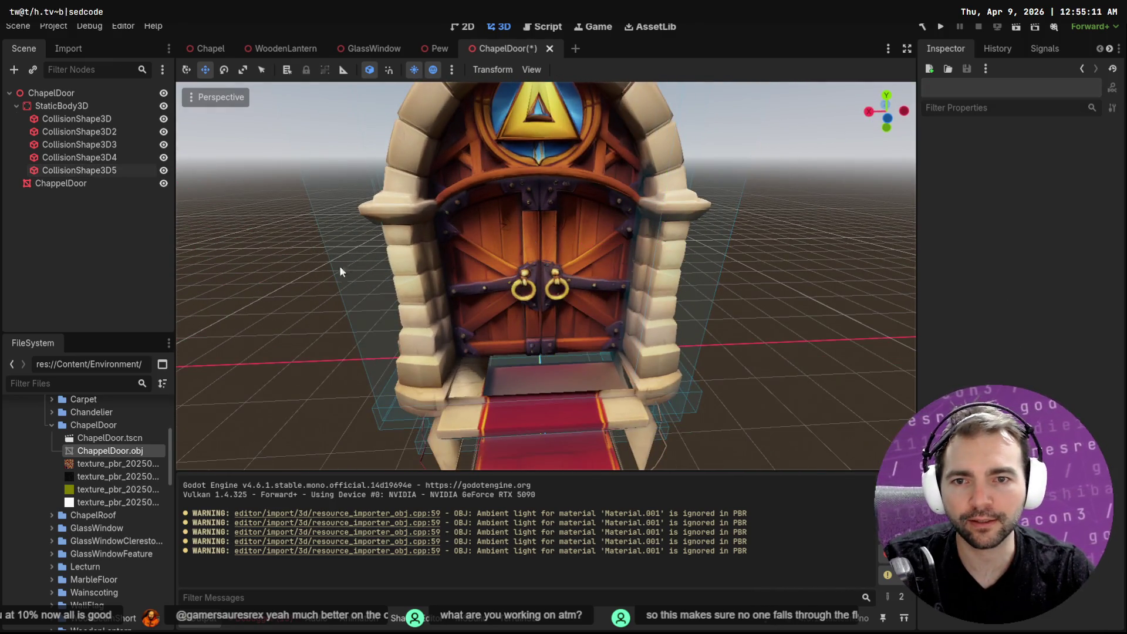
scroll(361, 242, down, 3)
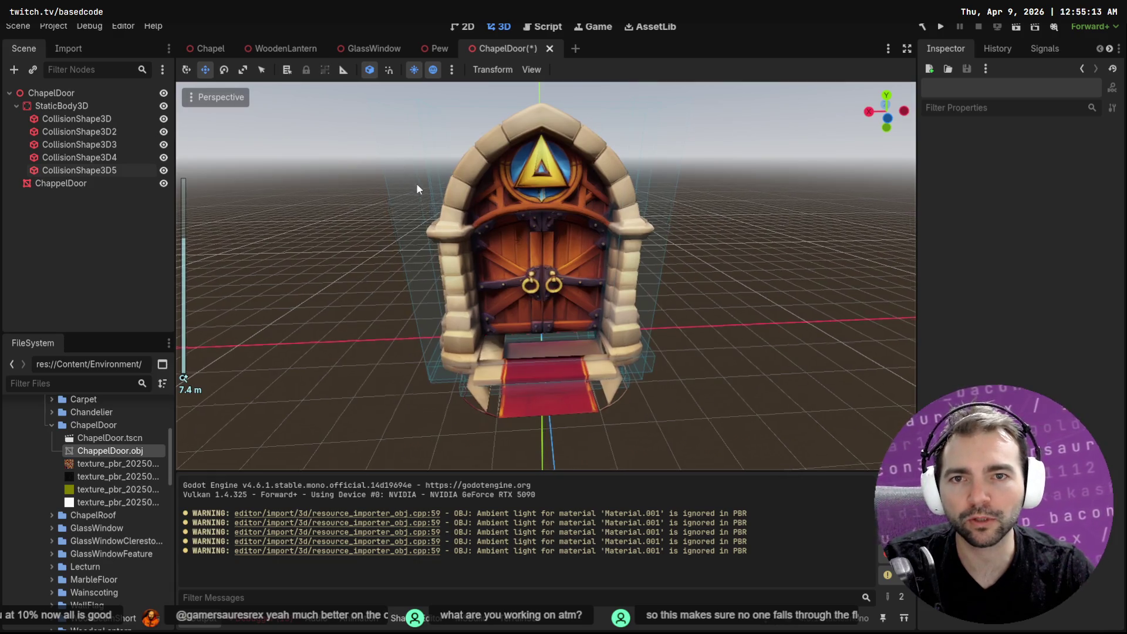
middle_drag(416, 183, 396, 120)
click(401, 126)
drag(388, 256, 382, 255)
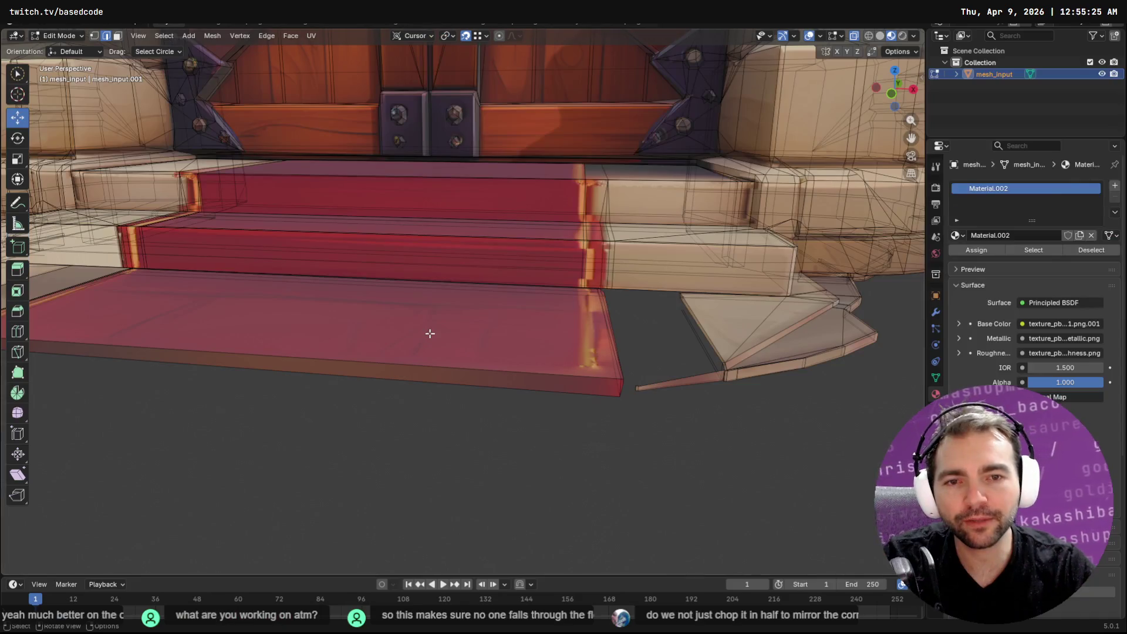
Step: Orbit and pan around the door mesh to inspect the arch and the right-hand red steps
middle_drag(624, 85, 658, 307)
mouse_move(628, 264)
middle_down()
mouse_move(660, 362)
mouse_move(633, 379)
middle_up()
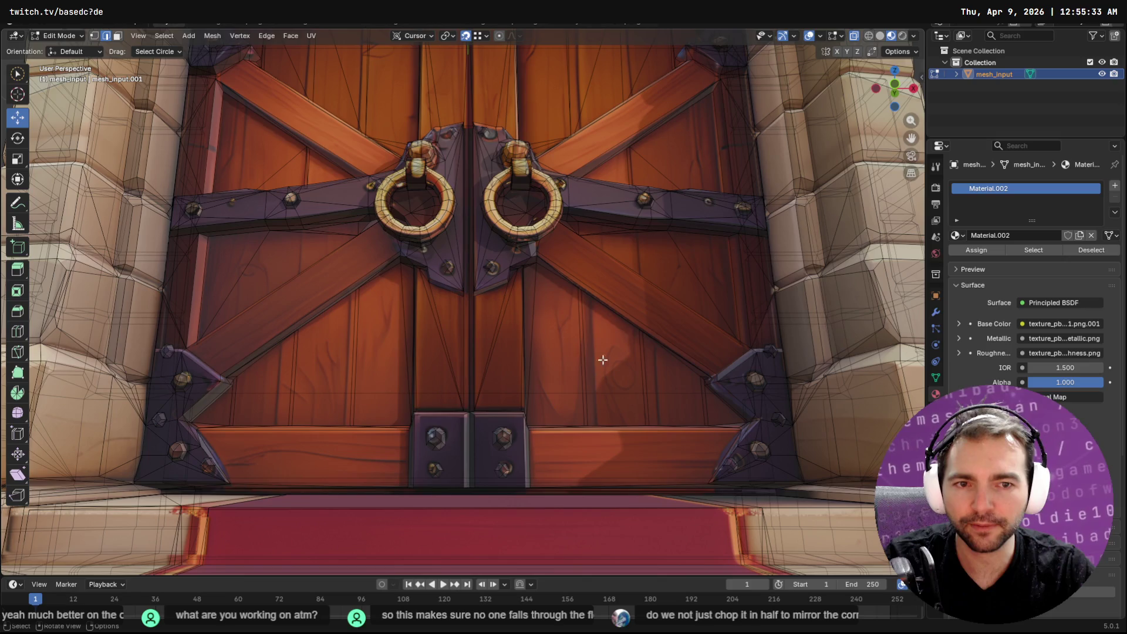
middle_drag(235, 59, 370, 242)
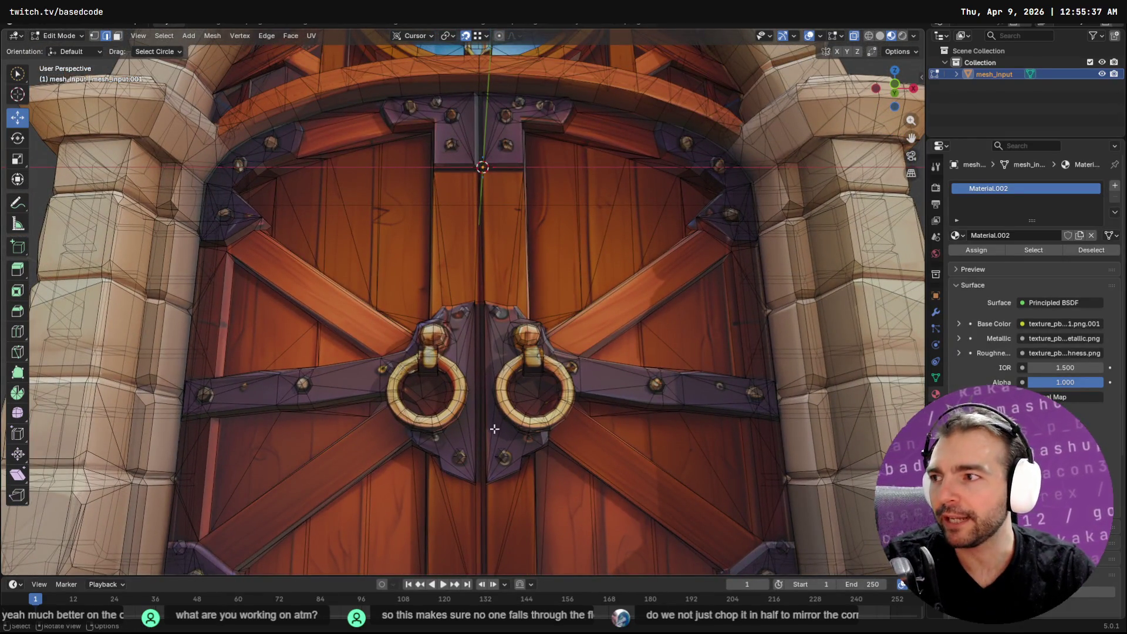
scroll(494, 429, down, 3)
mouse_move(546, 156)
middle_down()
mouse_move(552, 241)
mouse_move(595, 324)
middle_up()
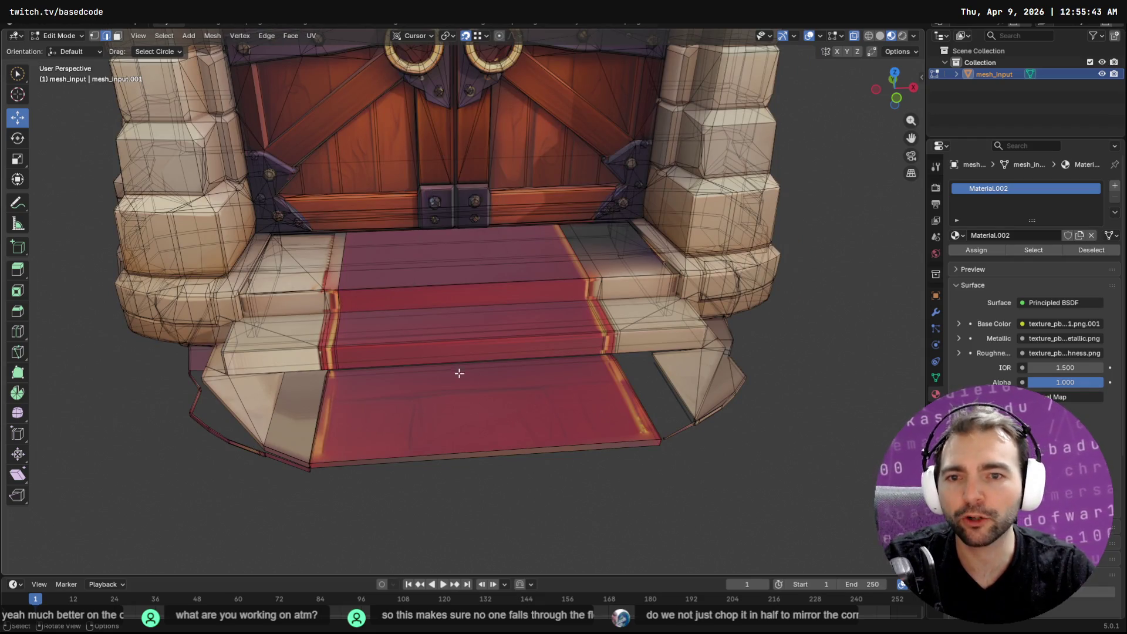
middle_drag(669, 382, 584, 348)
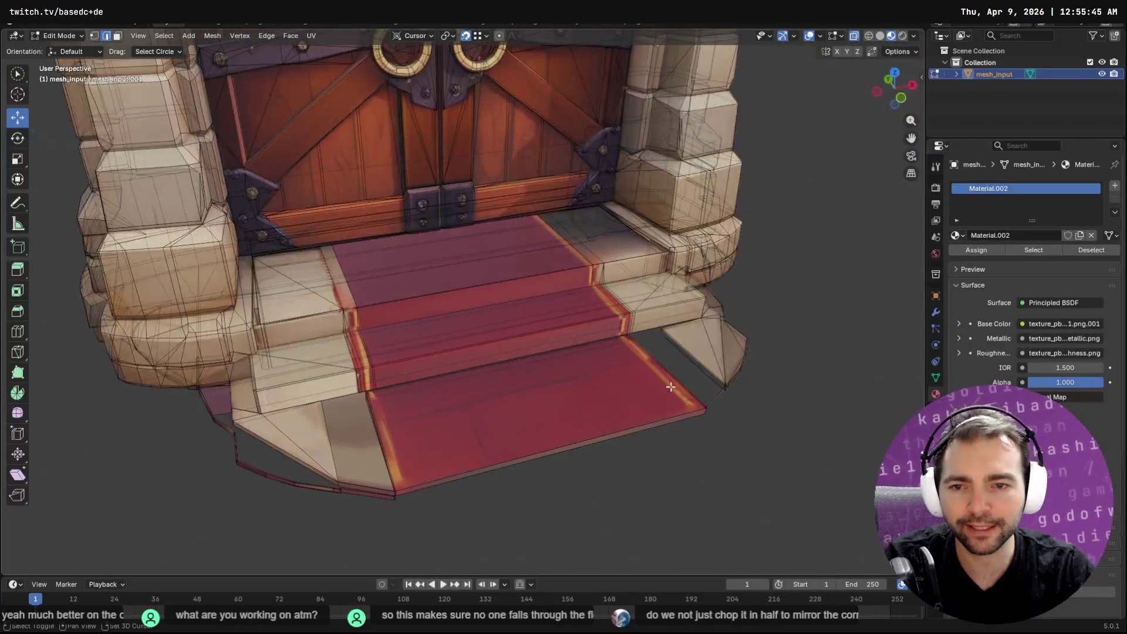
scroll(584, 349, up, 3)
scroll(585, 349, up, 2)
scroll(656, 370, up, 1)
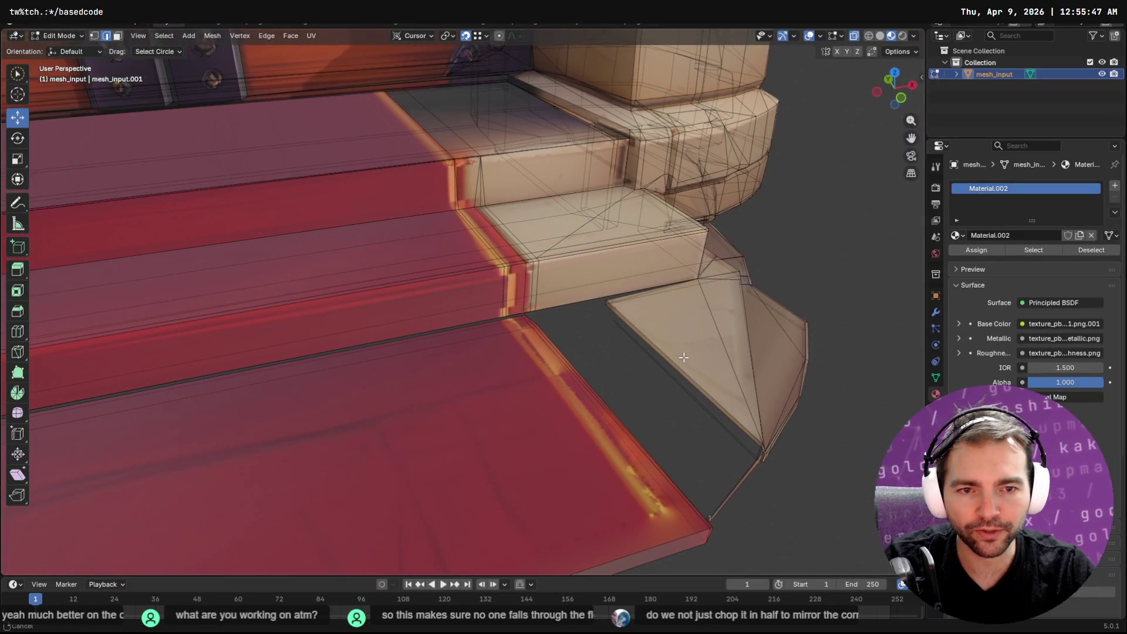
Step: Delete the side block's face and edge strips and fill the gap with a new face
key(shift+g)
click(642, 369)
key(c)
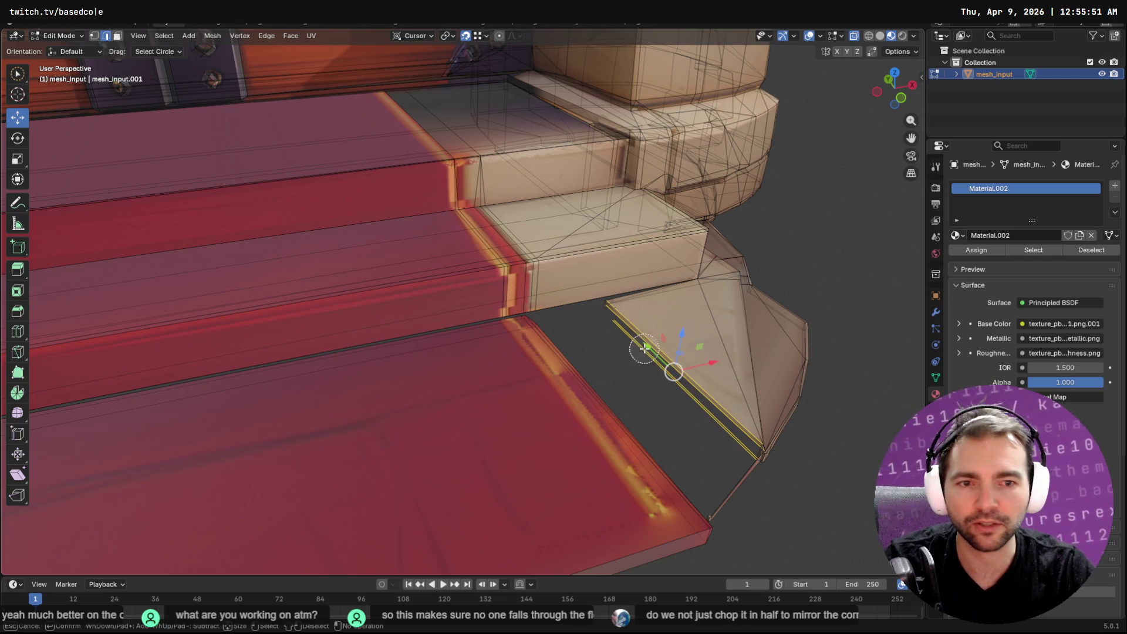
key(Escape)
key(x)
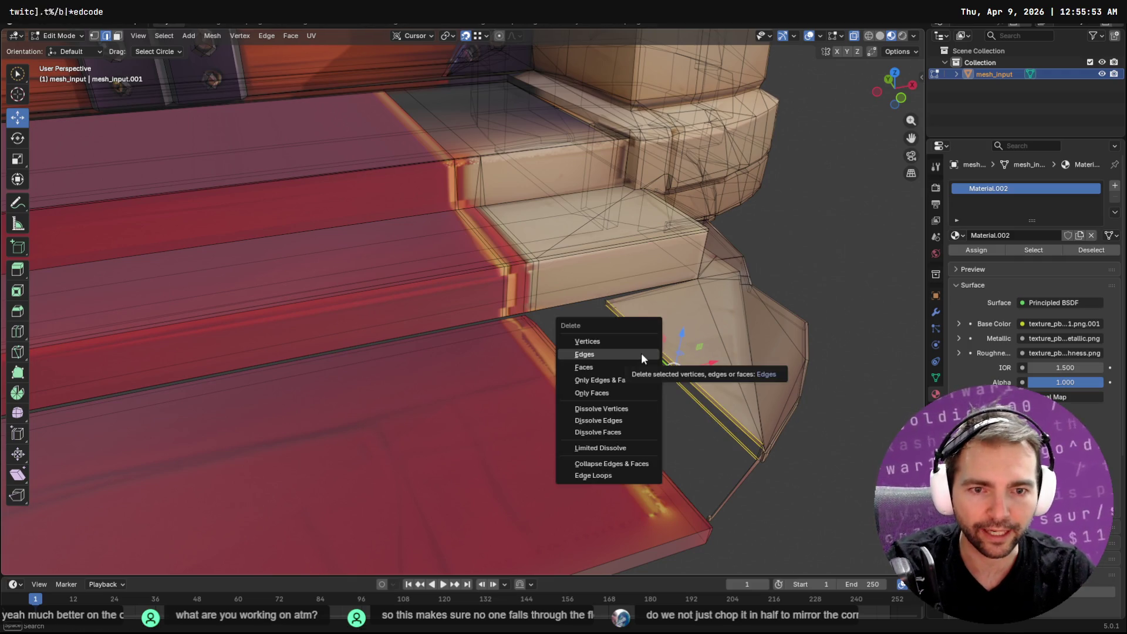
click(641, 353)
key(f)
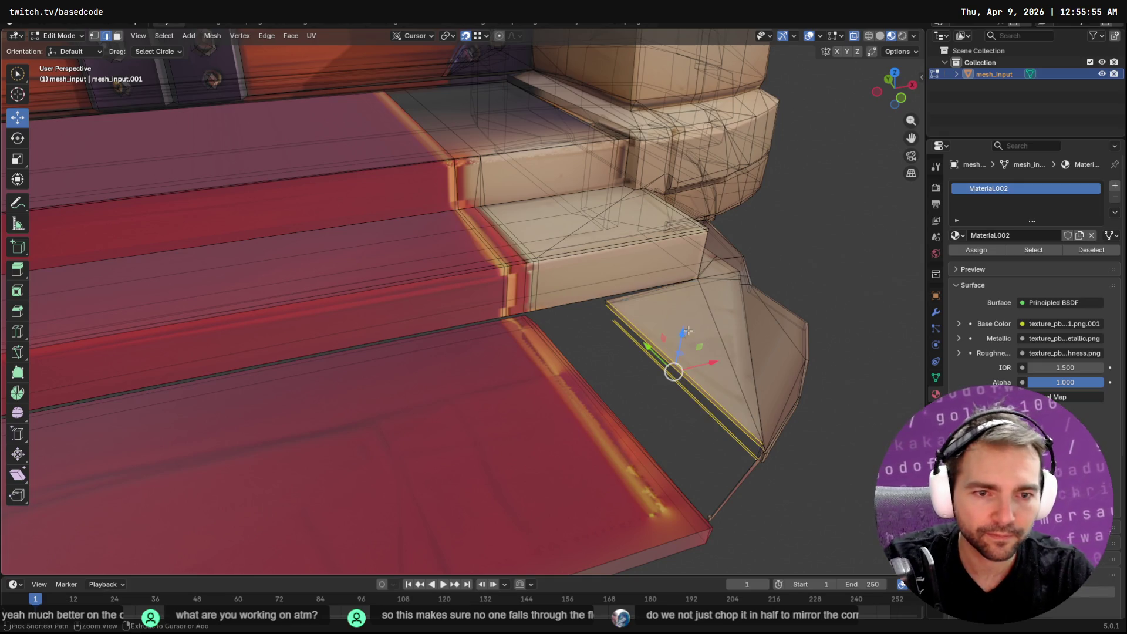
key(x)
click(664, 389)
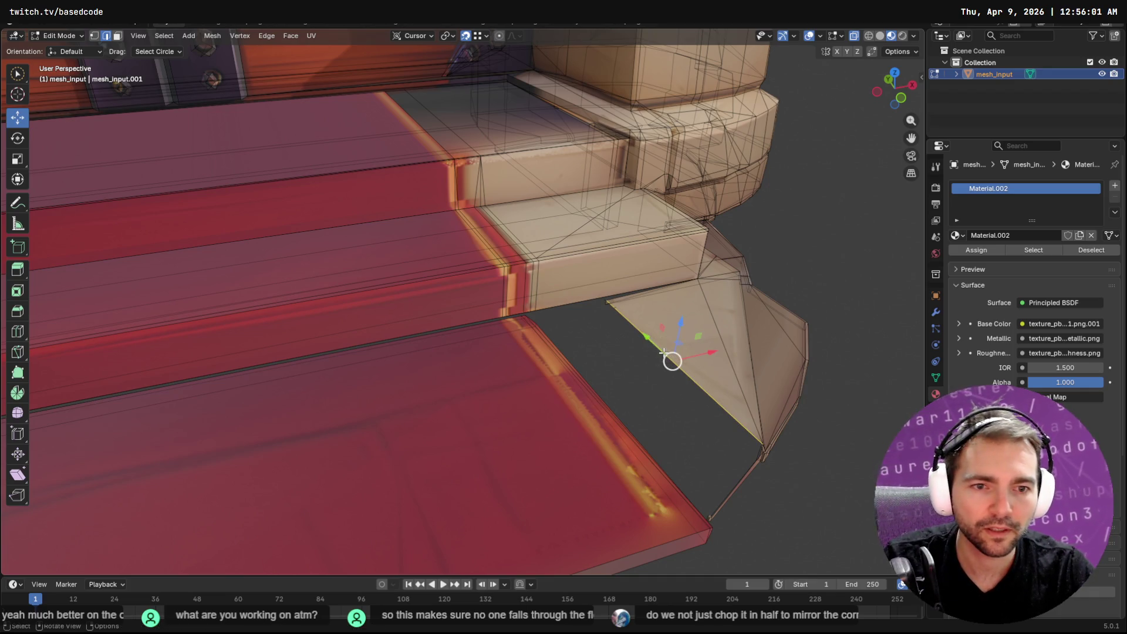
Step: Move the new face's corner vertex onto the bottom step's lower front corner
key(g)
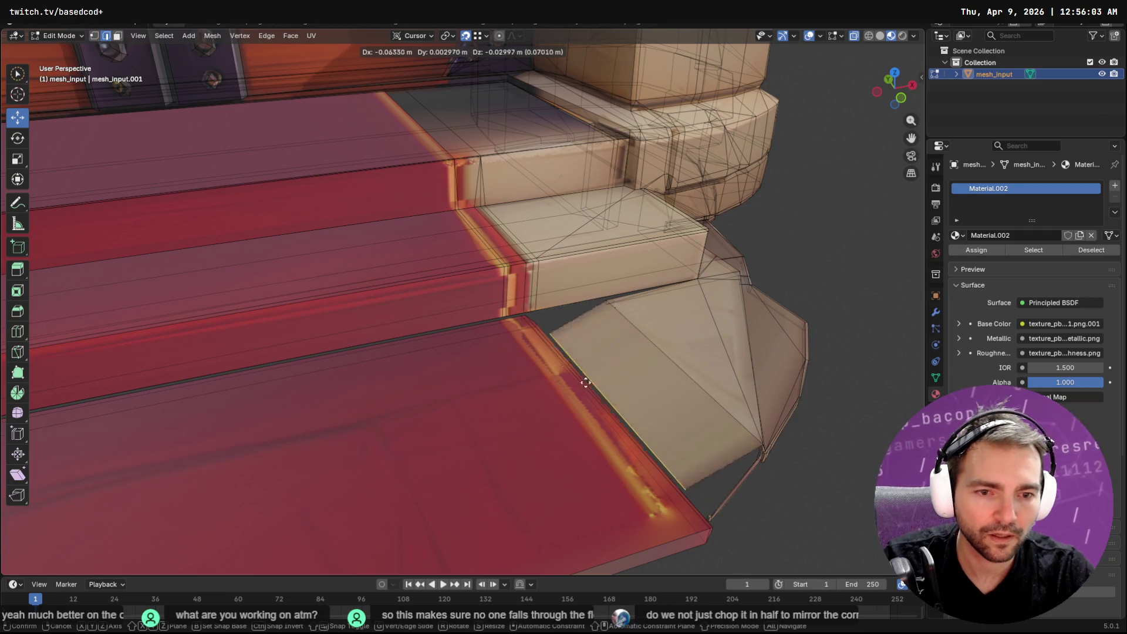
click(524, 315)
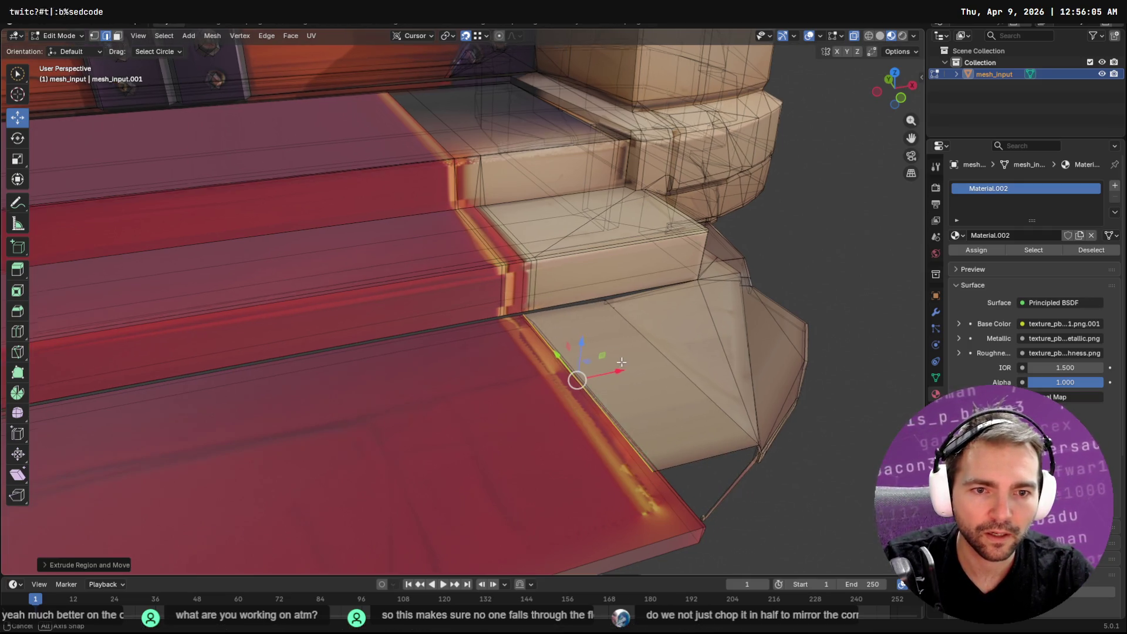
middle_drag(575, 377, 581, 351)
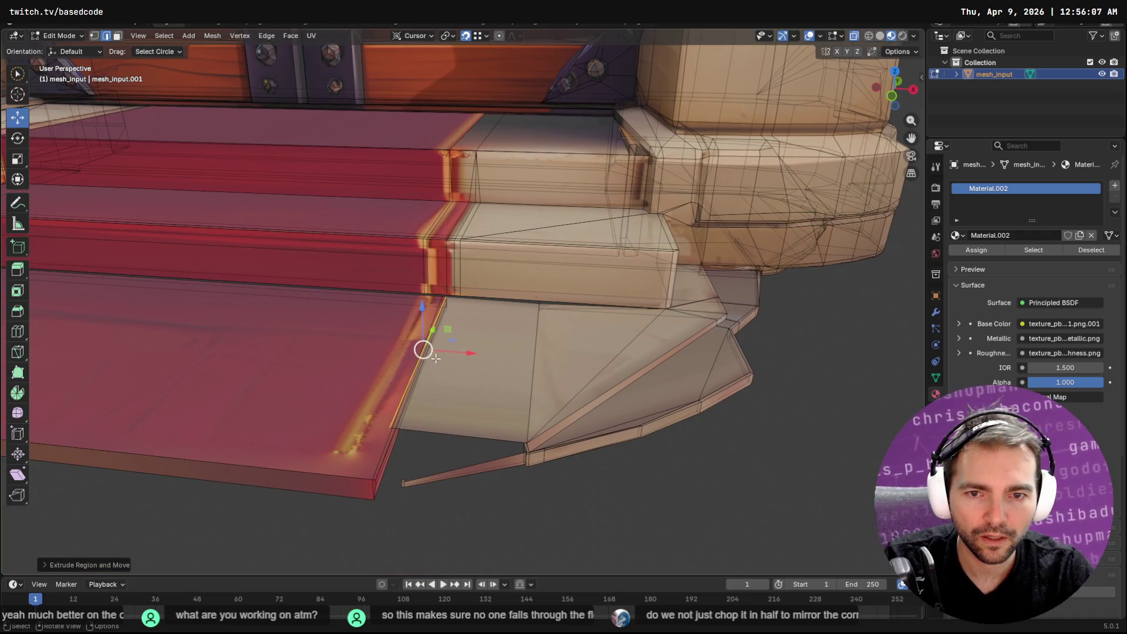
key(g)
key(x)
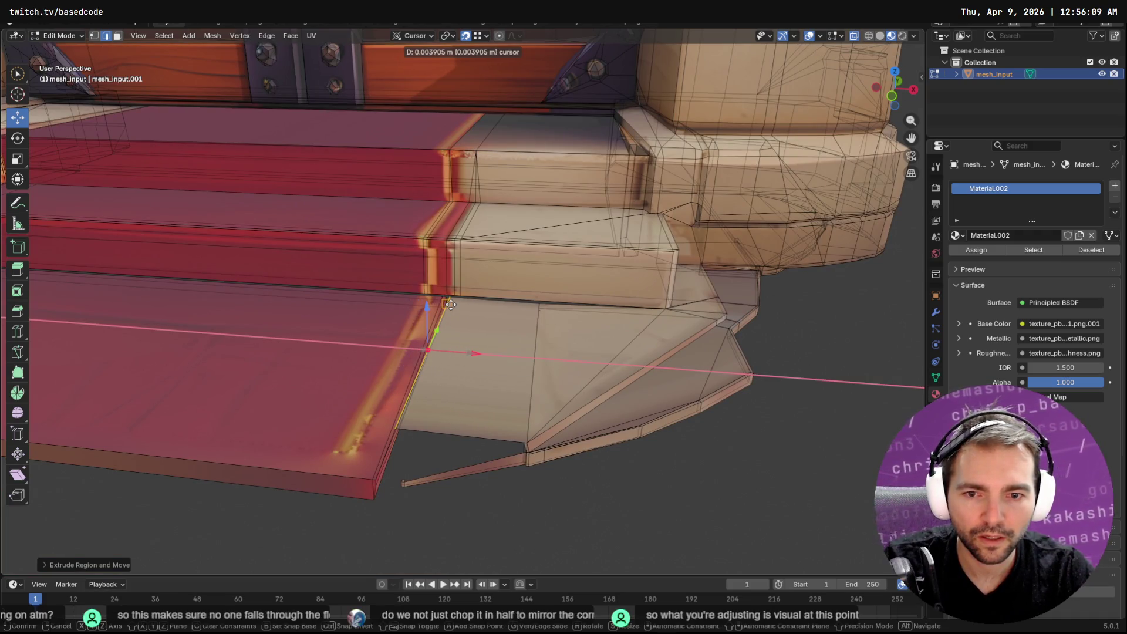
click(449, 304)
middle_drag(487, 437, 401, 434)
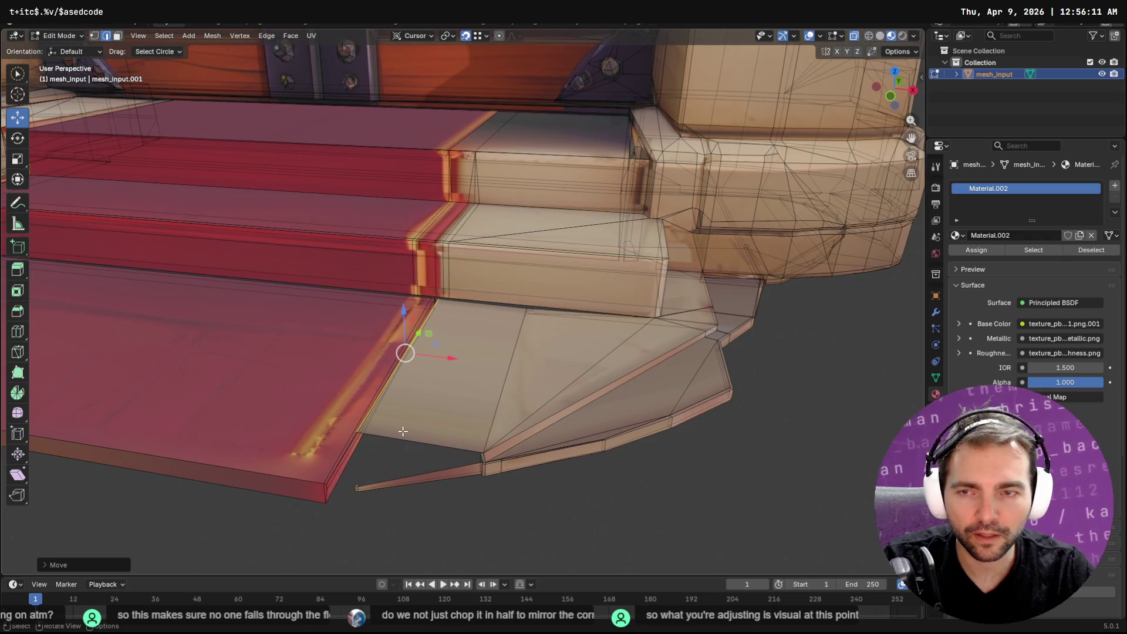
Step: Dismiss the accidental quit prompt and slide the corner vertex along Y toward the step
key(ctrl+q)
key(Escape)
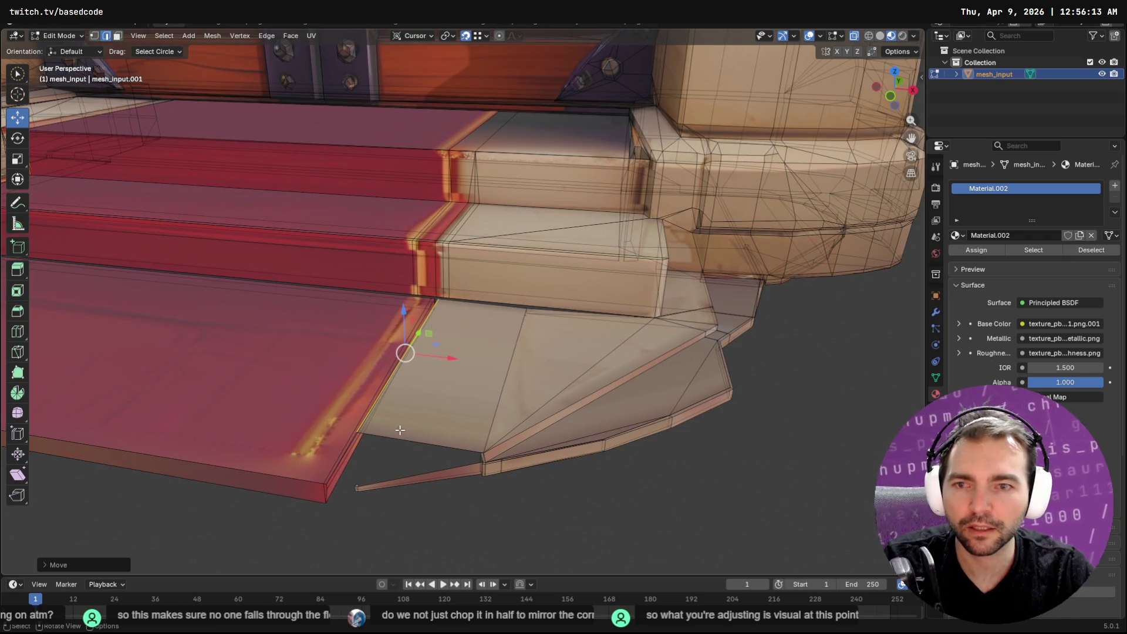
key(1)
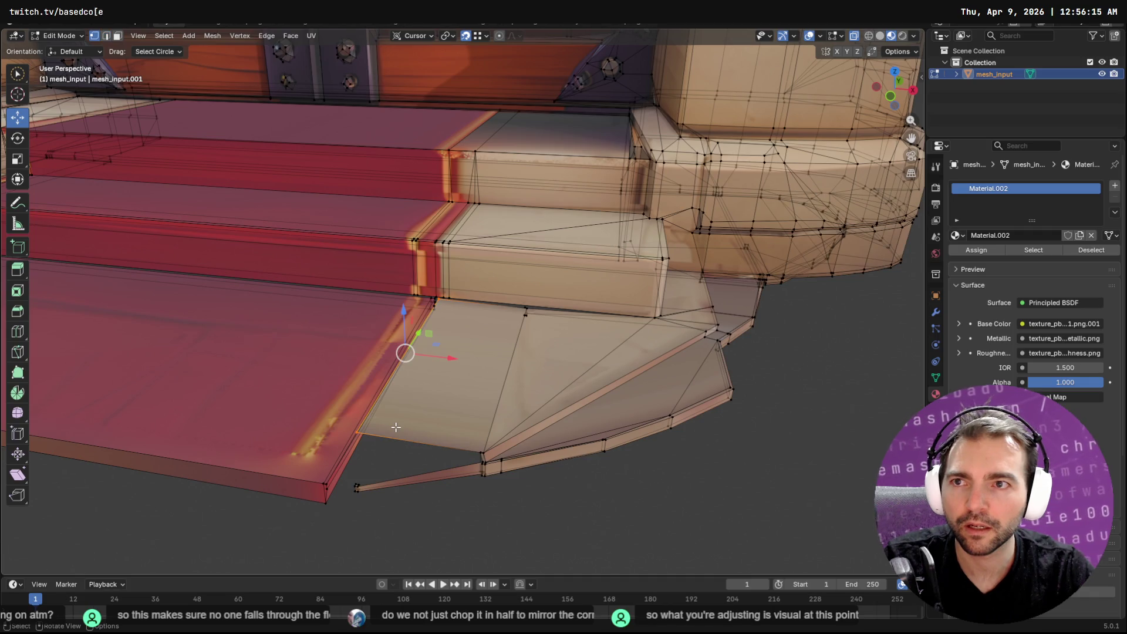
shift+right_click(356, 432)
drag(375, 403, 325, 483)
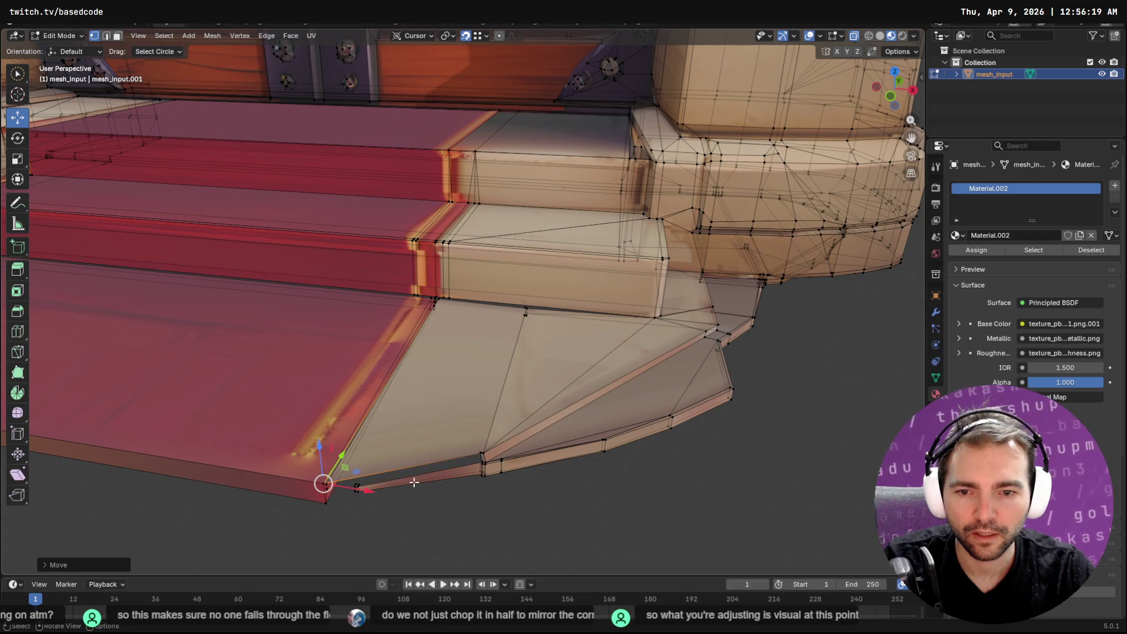
mouse_move(368, 484)
middle_down()
mouse_move(522, 336)
mouse_move(506, 312)
middle_up()
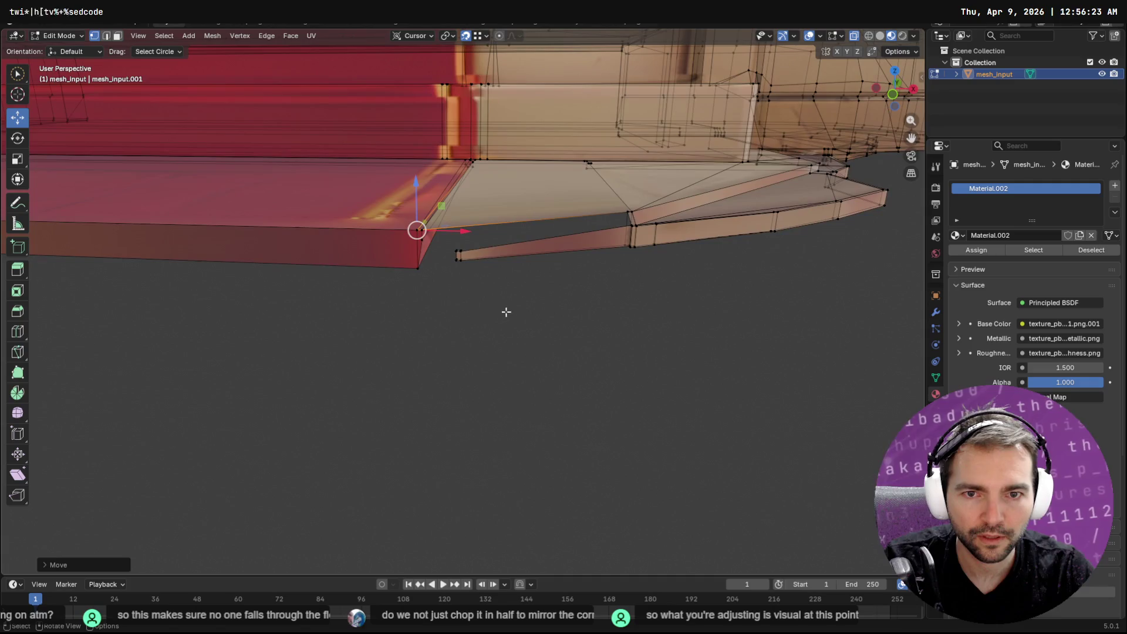
Step: Select the thin strip's end vertex and move it with G onto the red slab's corner
click(456, 254)
click(541, 300)
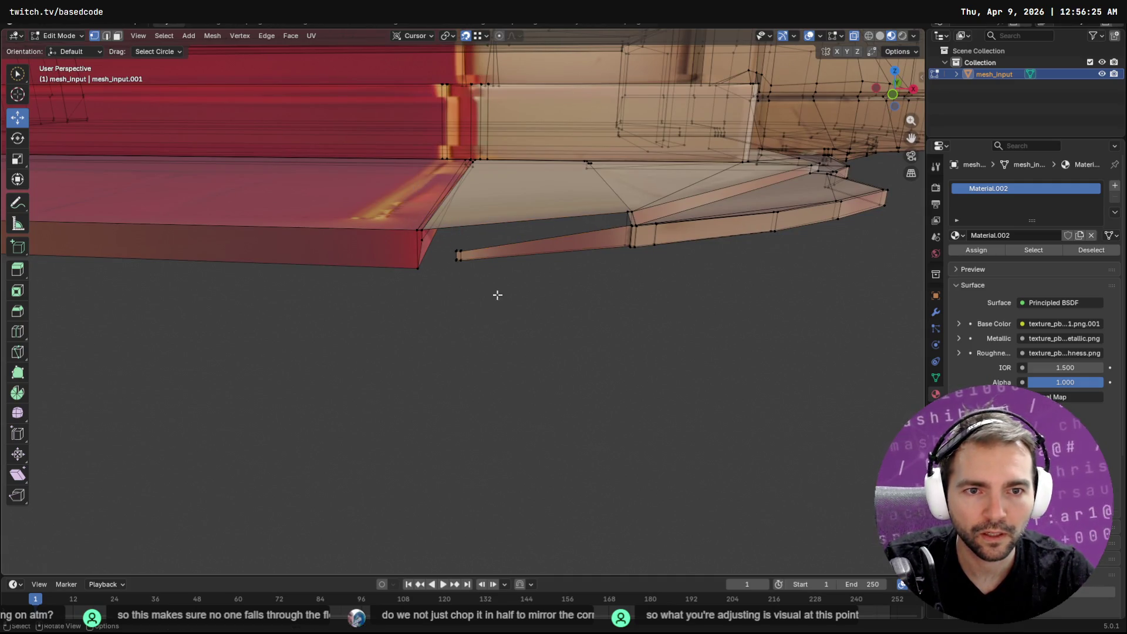
click(459, 264)
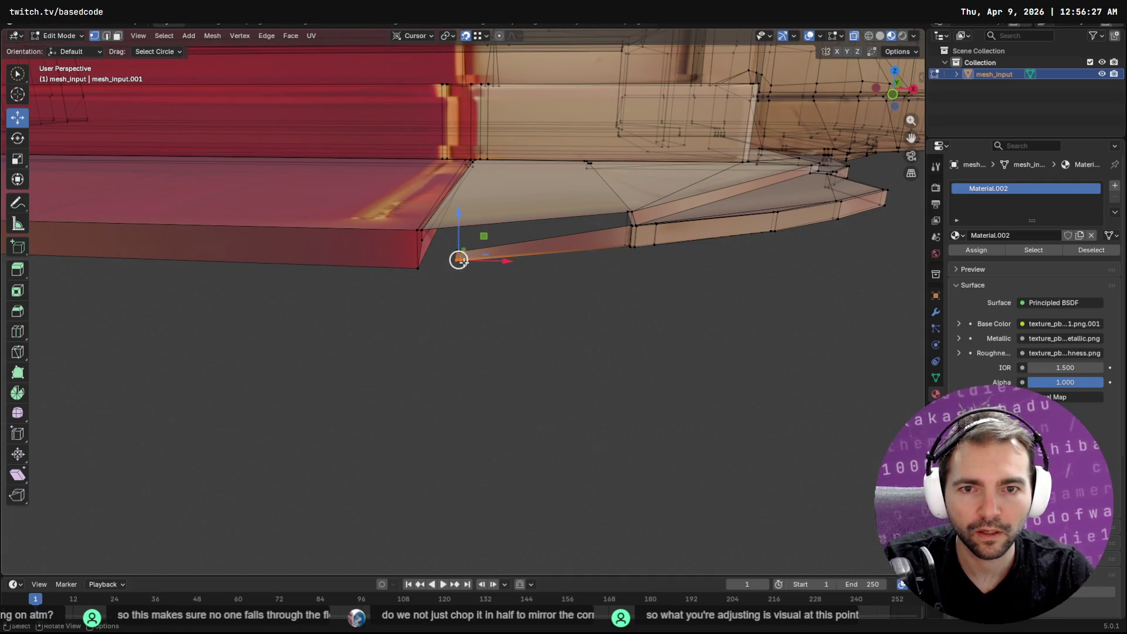
key(g)
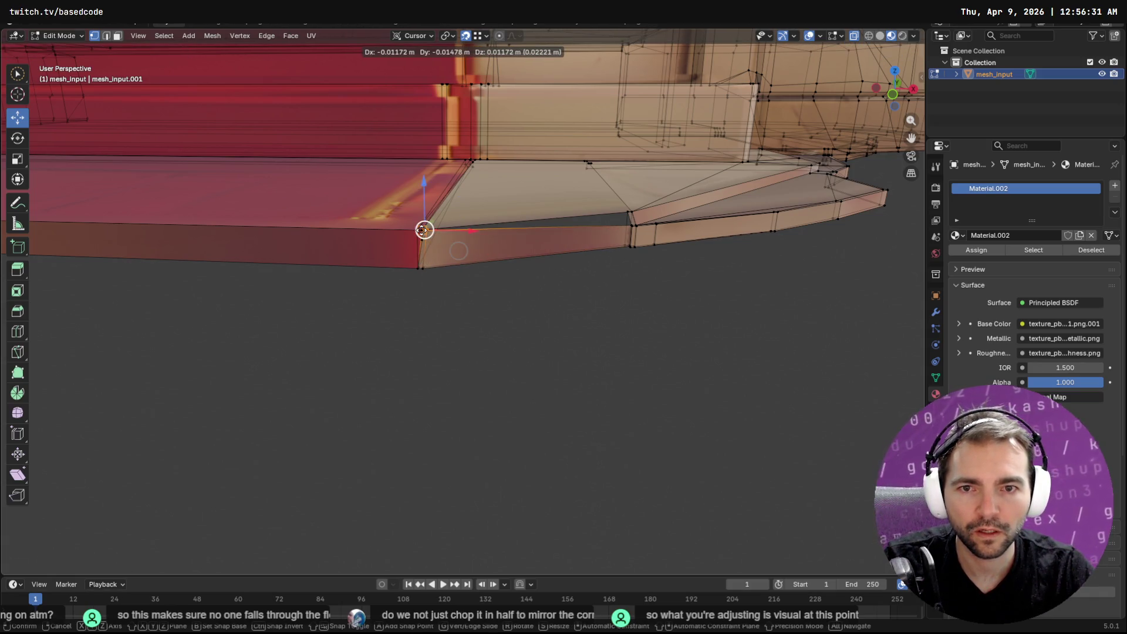
click(459, 250)
Step: Fine-tune the joined vertex with a Z-constrained then an X-constrained move
mouse_move(459, 251)
middle_down()
mouse_move(472, 243)
mouse_move(465, 253)
middle_up()
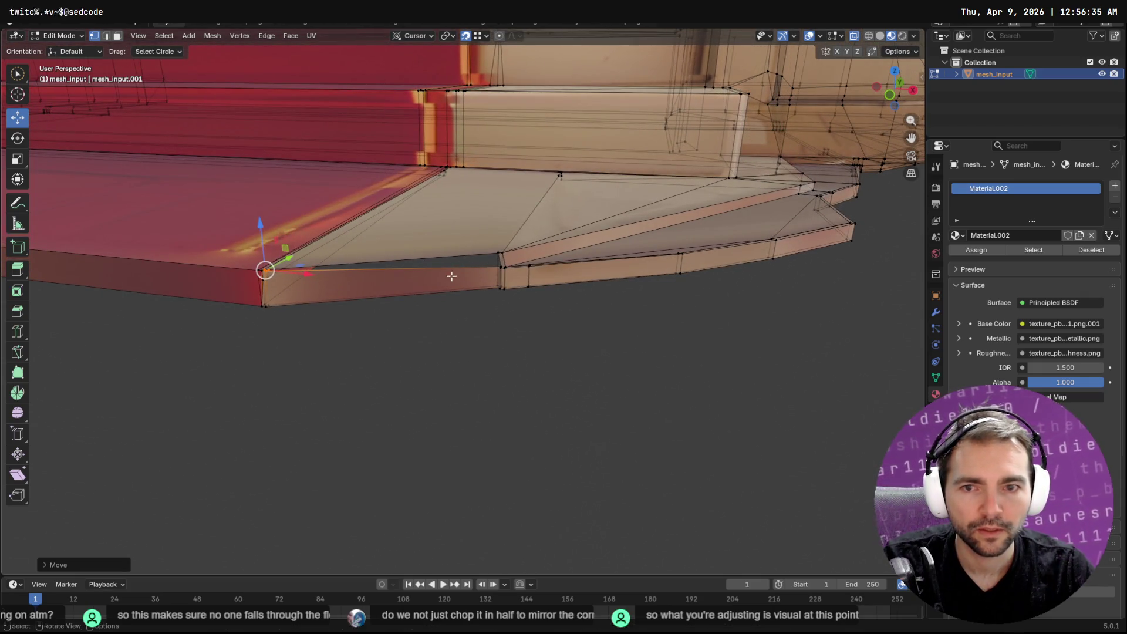
key(g)
key(z)
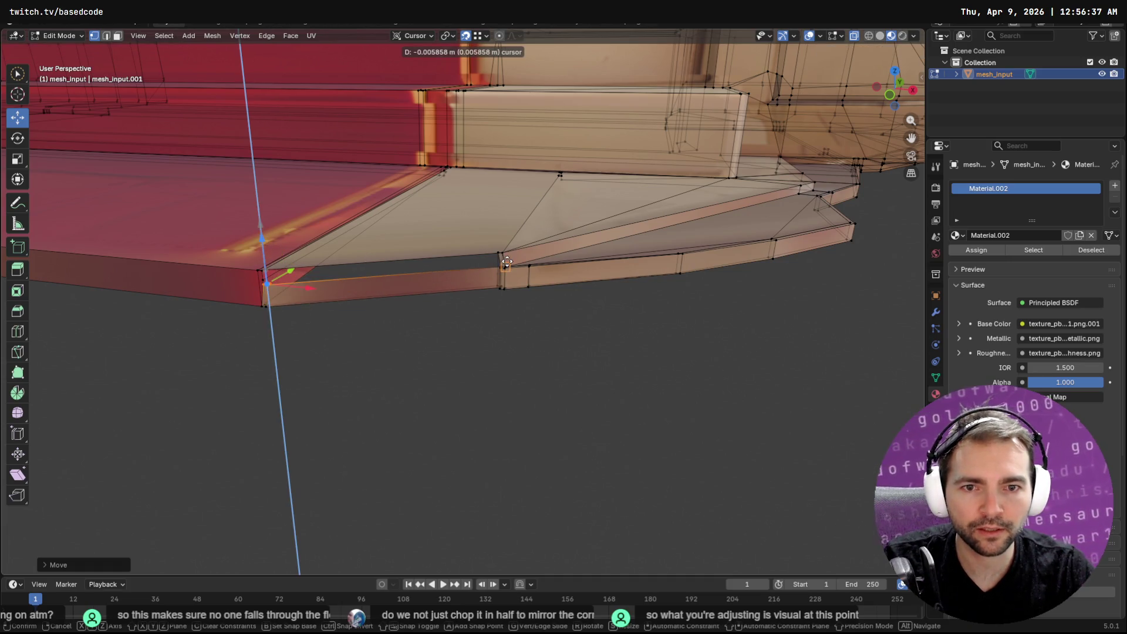
click(500, 264)
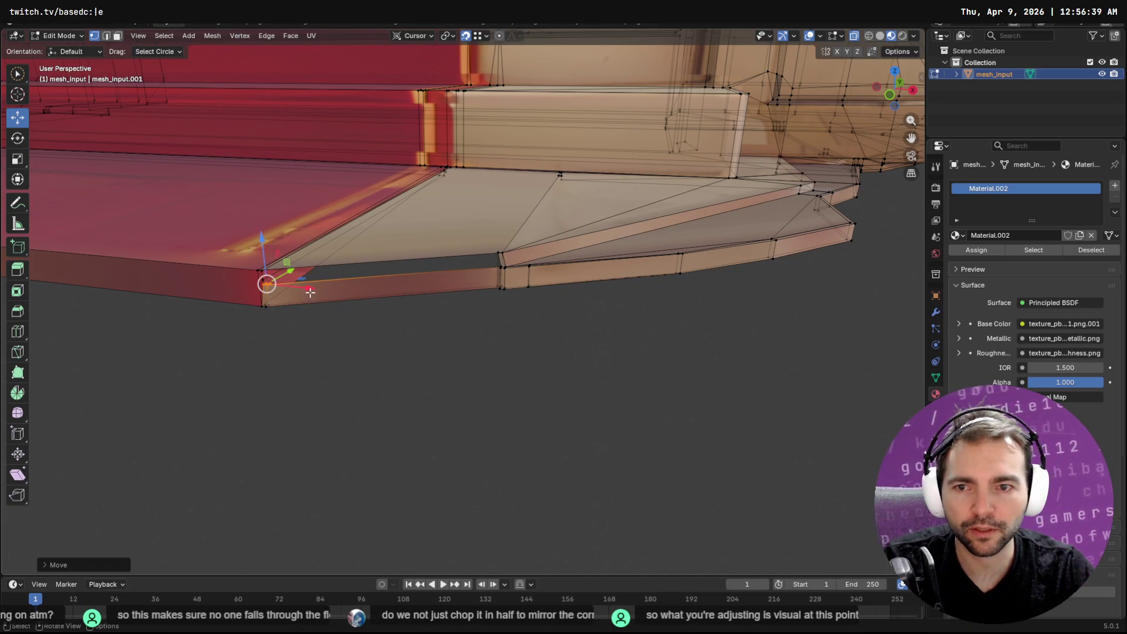
key(g)
key(x)
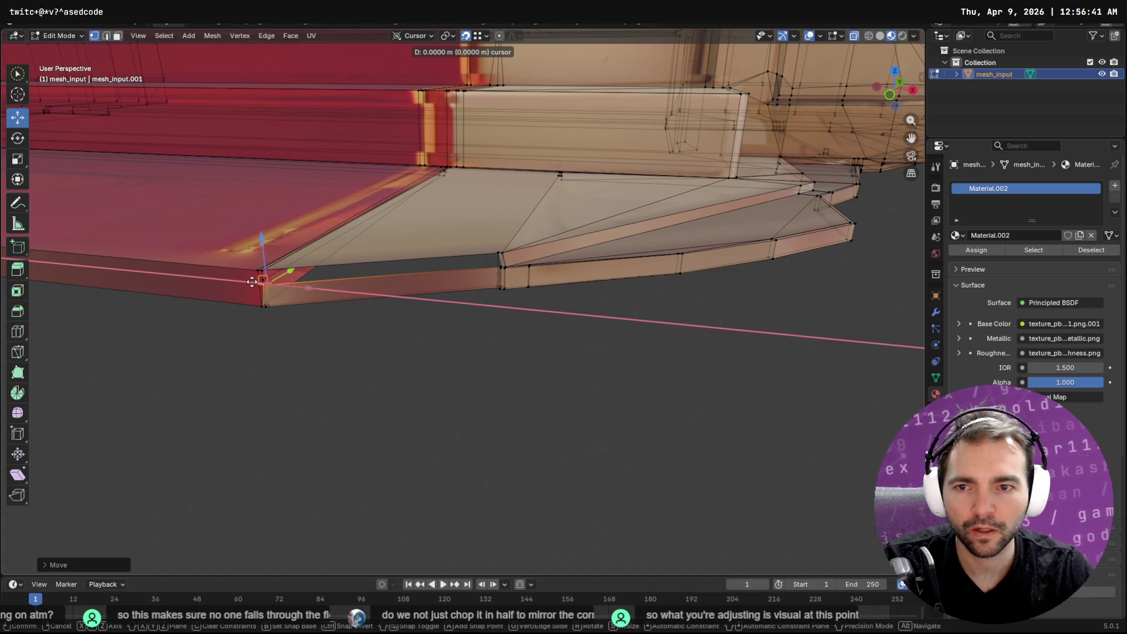
click(314, 288)
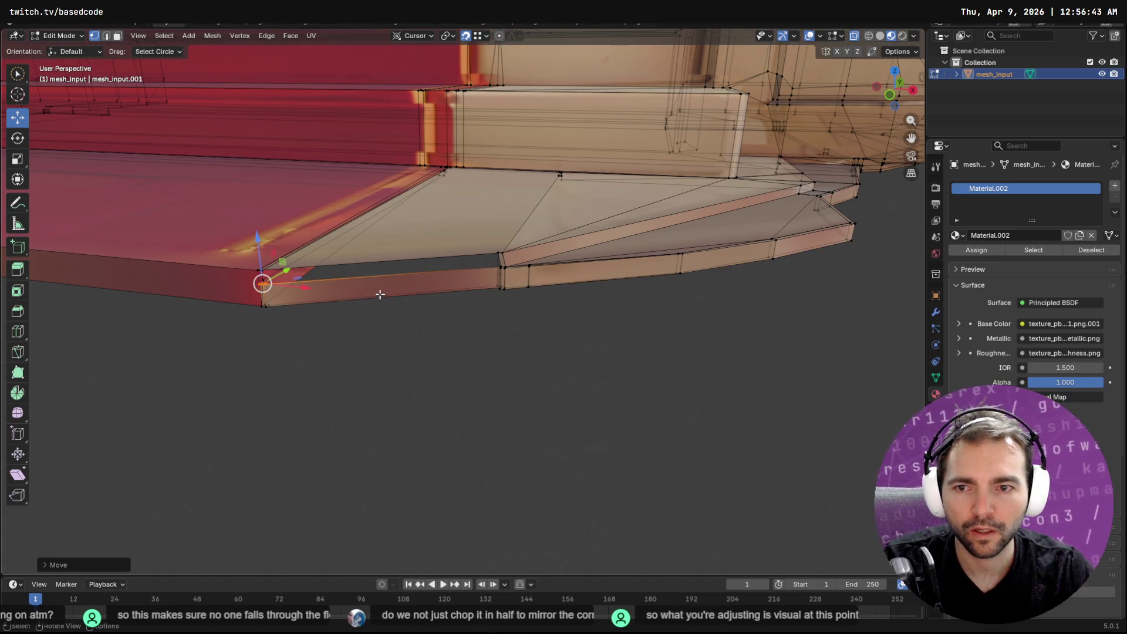
scroll(379, 293, up, 2)
scroll(476, 269, up, 1)
scroll(573, 246, up, 1)
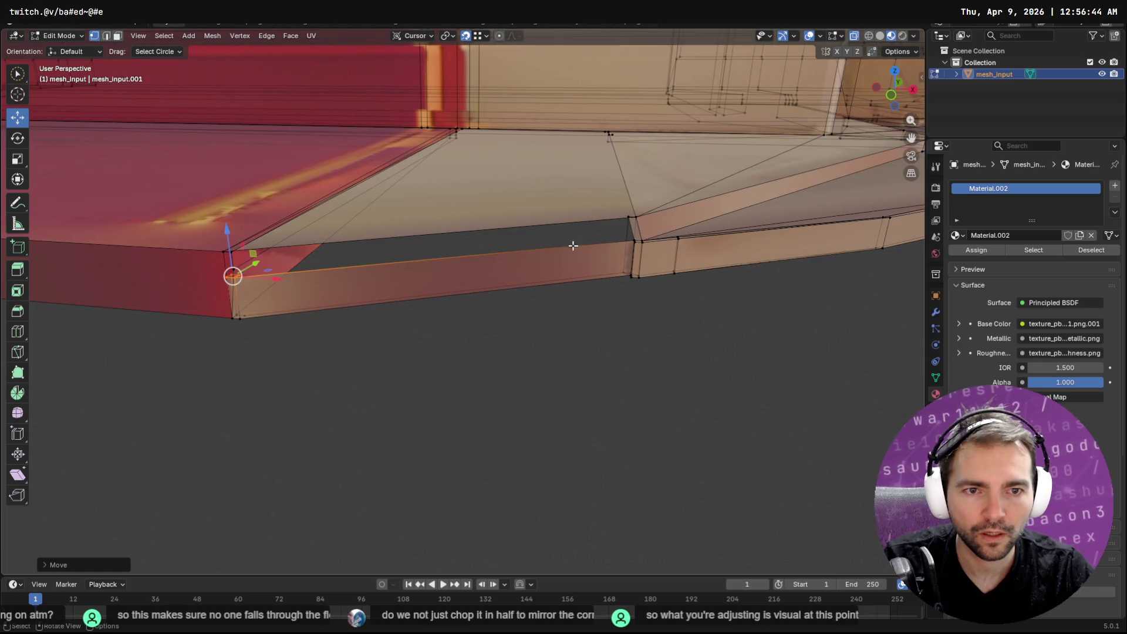
Step: Pick through the edges at the strip's right end to isolate its end geometry
click(629, 226)
click(616, 234)
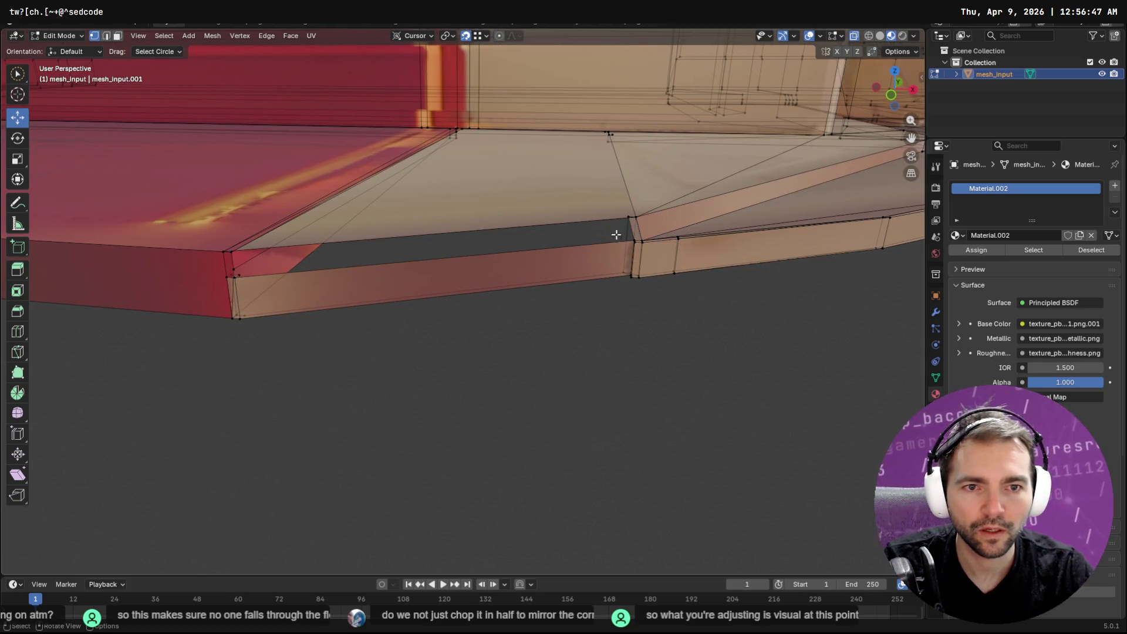
shift+click(630, 231)
shift+right_click(630, 231)
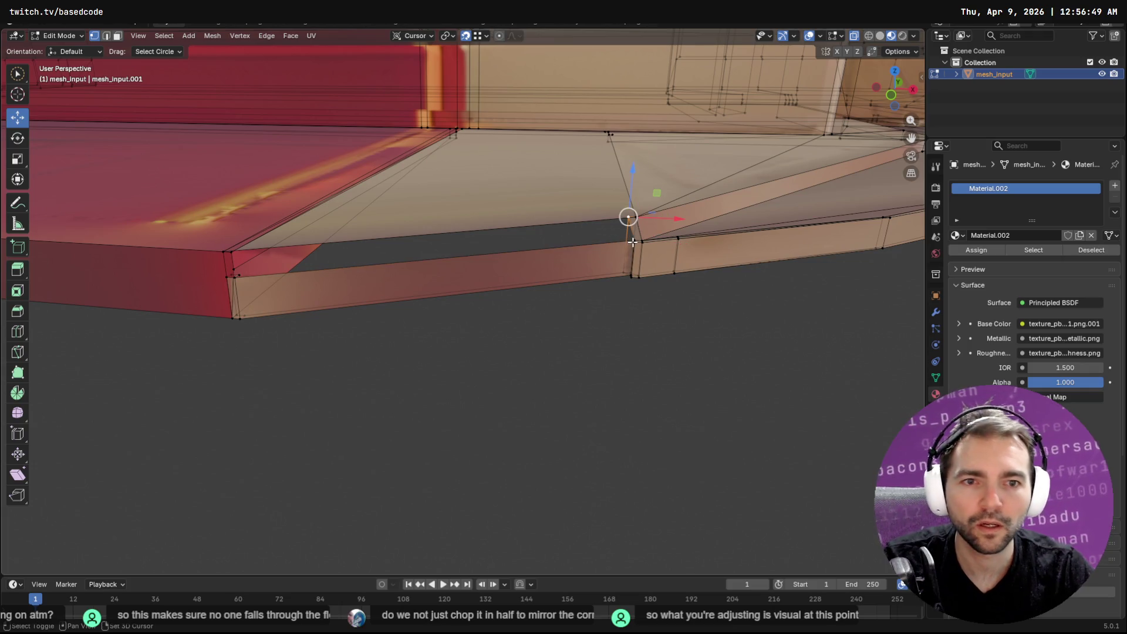
shift+click(630, 234)
shift+click(623, 249)
click(633, 231)
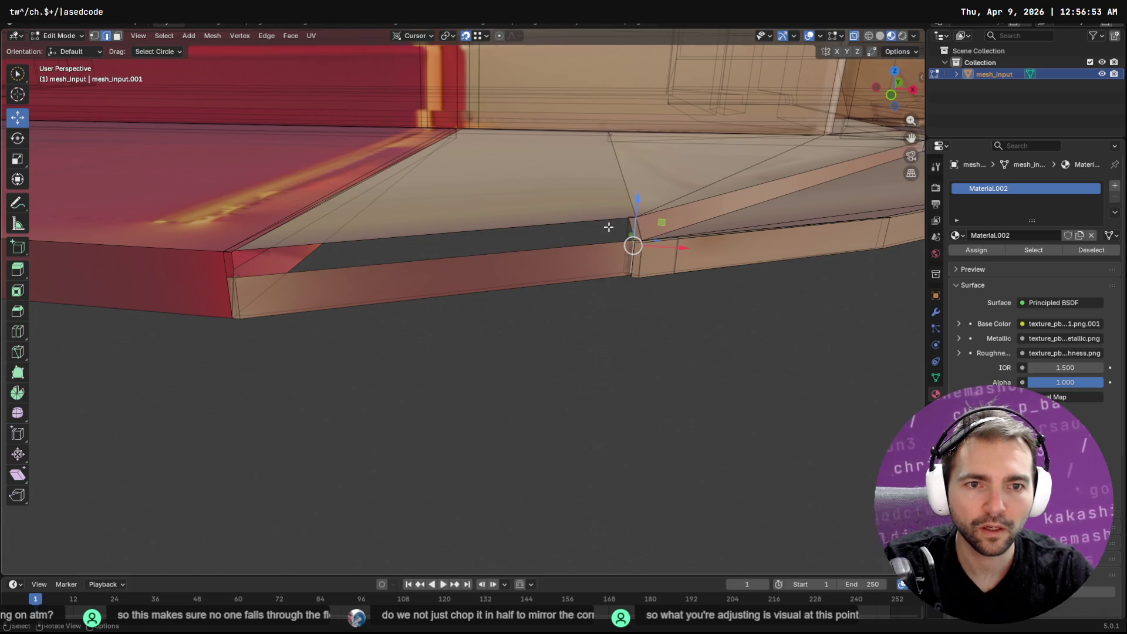
click(607, 227)
Step: Circle-select (C) down to just the strip's right-end vertex
mouse_move(605, 231)
middle_down()
mouse_move(619, 232)
mouse_move(554, 285)
middle_up()
key(c)
drag(554, 285, 557, 285)
mouse_move(557, 285)
middle_down()
mouse_move(502, 297)
mouse_move(581, 306)
middle_up()
key(Escape)
key(c)
click(537, 276)
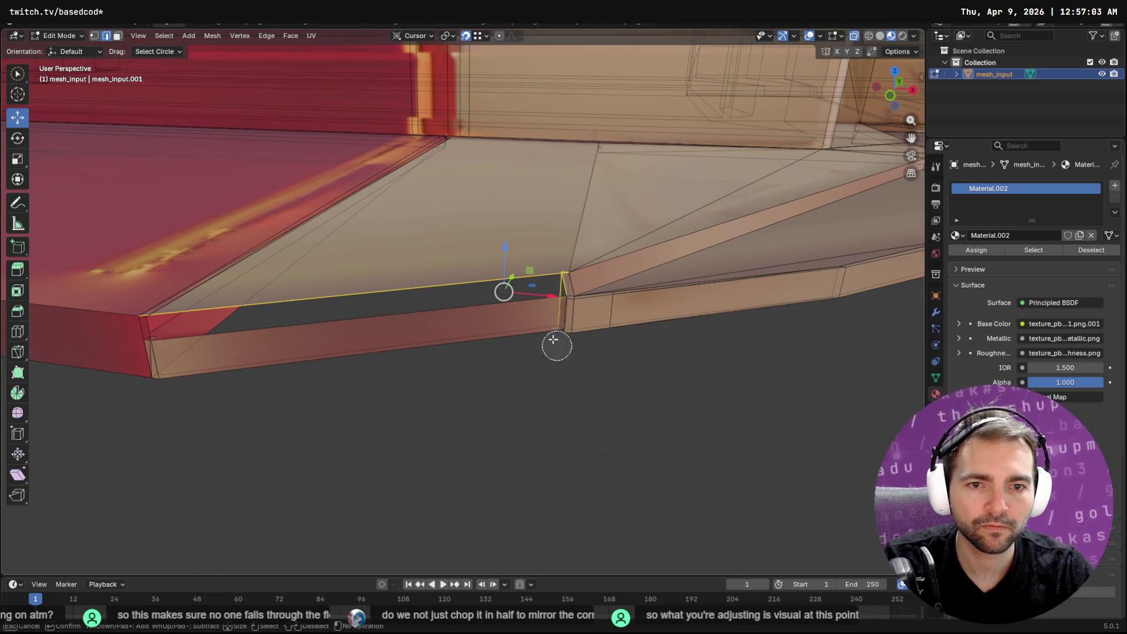
middle_drag(374, 304, 371, 288)
key(Escape)
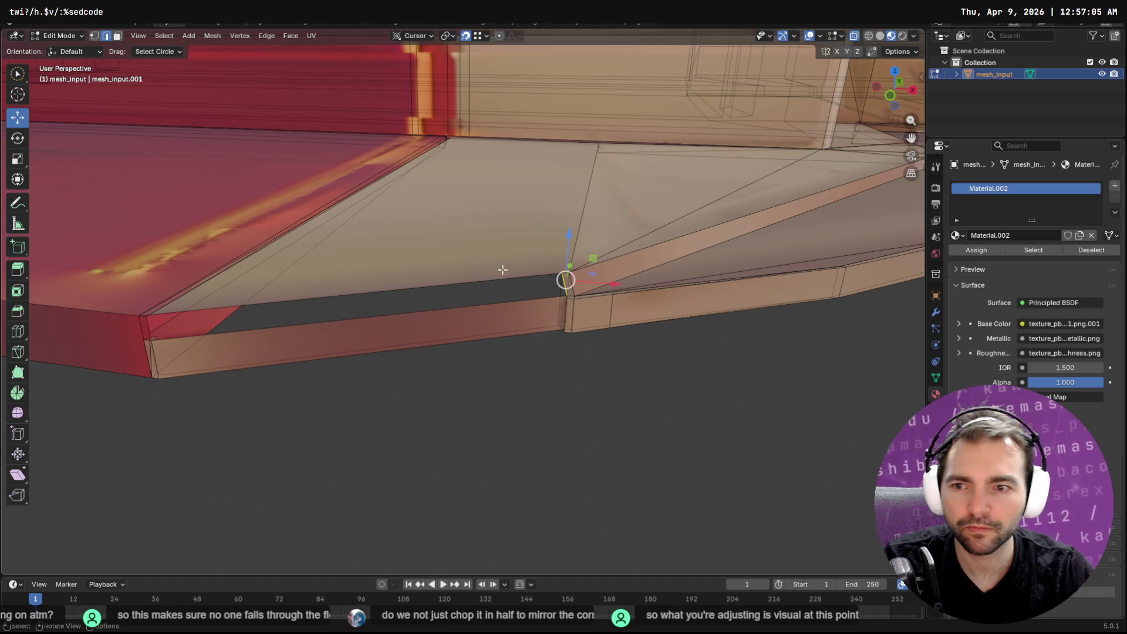
Step: Extend the strip's end vertex to the slab corner and inspect the closed gap
key(g)
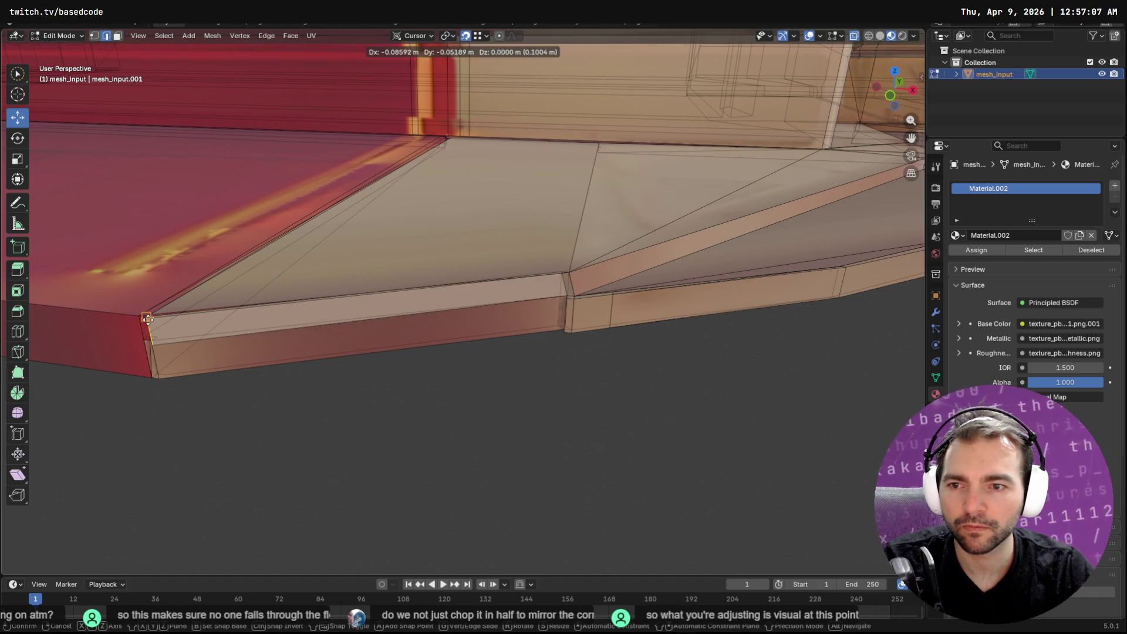
click(149, 323)
middle_drag(471, 291, 507, 290)
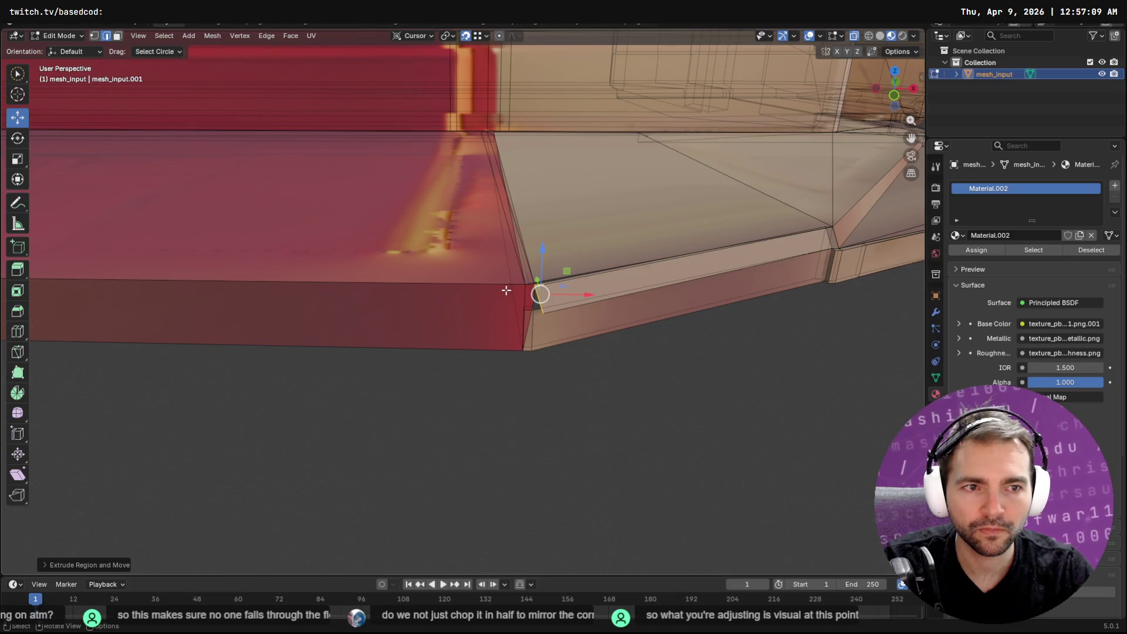
middle_drag(769, 218, 460, 195)
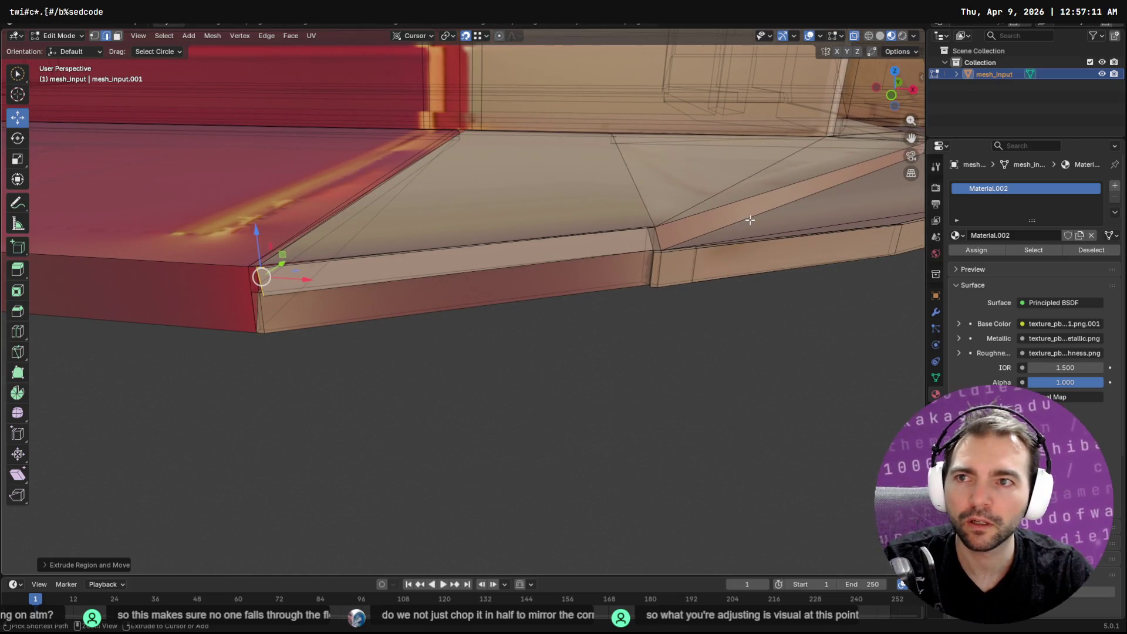
Step: Dismiss the quit prompt, clear the selection and nudge the strip's corner vertices into place
key(ctrl+q)
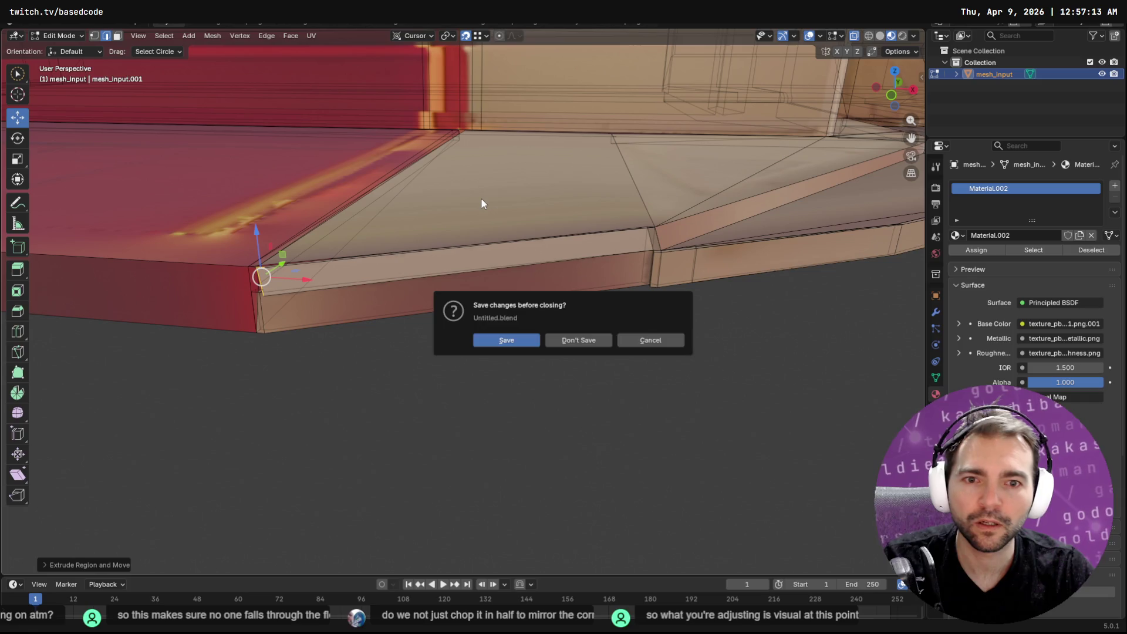
key(Escape)
key(alt+a)
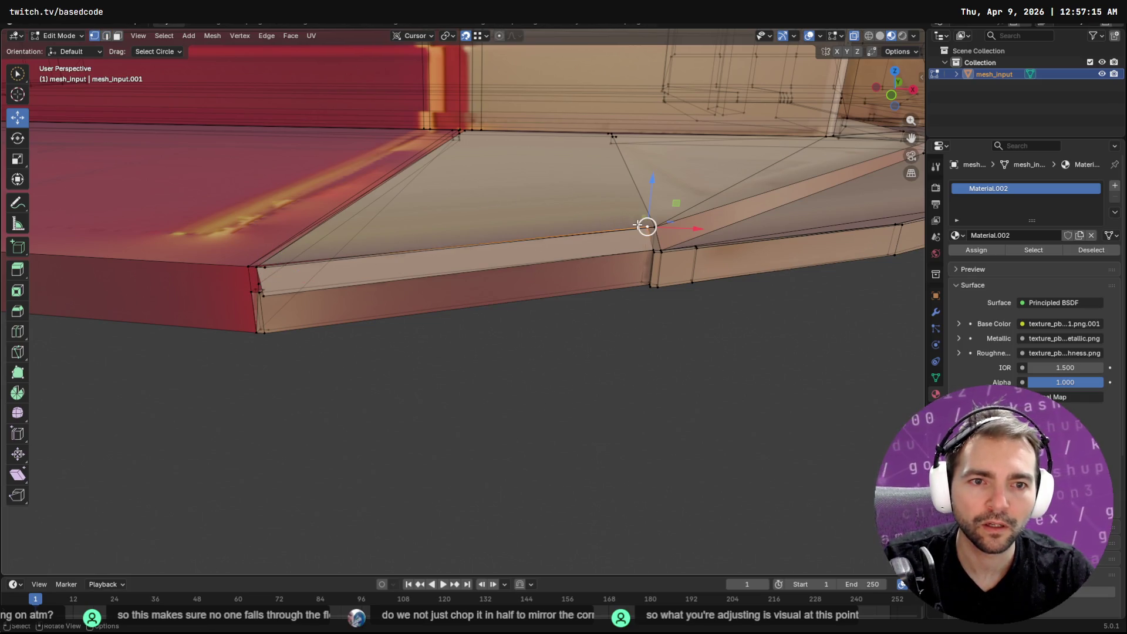
drag(647, 224, 654, 227)
click(264, 300)
drag(261, 294, 264, 289)
click(256, 267)
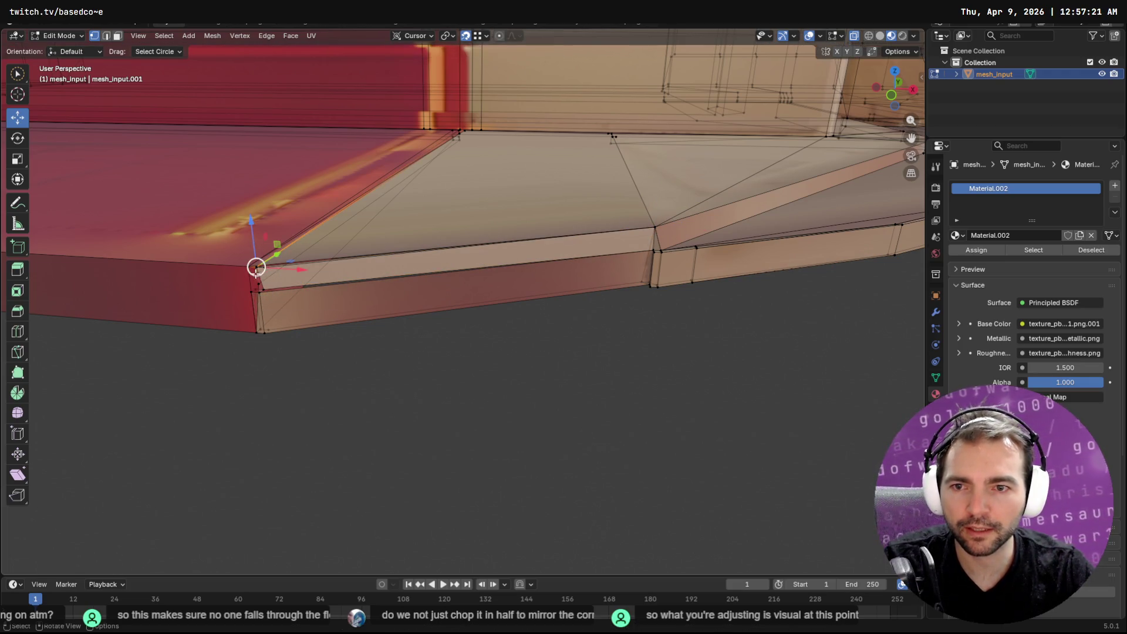
Step: From a low side view, adjust the upper corner and a lower slab-side vertex, undoing a bad slide
mouse_move(246, 275)
middle_down()
mouse_move(239, 270)
mouse_move(320, 332)
middle_up()
drag(325, 322, 346, 315)
key(ctrl+z)
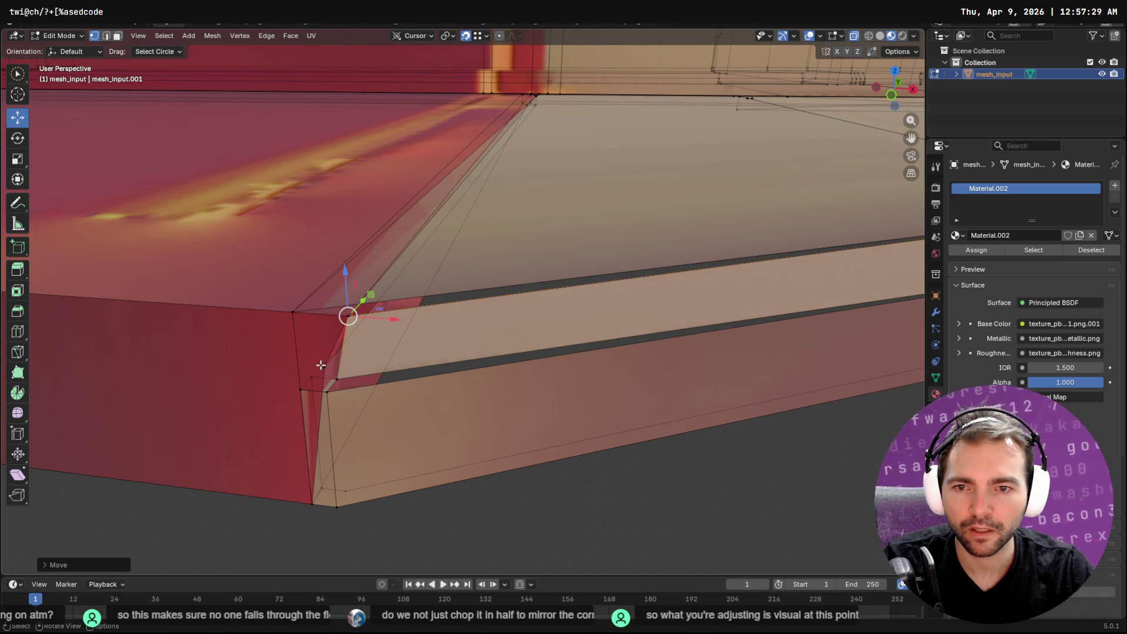
click(321, 365)
drag(325, 366, 336, 379)
mouse_move(438, 317)
middle_down()
mouse_move(423, 320)
mouse_move(479, 313)
mouse_move(468, 315)
middle_up()
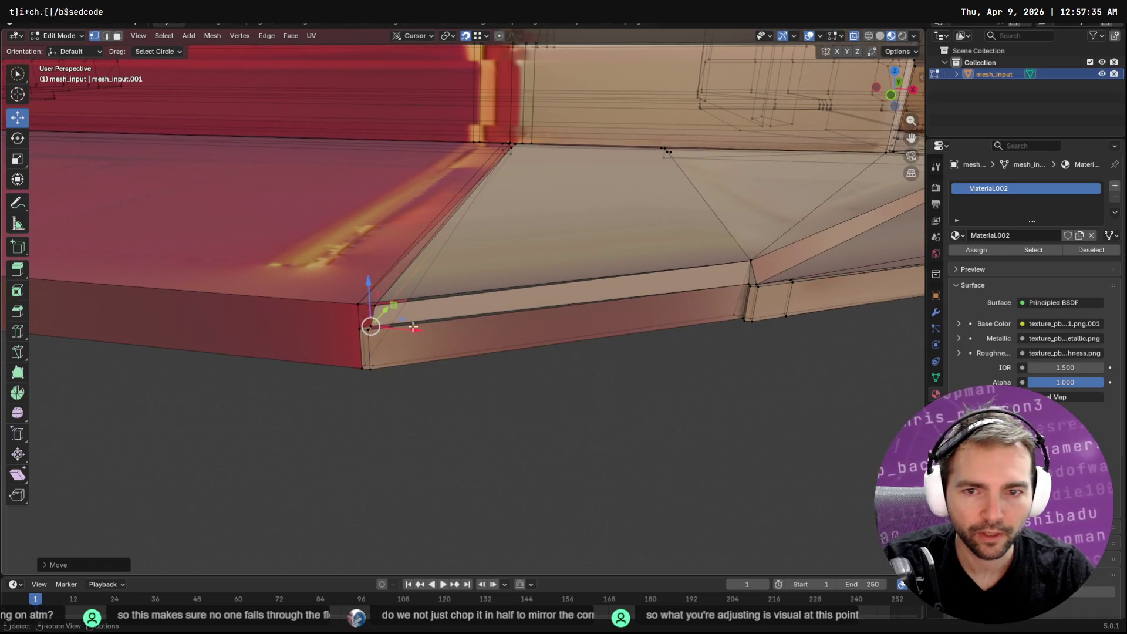
scroll(413, 327, up, 3)
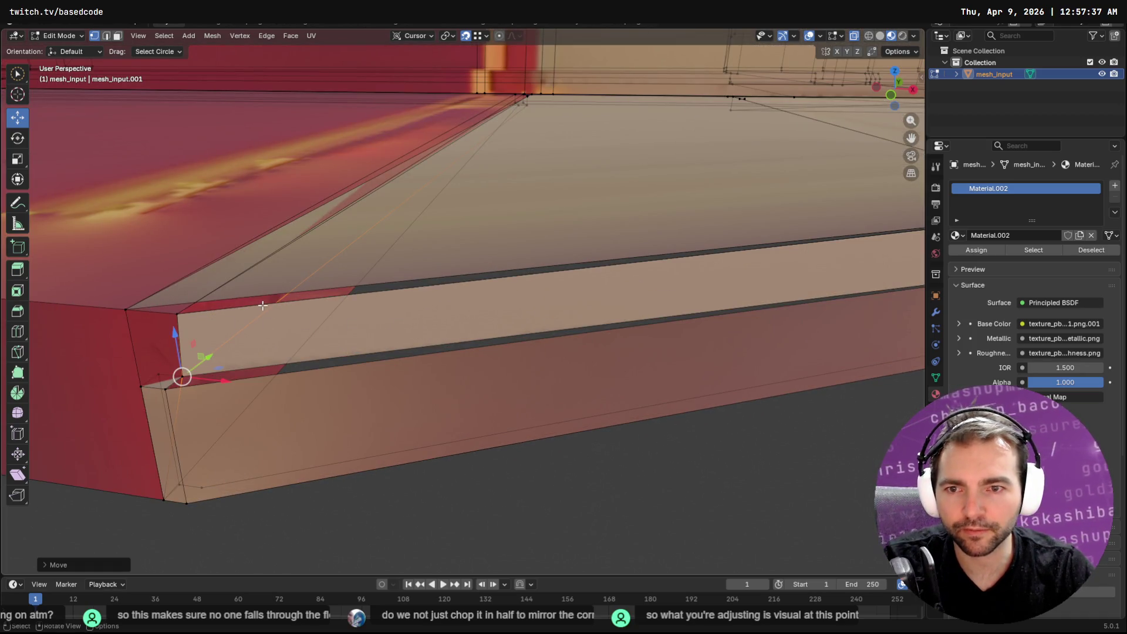
Step: Move the corner vertex at the slab edge with G to its new position
click(124, 311)
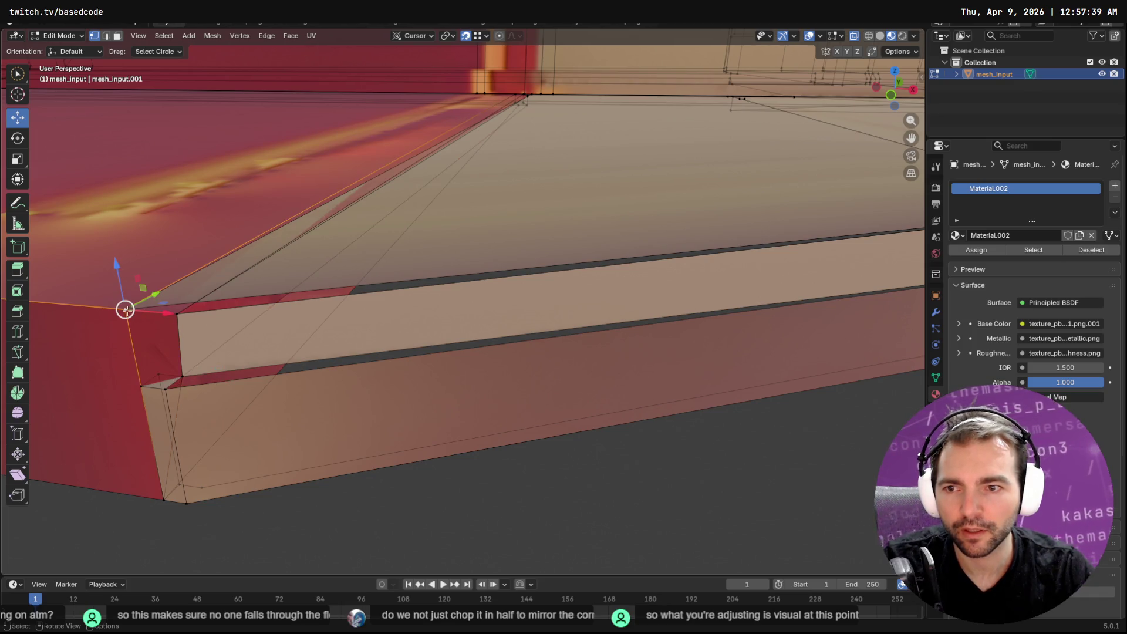
drag(124, 310, 124, 311)
key(g)
key(Escape)
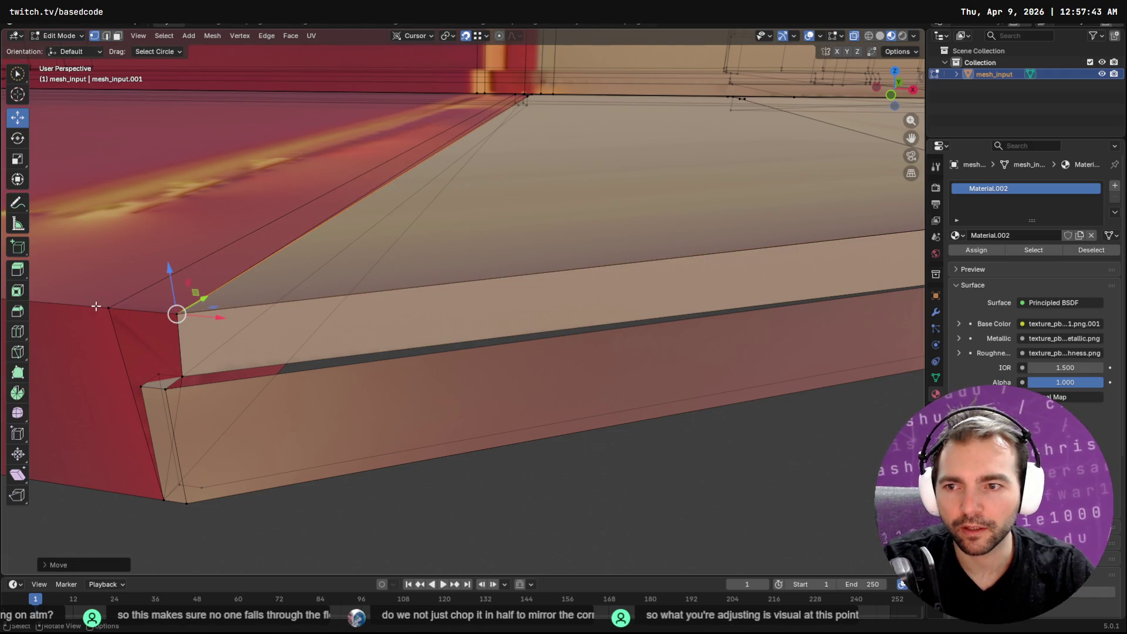
key(g)
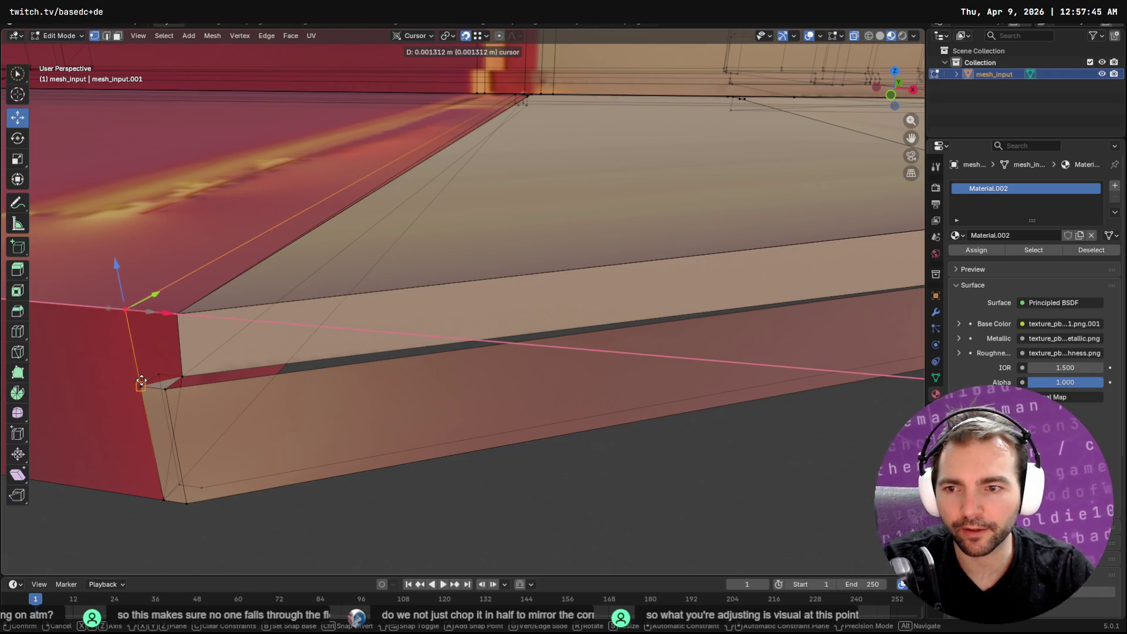
click(149, 376)
scroll(190, 372, down, 5)
scroll(190, 372, up, 5)
scroll(366, 390, down, 3)
scroll(521, 355, up, 3)
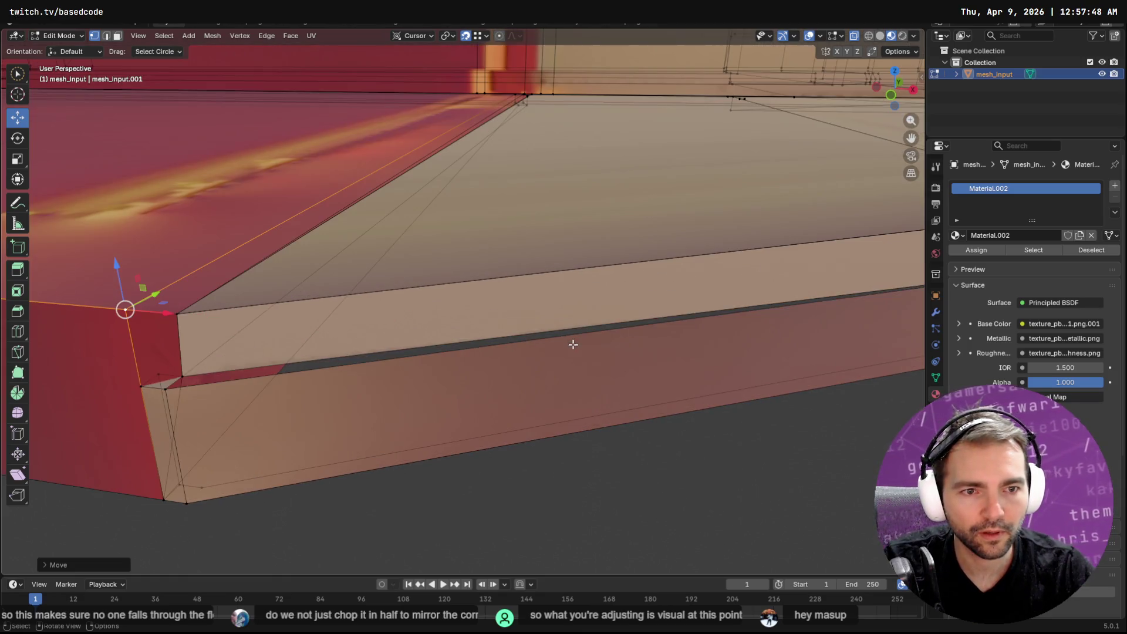
Step: Snap the lower vertex onto the box corner and reposition the step's top front edge
click(165, 391)
key(g)
click(126, 391)
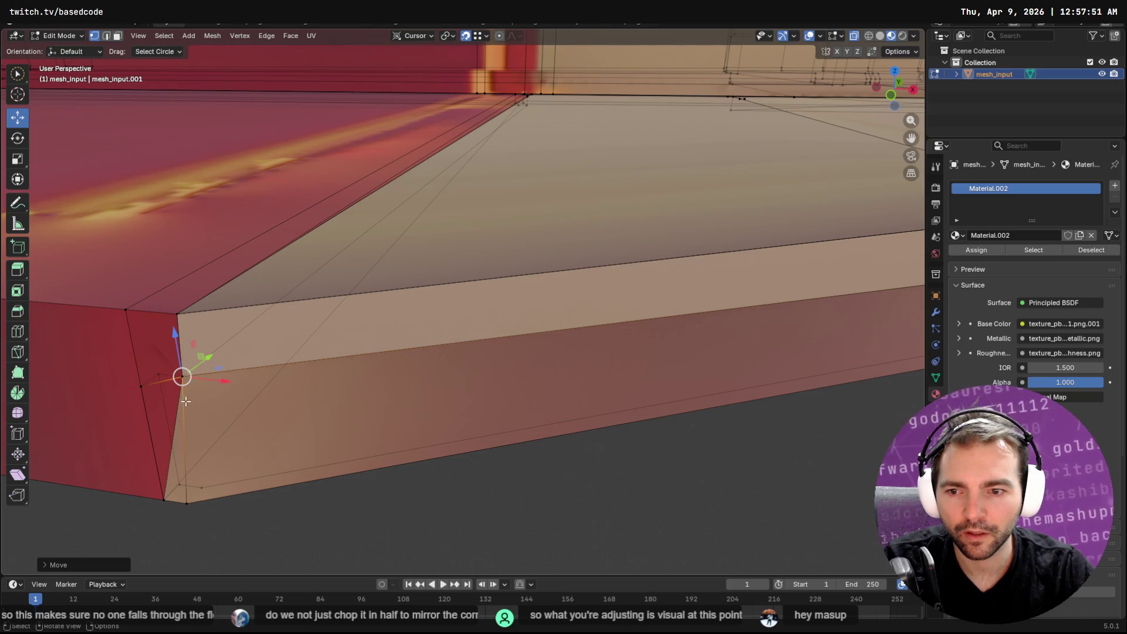
shift+click(181, 375)
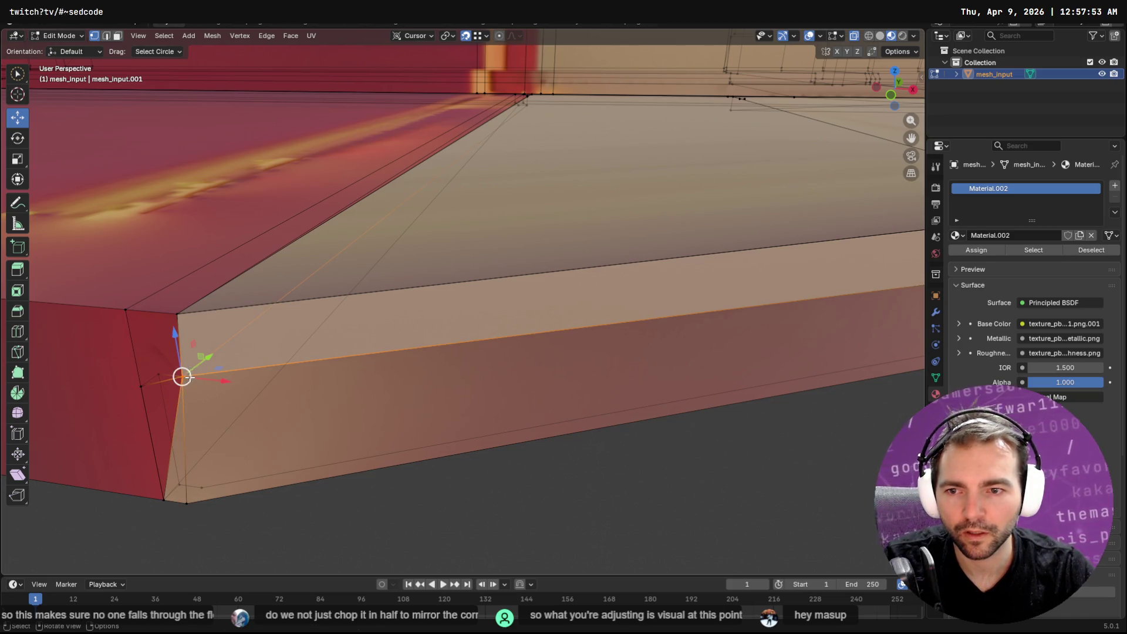
key(g)
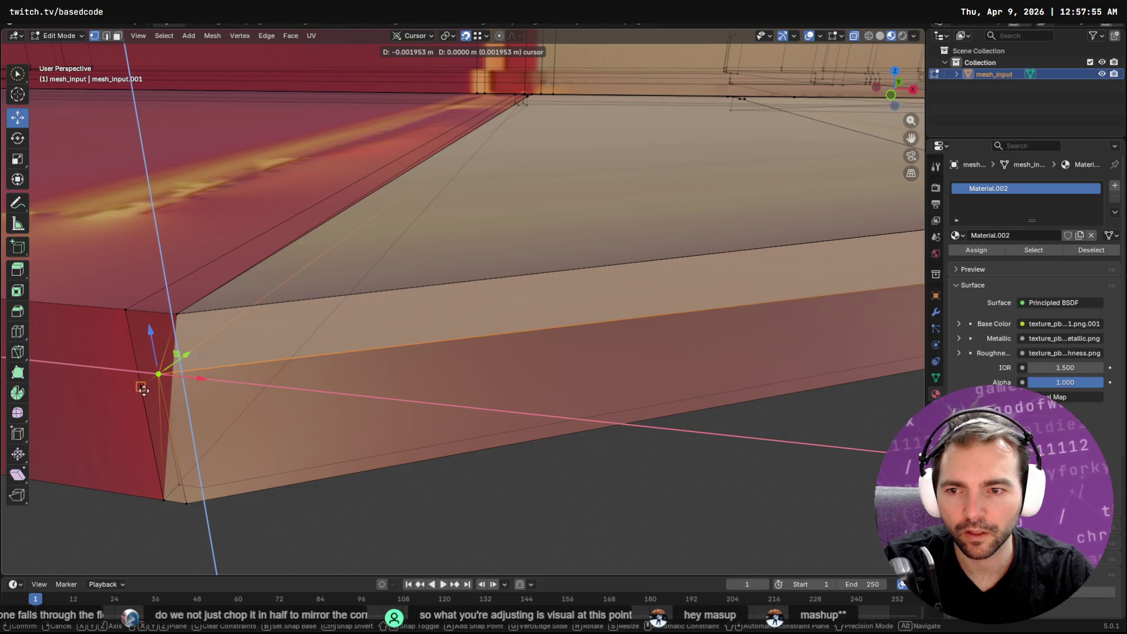
click(140, 390)
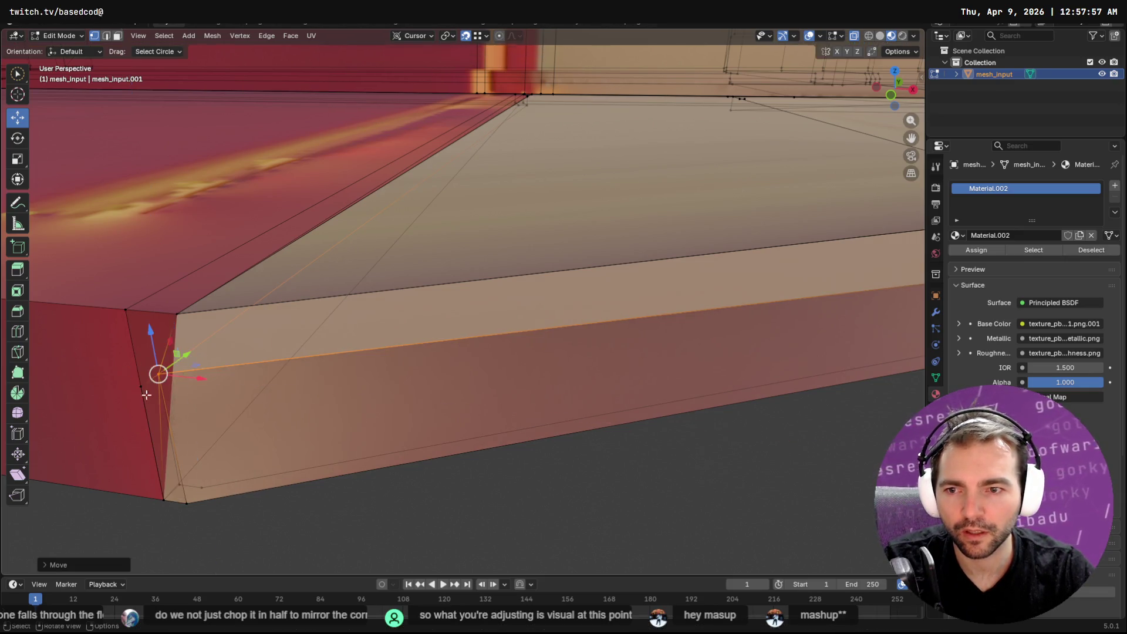
Step: Frame the selected vertex via Quick Favorites and slide it along the X axis
middle_drag(156, 372, 221, 397)
key(q)
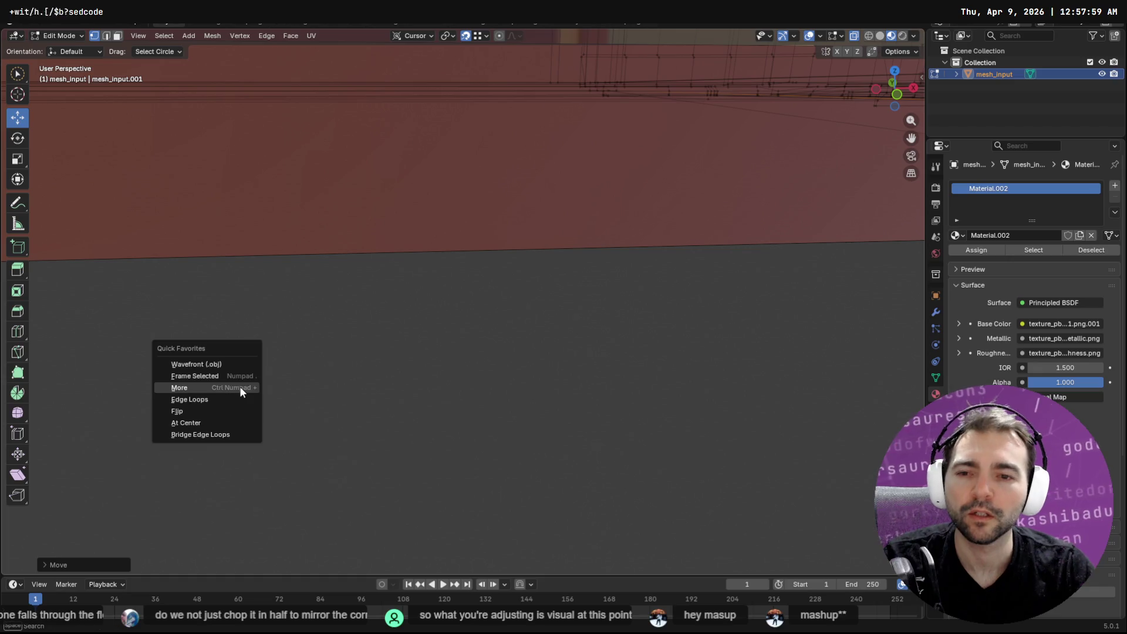
click(219, 376)
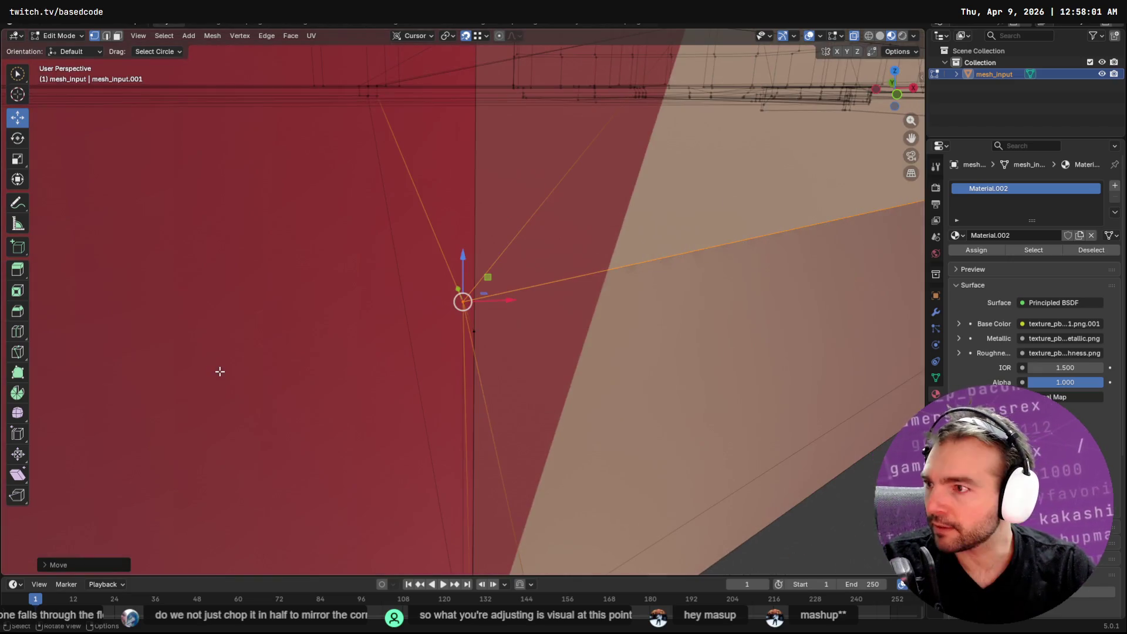
scroll(544, 313, down, 3)
scroll(539, 321, down, 2)
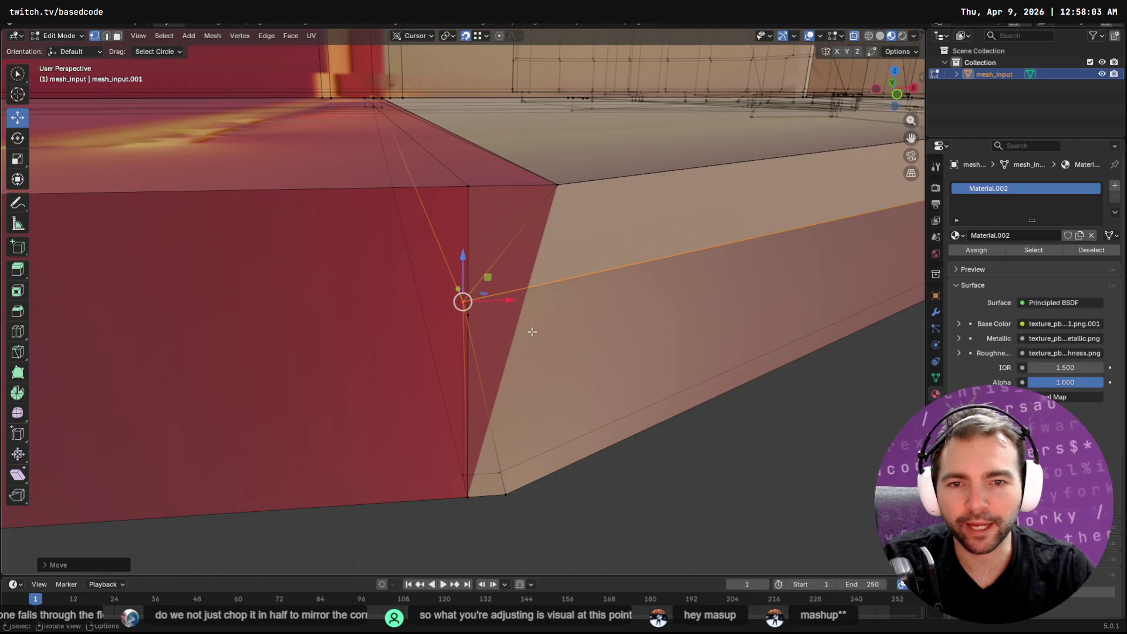
middle_drag(573, 344, 548, 345)
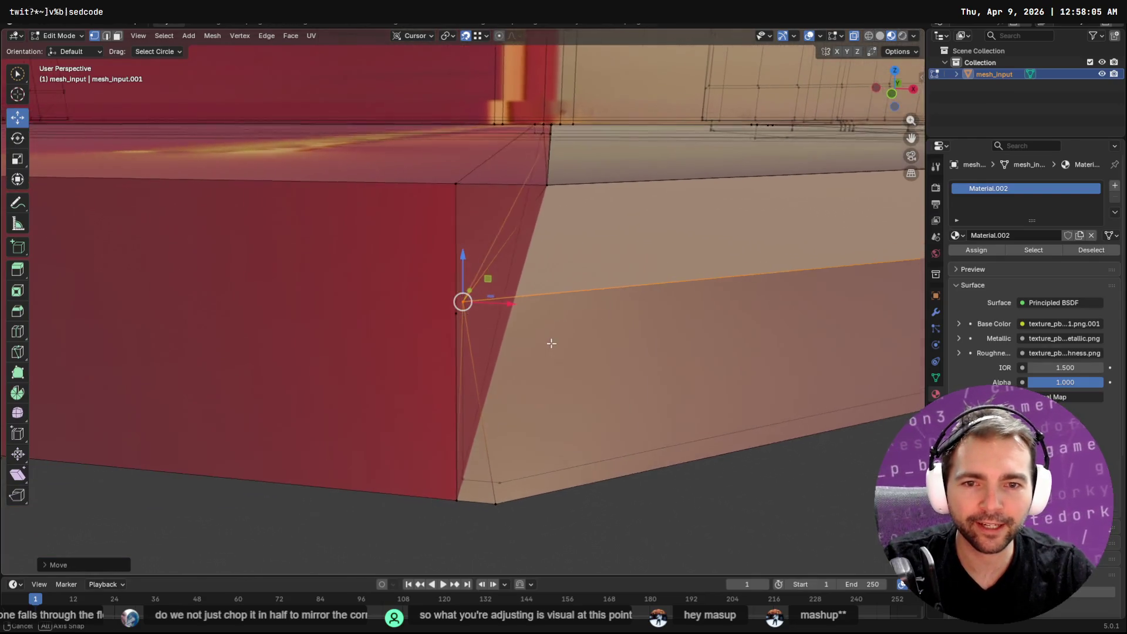
mouse_move(504, 301)
mouse_down()
mouse_move(527, 301)
mouse_move(533, 190)
mouse_move(536, 220)
mouse_up()
Step: Move the bottom corner vertex along X, then slide it left along Y
click(496, 507)
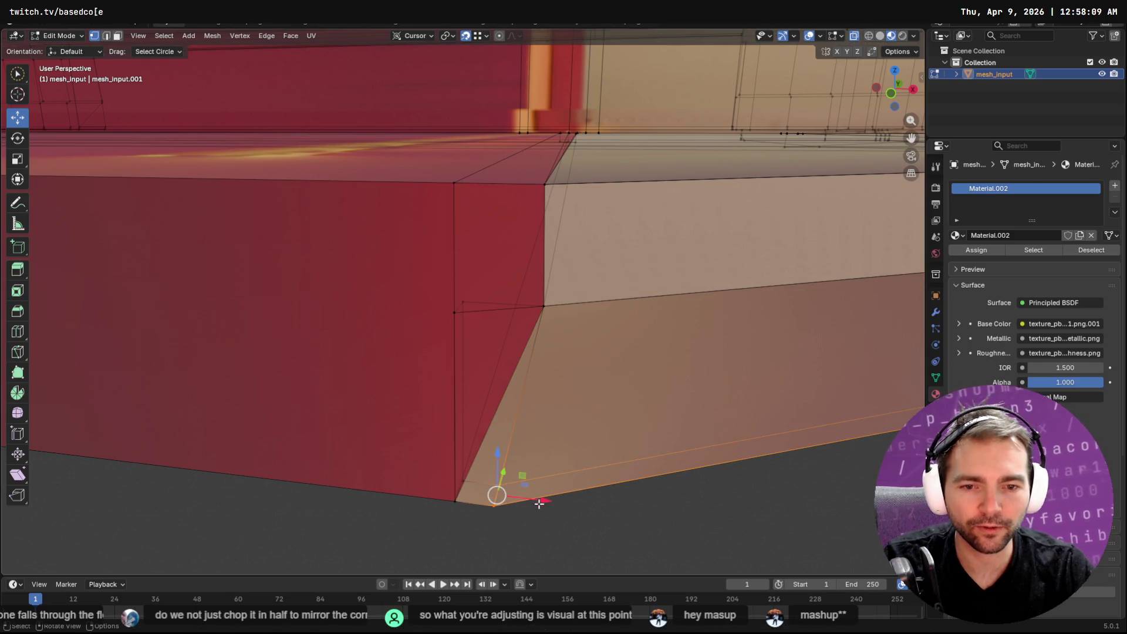
key(g)
key(x)
click(545, 293)
mouse_move(545, 294)
middle_down()
mouse_move(493, 394)
mouse_move(452, 361)
mouse_move(465, 311)
middle_up()
drag(519, 311, 448, 301)
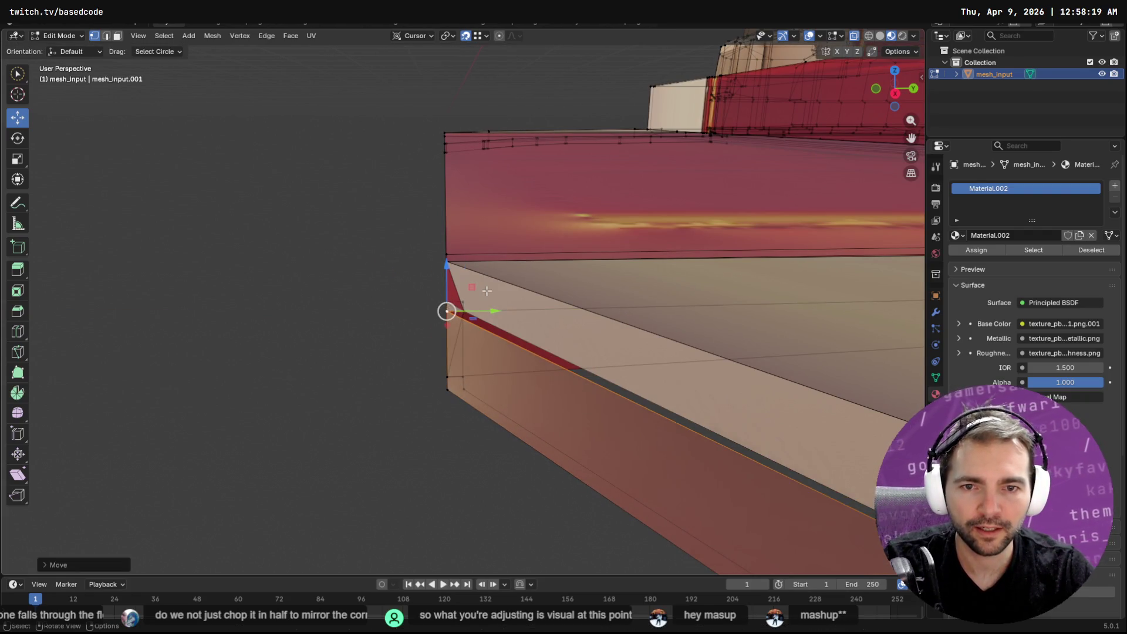
Step: Undo the last move, restore the vertex and reselect geometry on the step's front face
key(ctrl+z)
drag(461, 302, 488, 294)
key(c)
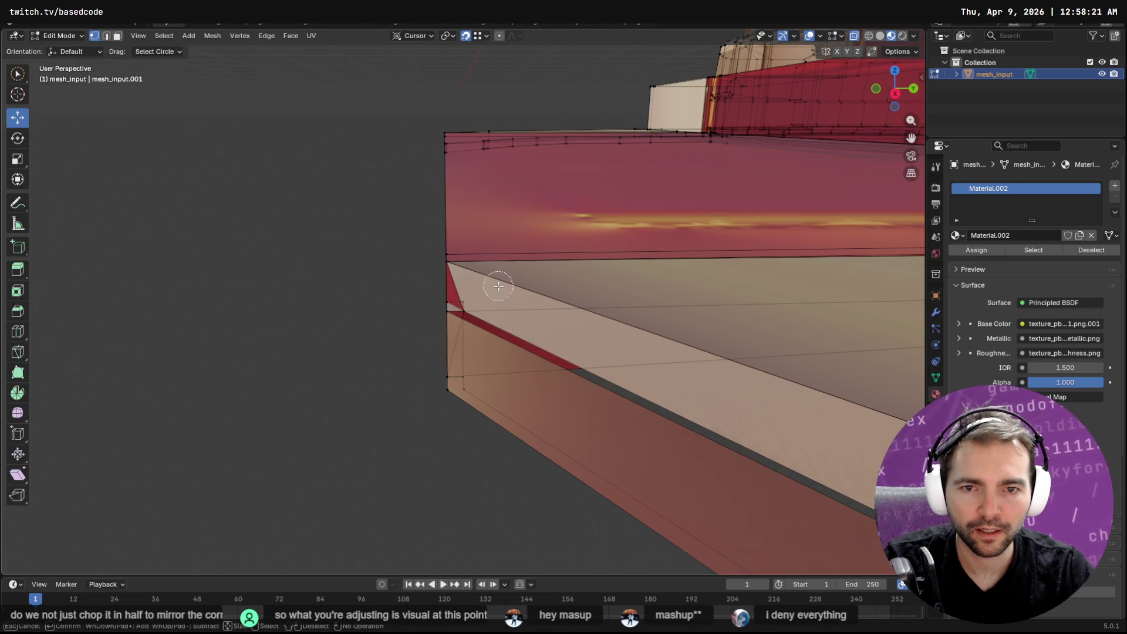
key(Escape)
mouse_move(464, 298)
middle_down()
mouse_move(676, 417)
mouse_move(642, 423)
mouse_move(581, 362)
mouse_move(463, 301)
middle_up()
click(470, 254)
Step: Circle-select the corner vertex and move it, cancelling a trial Y-axis slide
key(c)
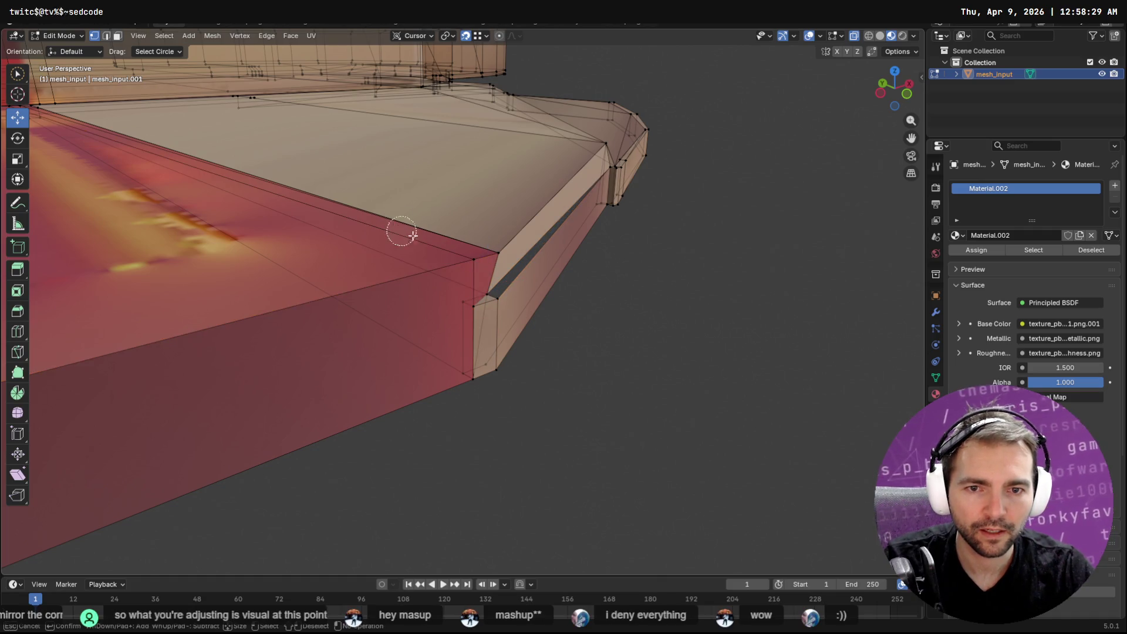
click(475, 282)
right_click(480, 285)
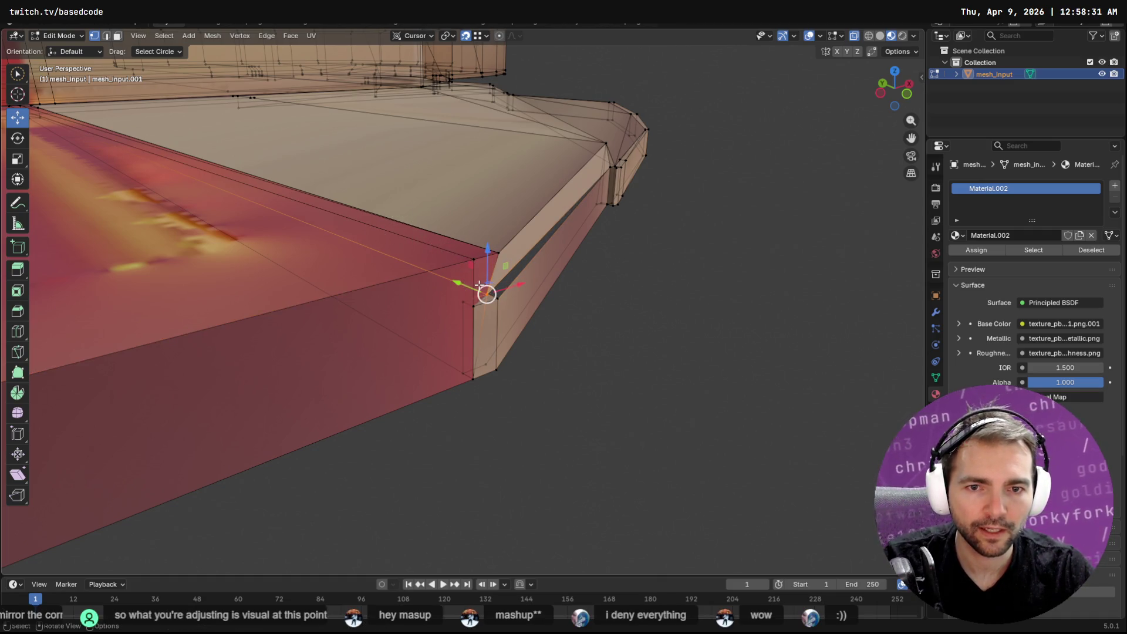
key(g)
click(480, 295)
key(c)
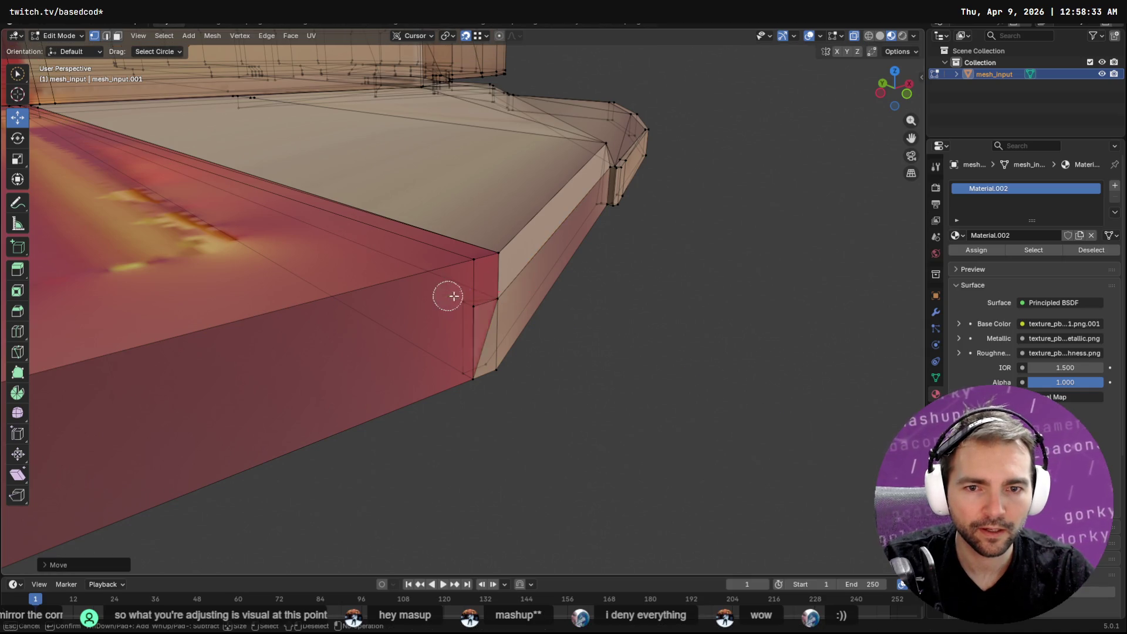
right_click(460, 299)
key(g)
key(y)
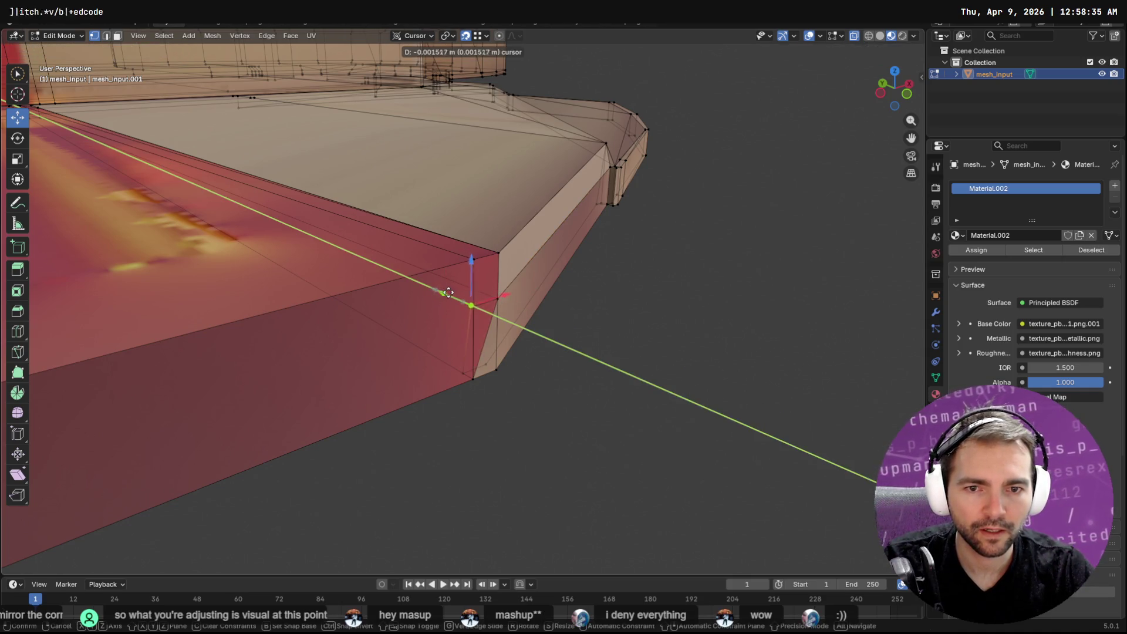
right_click(473, 307)
Step: Slide the lower corner vertex along Y beside the red step's bottom corner
click(470, 375)
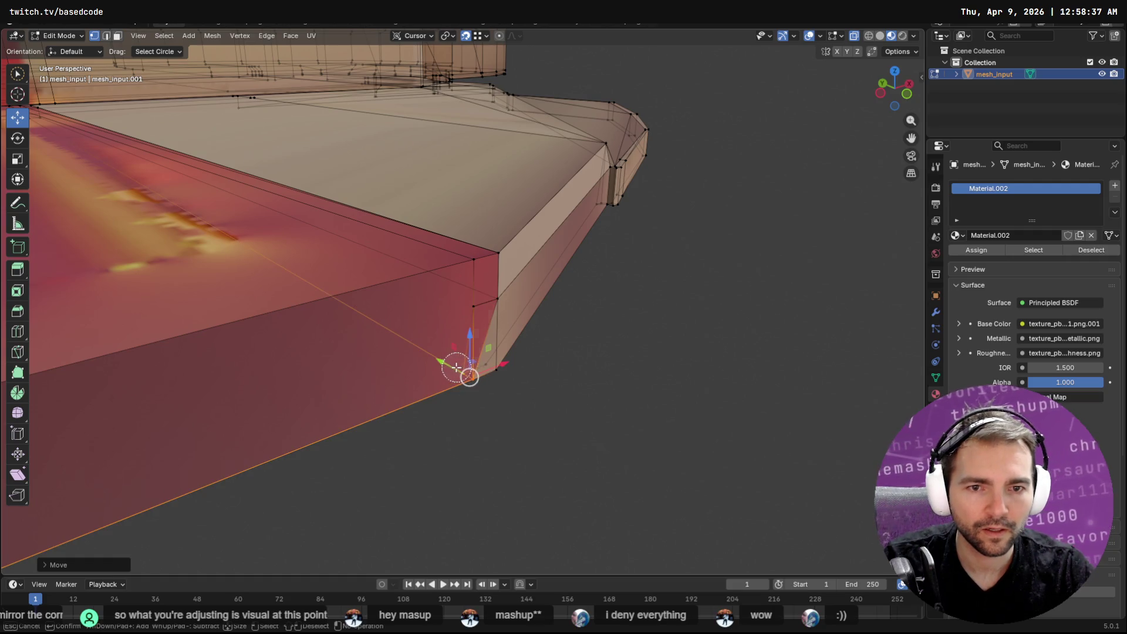
key(g)
key(y)
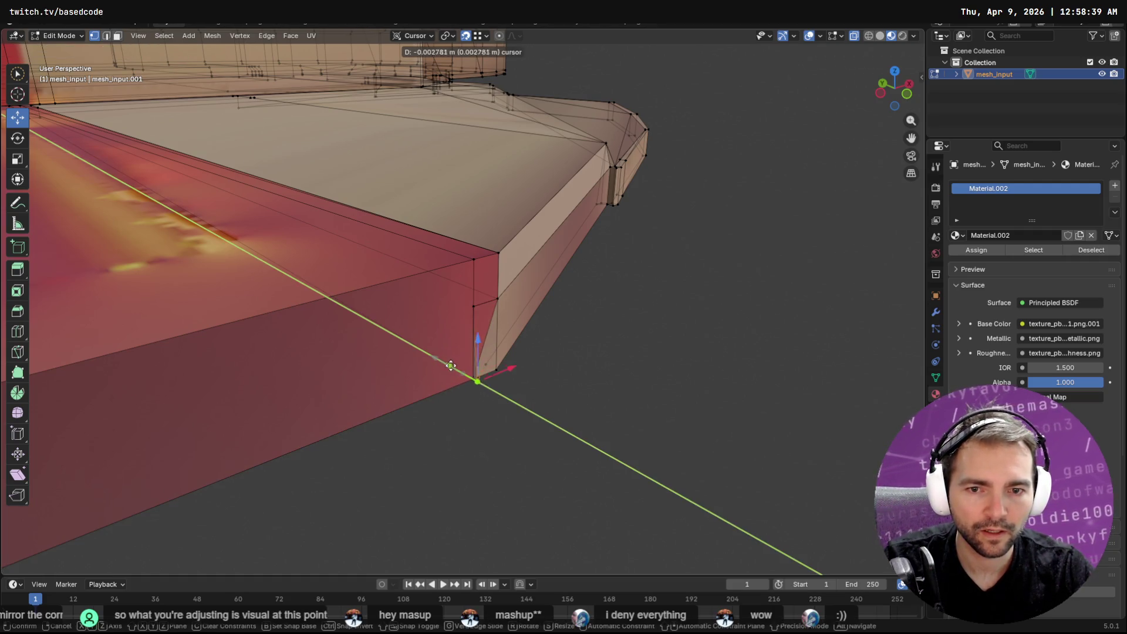
click(472, 377)
key(g)
key(Escape)
Step: Circle-select the next corner vertex and slide it along Y to tighten the seam
key(alt+a)
key(c)
click(474, 349)
key(Escape)
key(g)
key(y)
click(483, 359)
middle_drag(484, 359, 474, 334)
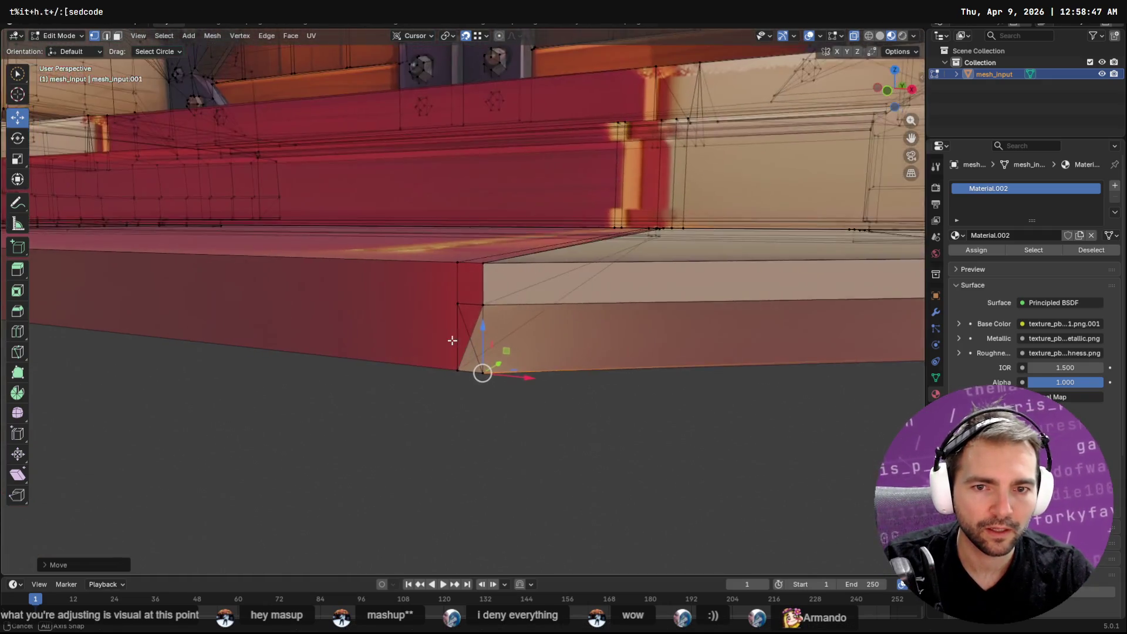
Step: Check the result out of Edit Mode, then reposition the step's corner vertex over several G moves
key(Tab)
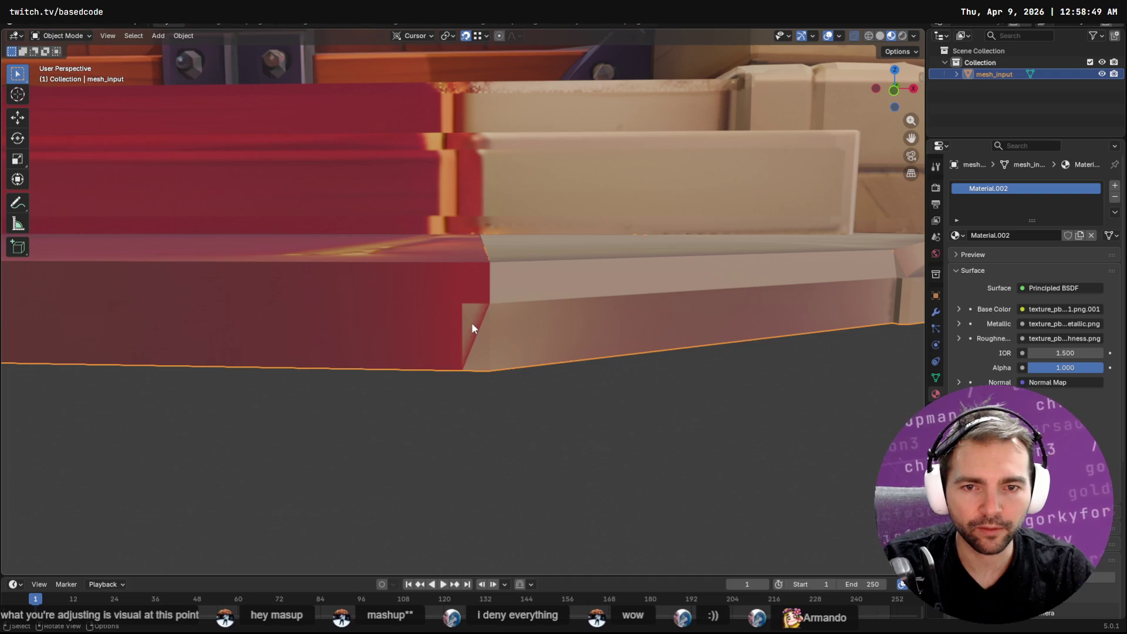
key(Tab)
click(463, 304)
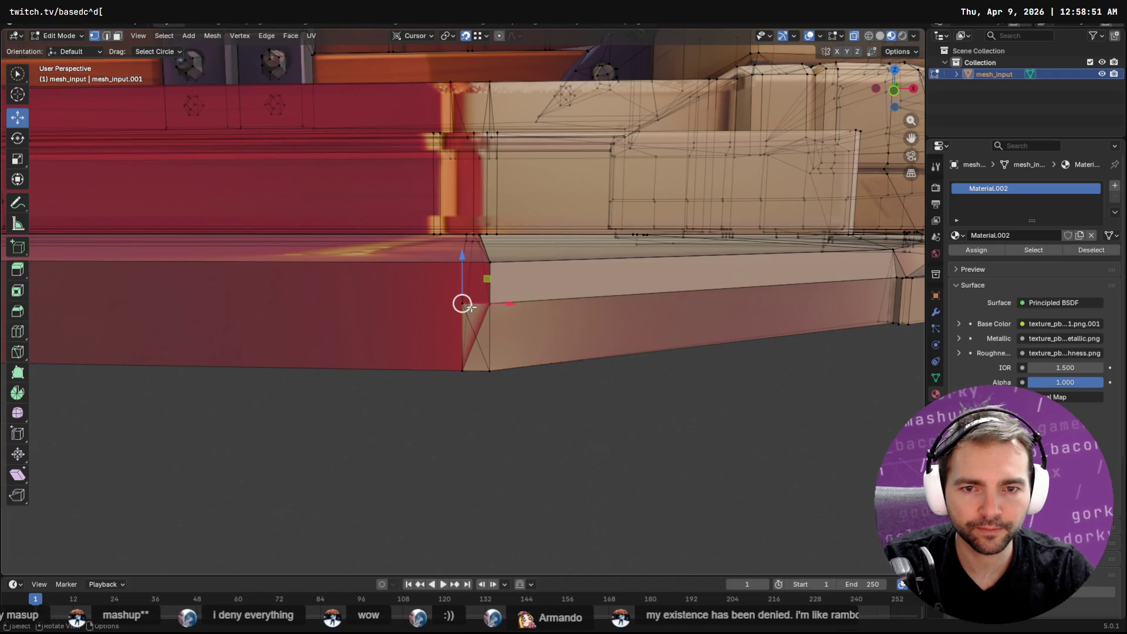
key(g)
click(487, 370)
key(ctrl+z)
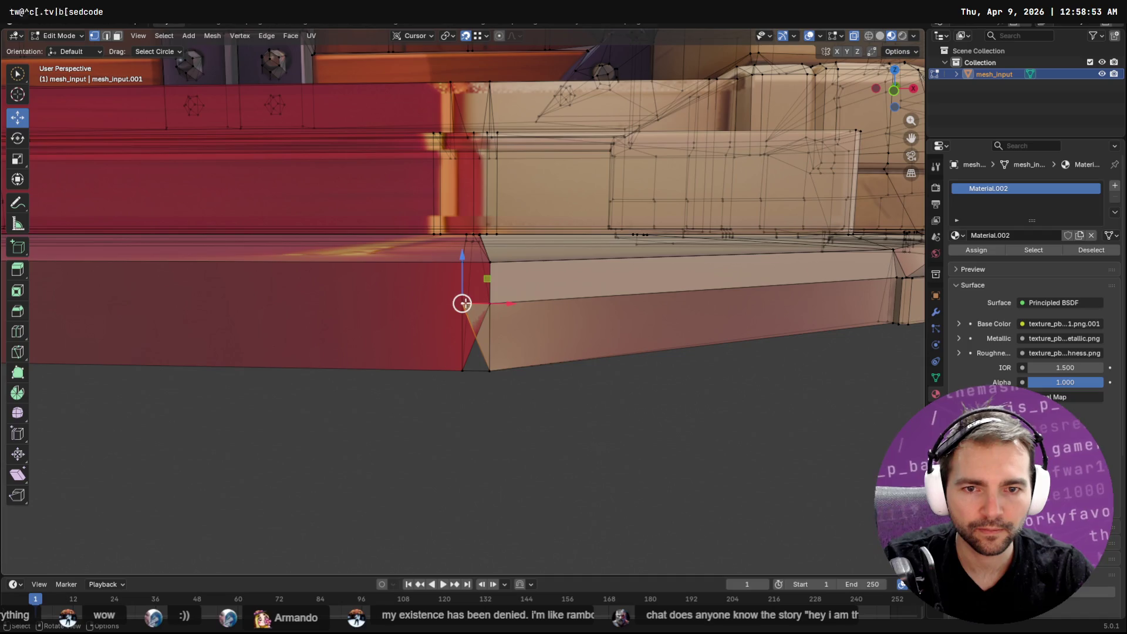
key(g)
click(503, 372)
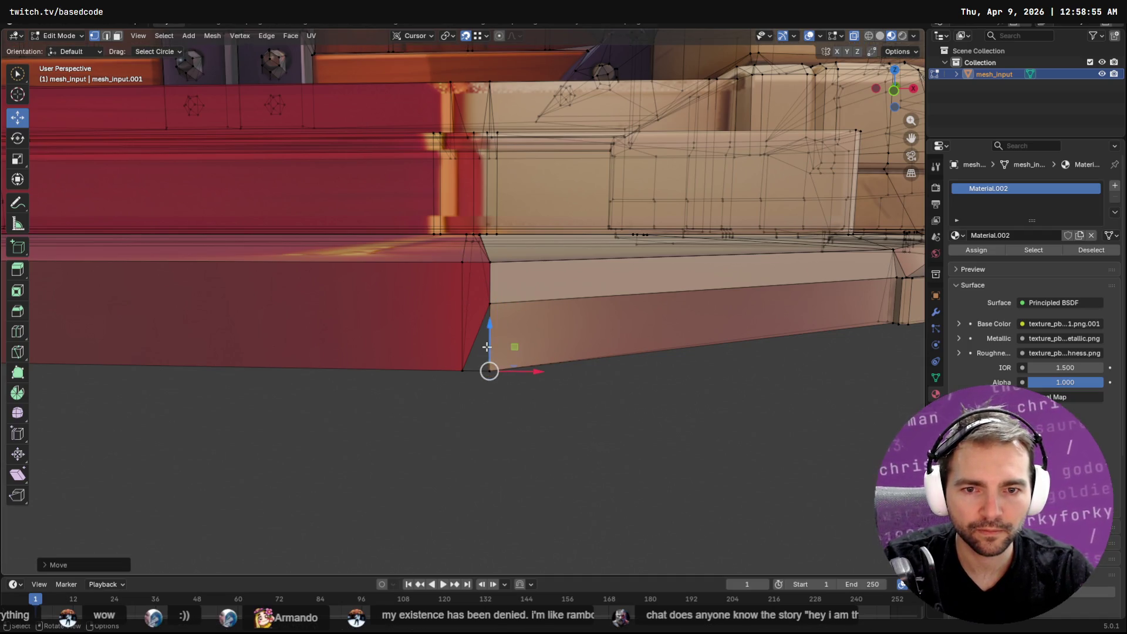
key(g)
click(461, 372)
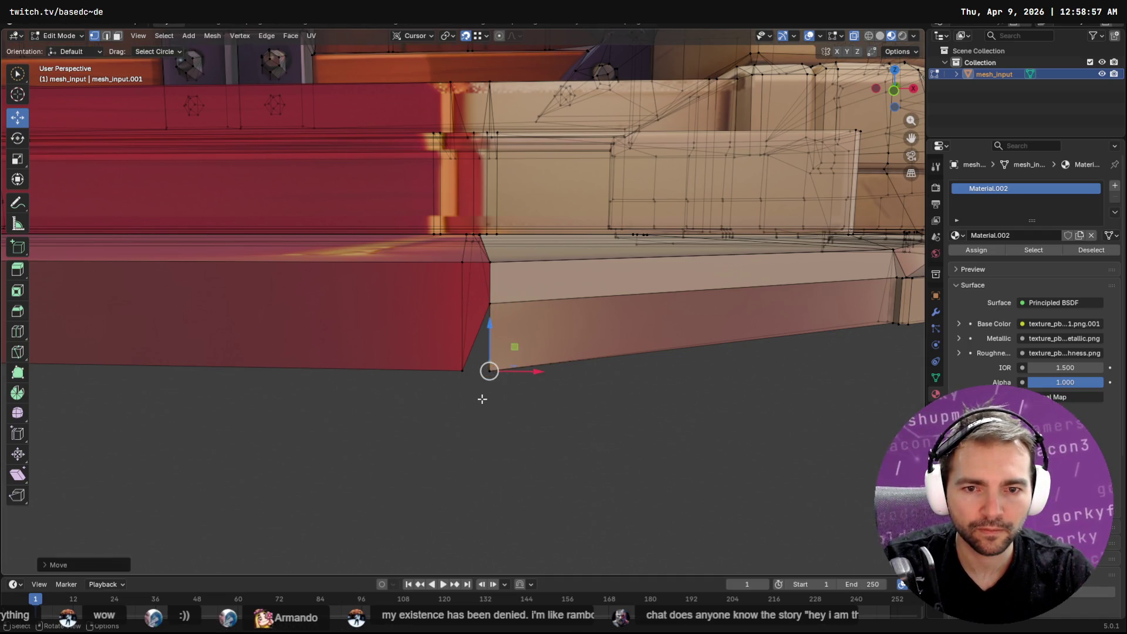
Step: Place the red face's corner vertex onto the beige corner and orbit out to the whole doorway
click(460, 372)
key(g)
click(488, 370)
mouse_move(488, 371)
middle_down()
mouse_move(528, 391)
mouse_move(498, 397)
mouse_move(505, 390)
middle_up()
scroll(506, 390, down, 5)
mouse_move(435, 335)
middle_down()
mouse_move(475, 310)
mouse_move(666, 332)
mouse_move(513, 348)
mouse_move(611, 349)
middle_up()
scroll(607, 348, up, 1)
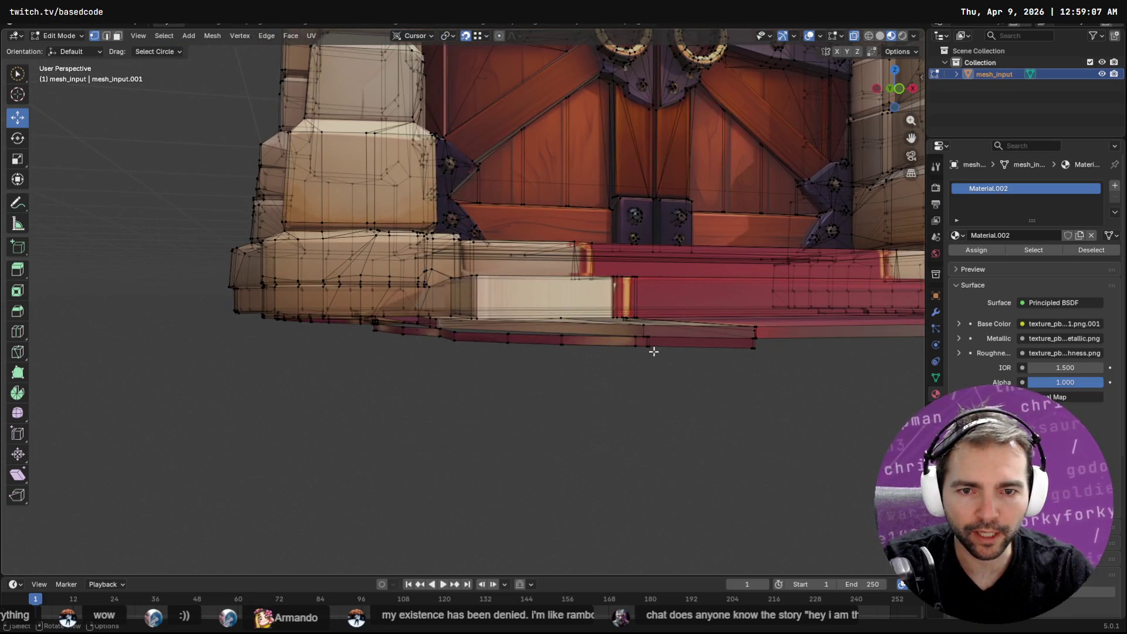
scroll(653, 352, down, 1)
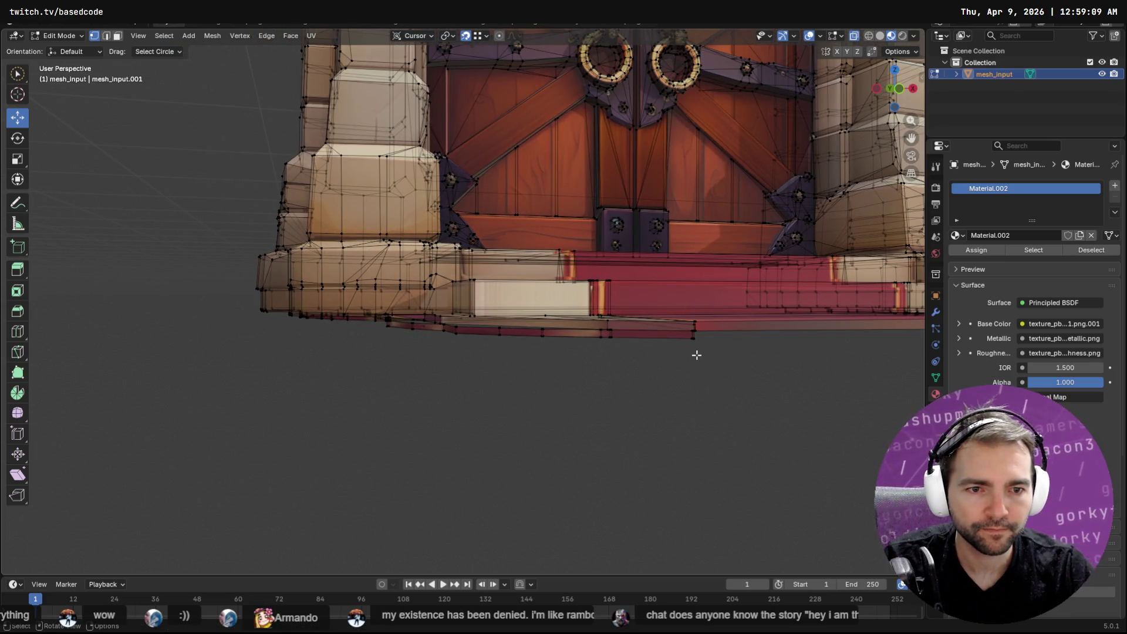
Step: Select a bottom-step vertex and grow the selection with Quick Favorites Select More
click(698, 344)
click(709, 372)
click(695, 354)
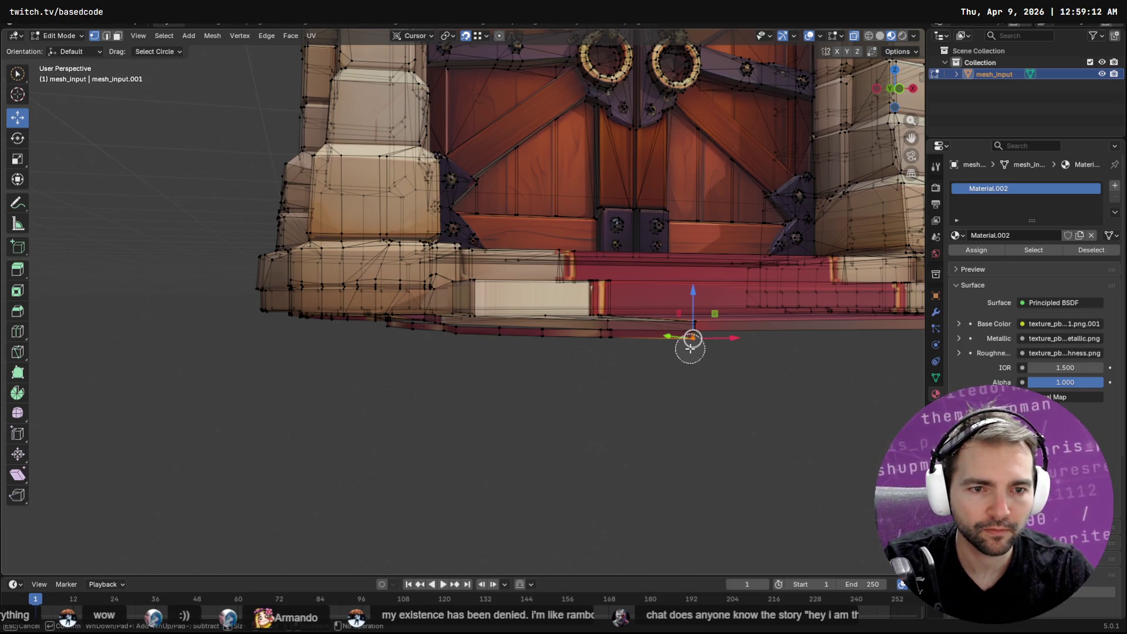
key(q)
click(691, 391)
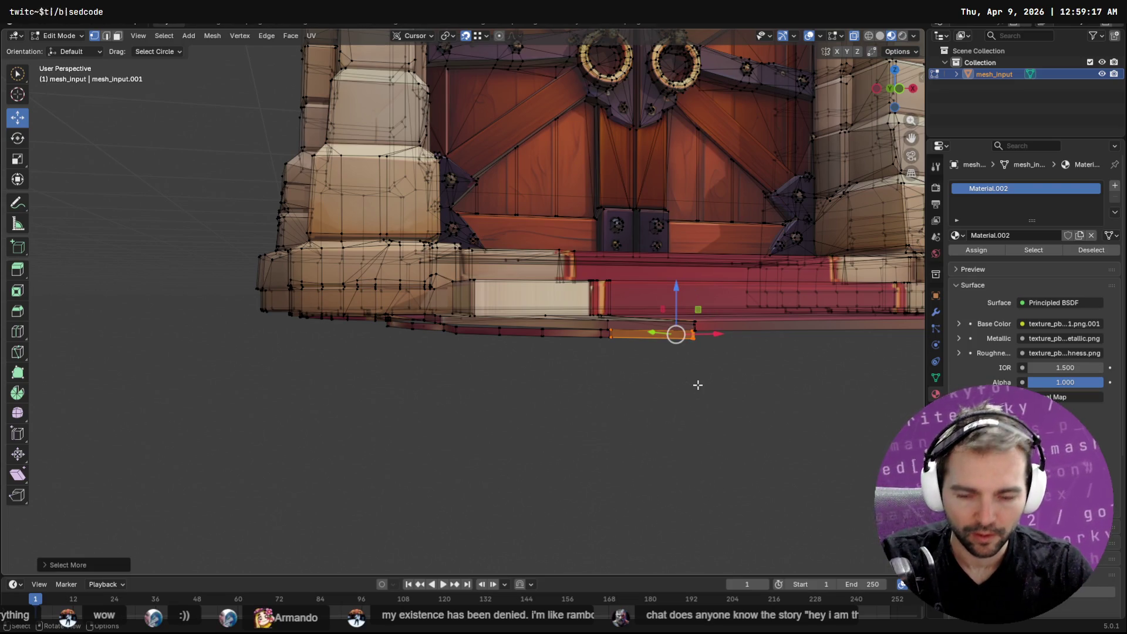
key(F3)
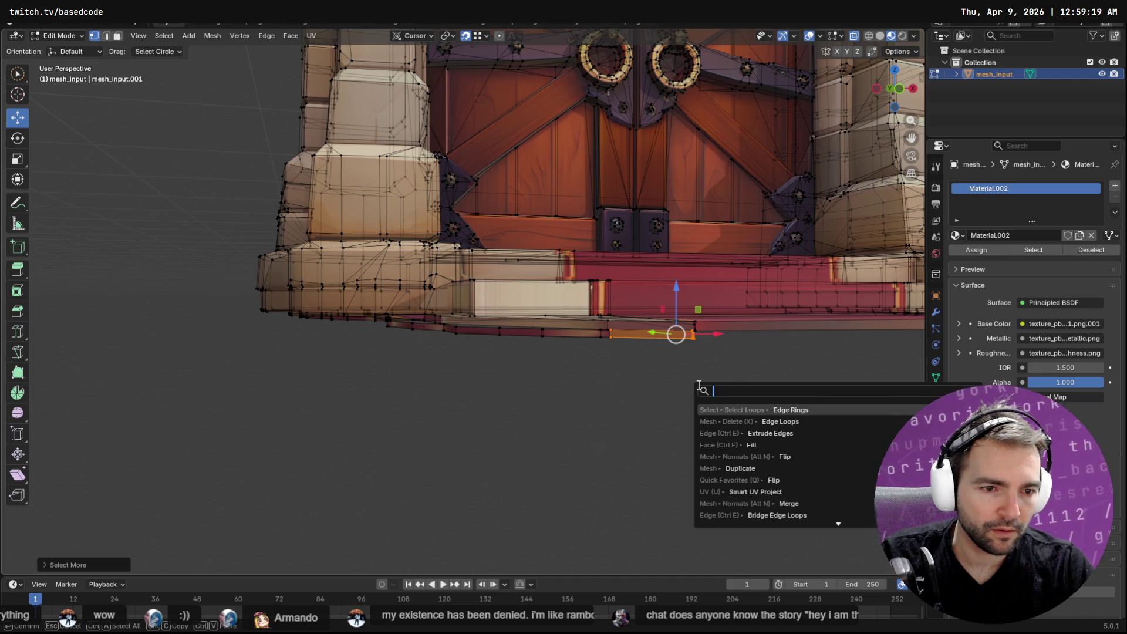
key(Escape)
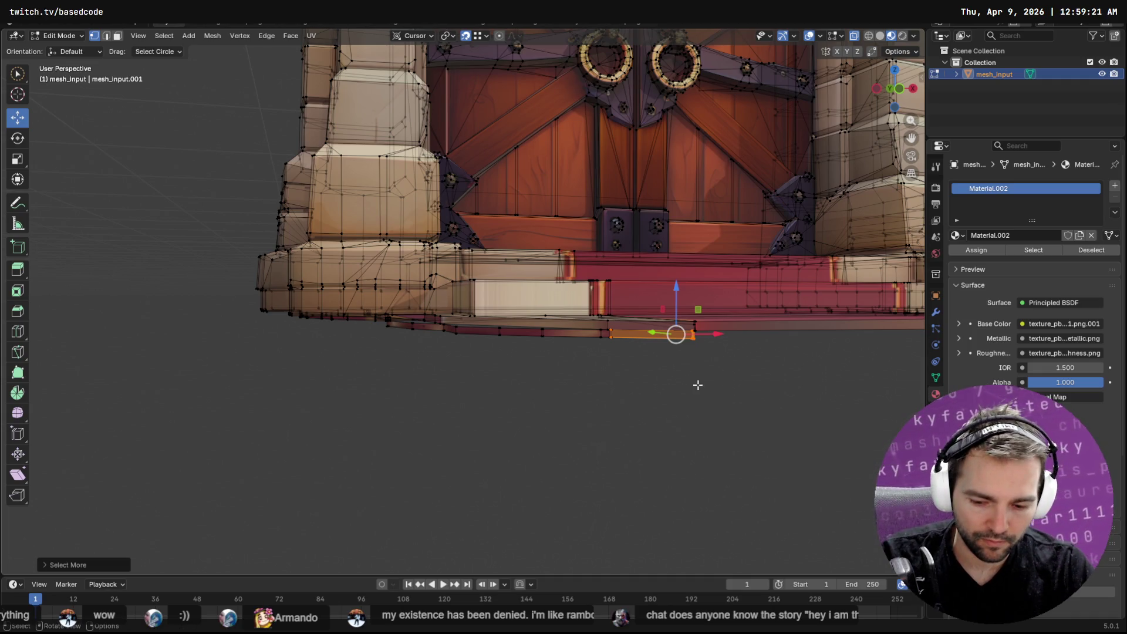
Step: Grow the selection along the whole bottom strip and delete its edges with X
key(q)
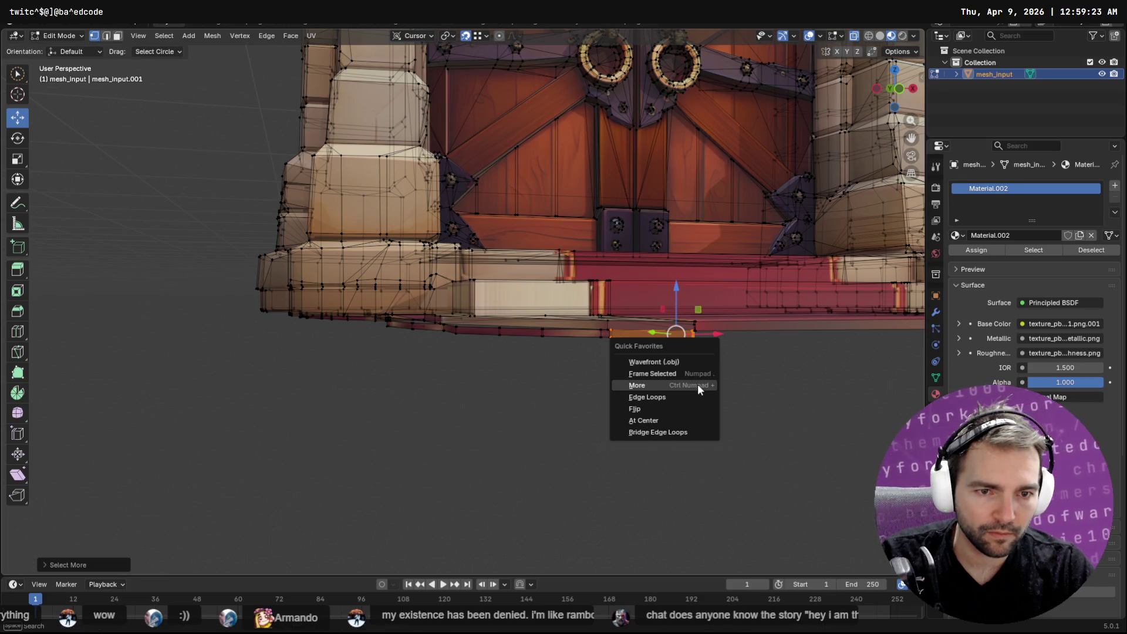
click(698, 385)
key(q)
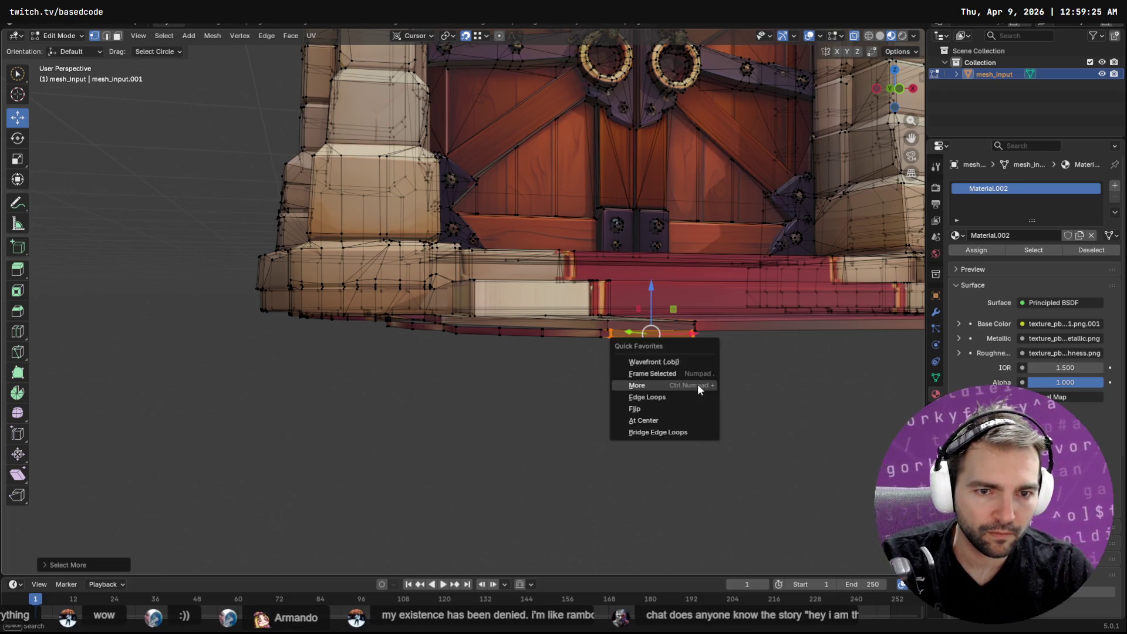
click(697, 384)
key(q)
key(q)
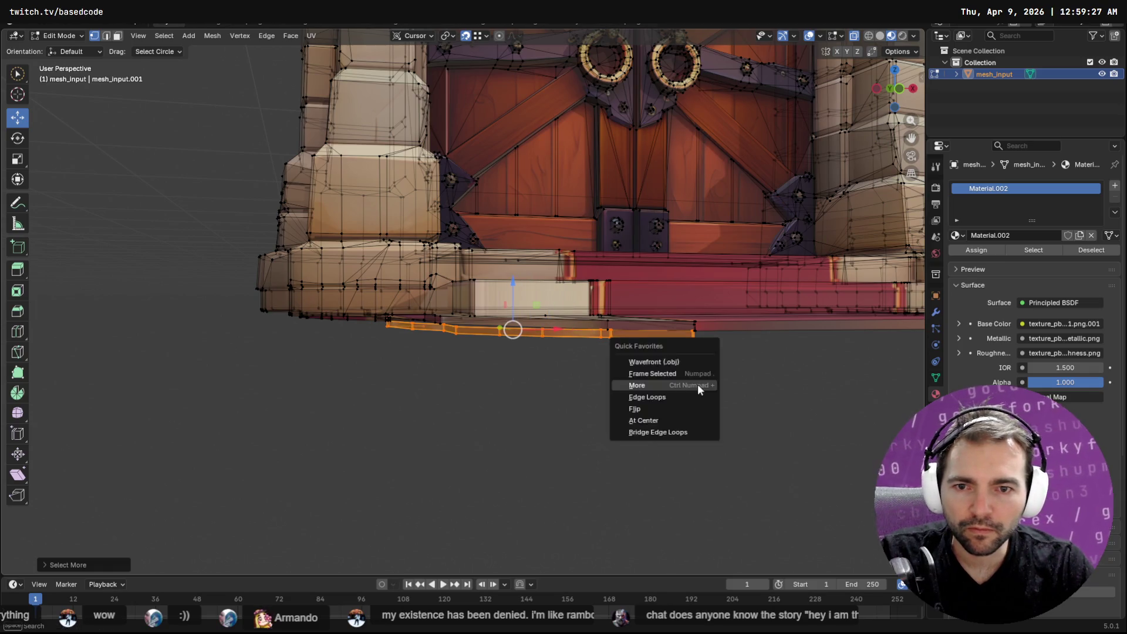
click(697, 384)
key(q)
click(697, 384)
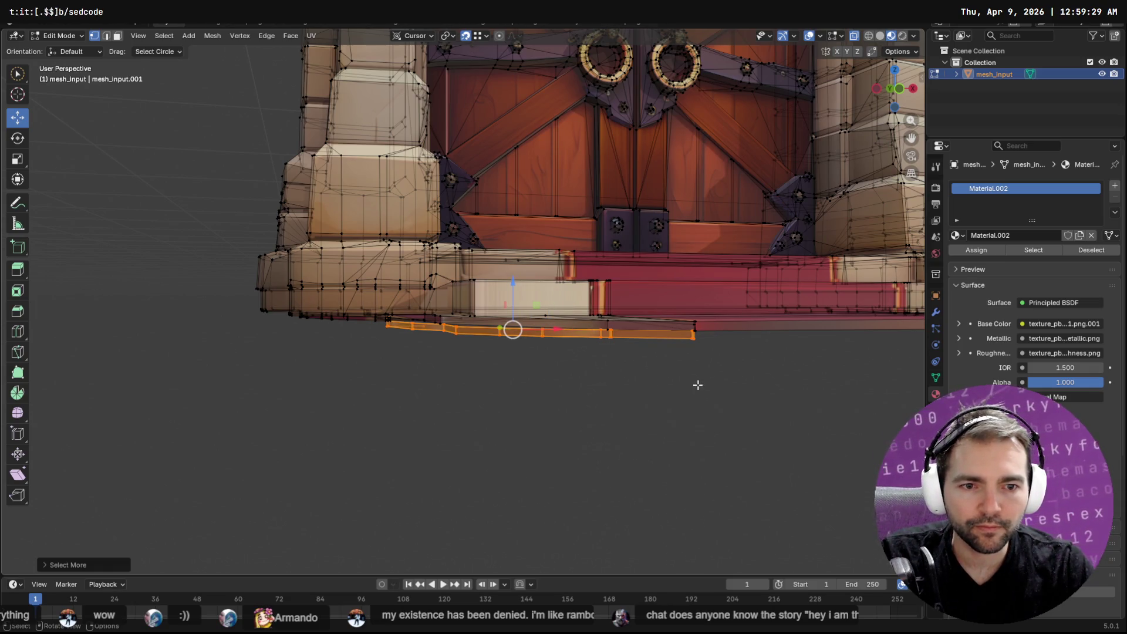
key(x)
click(697, 383)
Step: Select the small face under the step, grow the selection and delete it, then undo
middle_drag(698, 384, 409, 338)
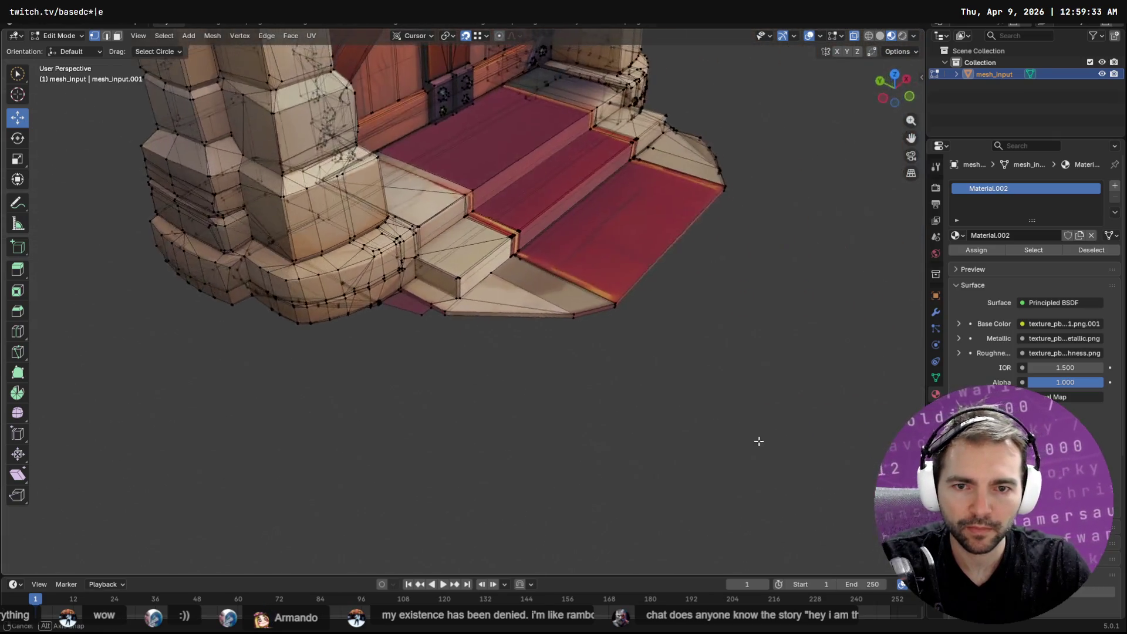
click(423, 320)
key(q)
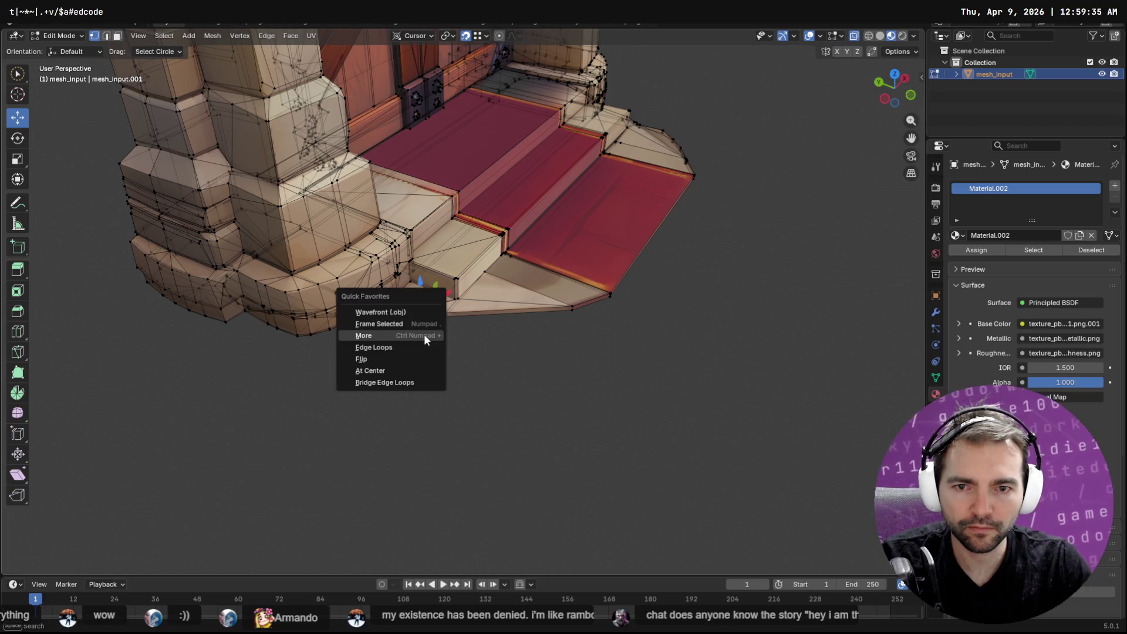
click(424, 335)
key(x)
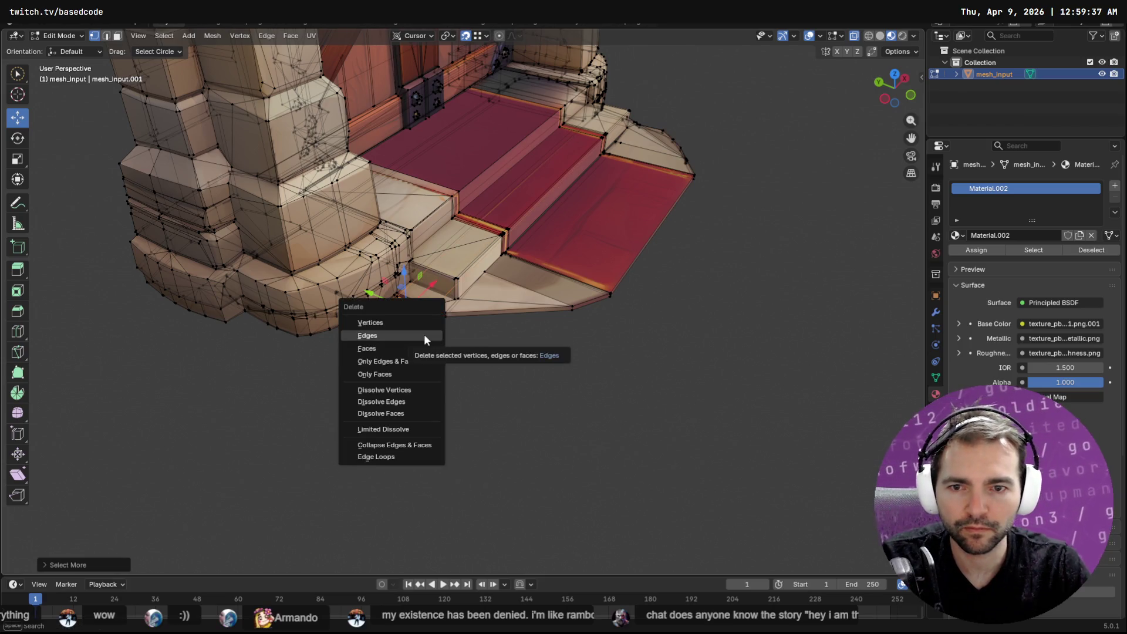
click(421, 337)
key(ctrl+z)
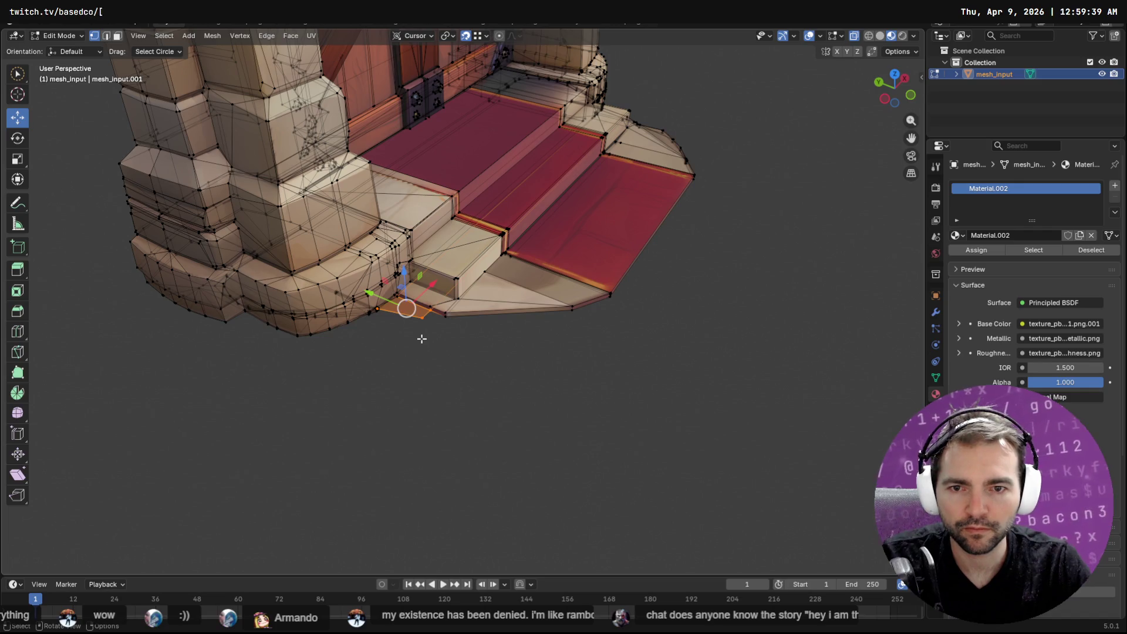
Step: Grow the selection further and delete those faces, checking the steps and pillars afterward
key(q)
click(421, 337)
key(x)
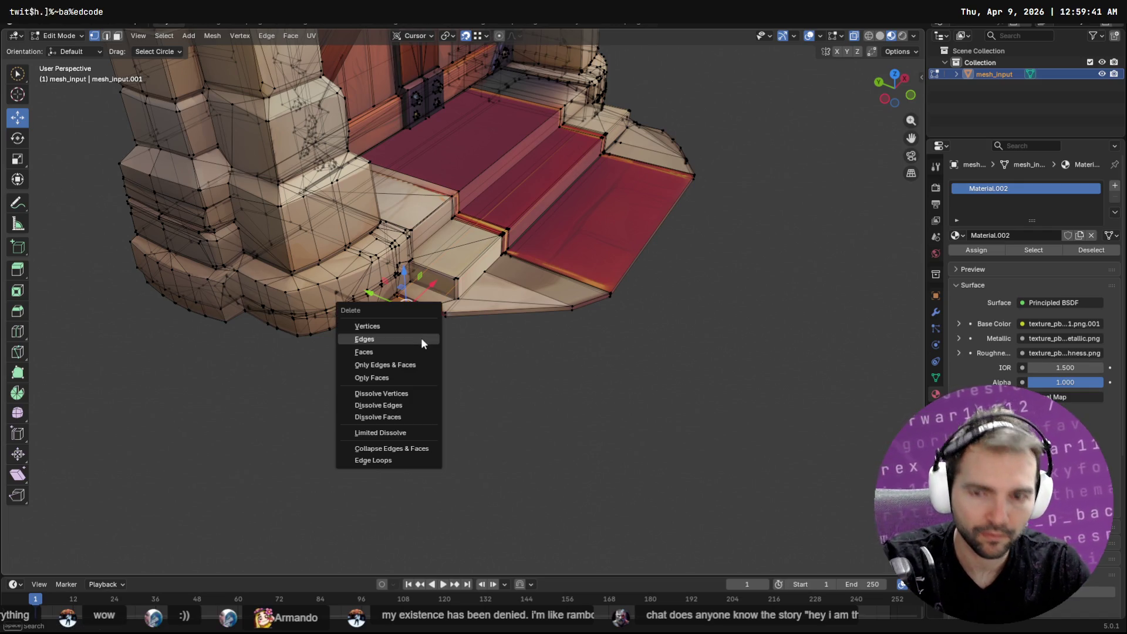
click(419, 345)
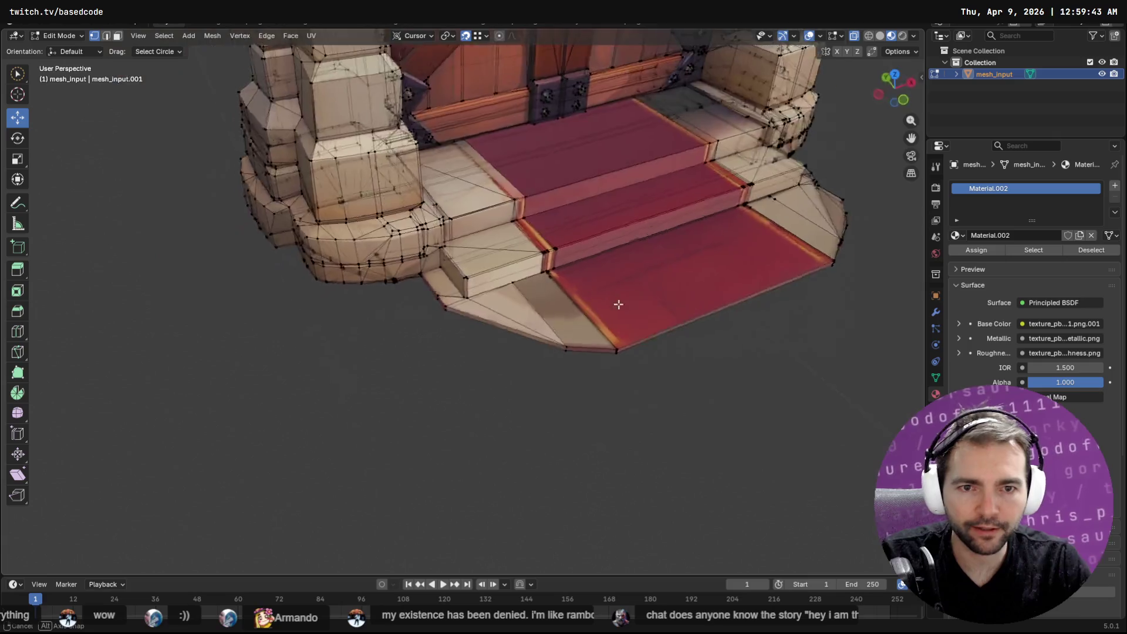
middle_drag(669, 300, 830, 345)
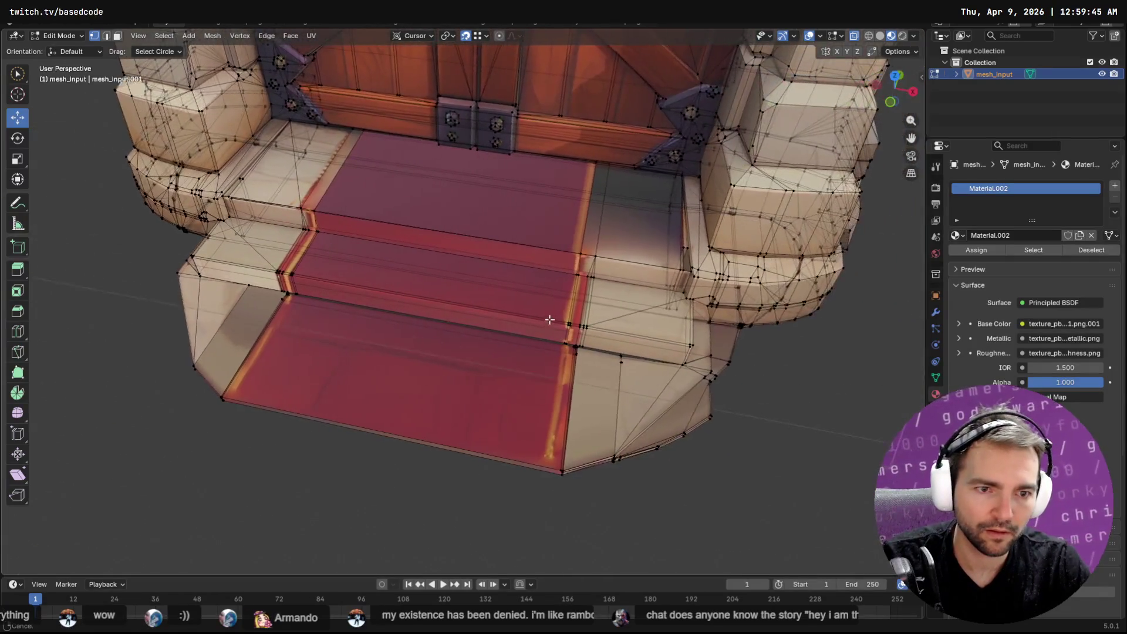
mouse_move(678, 319)
middle_down()
mouse_move(642, 360)
mouse_move(627, 341)
mouse_move(754, 389)
mouse_move(722, 352)
mouse_move(820, 422)
mouse_move(781, 422)
mouse_move(786, 442)
middle_up()
scroll(642, 359, down, 2)
Step: Move the step's left corner vertex along X to close the gap beside the carpet
middle_drag(336, 387, 418, 376)
drag(344, 332, 339, 307)
scroll(338, 348, up, 5)
scroll(421, 299, down, 2)
key(g)
key(x)
key(Escape)
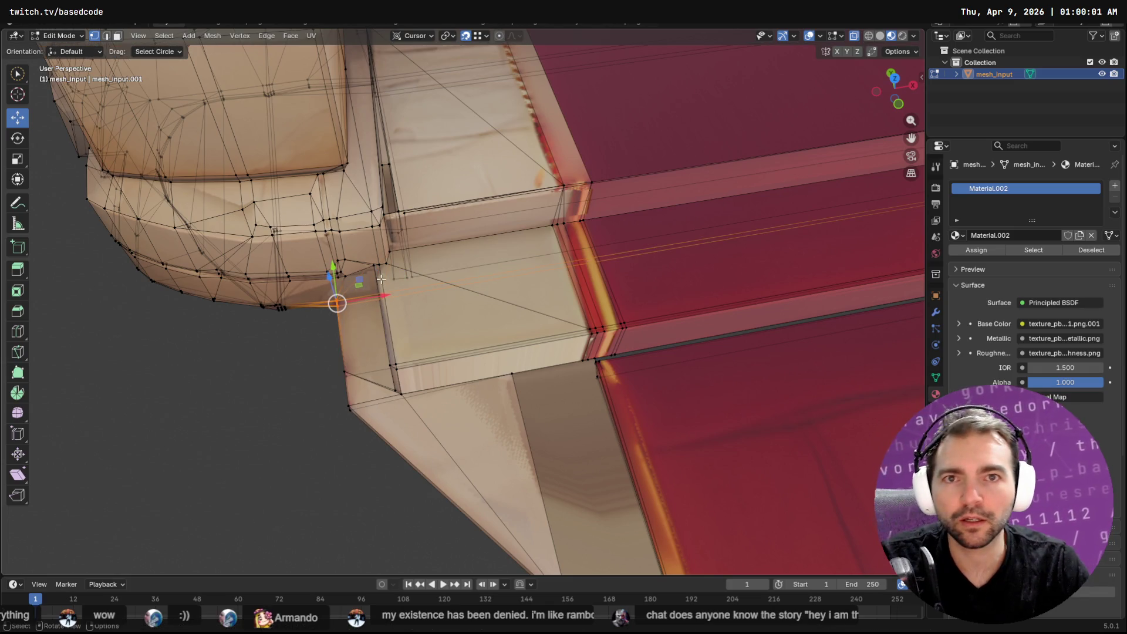
middle_drag(380, 278, 371, 280)
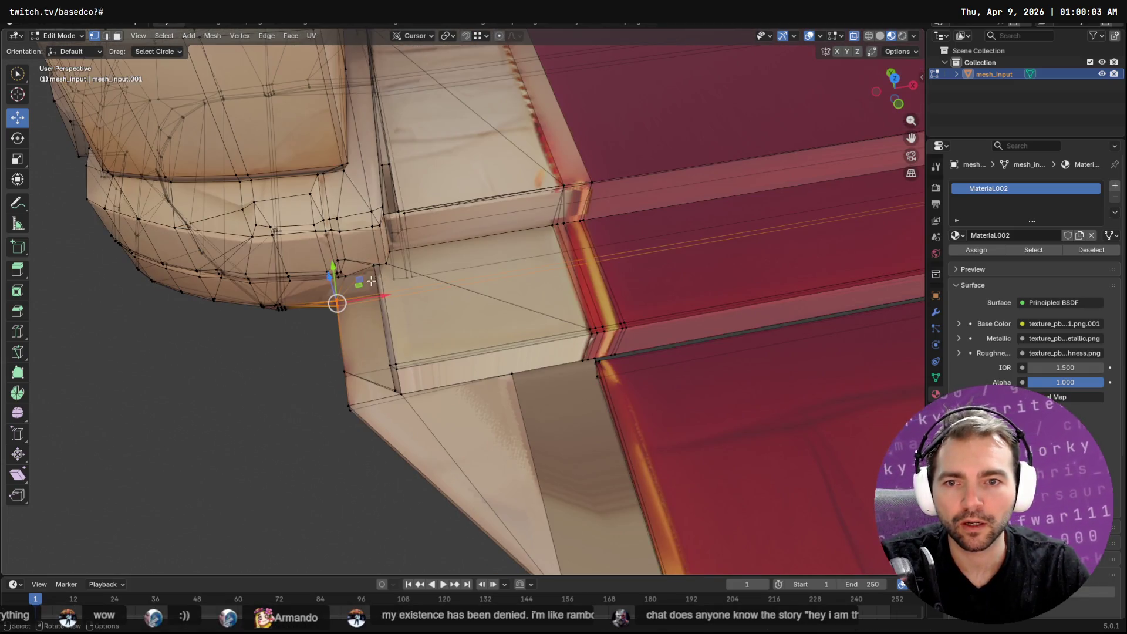
key(g)
key(x)
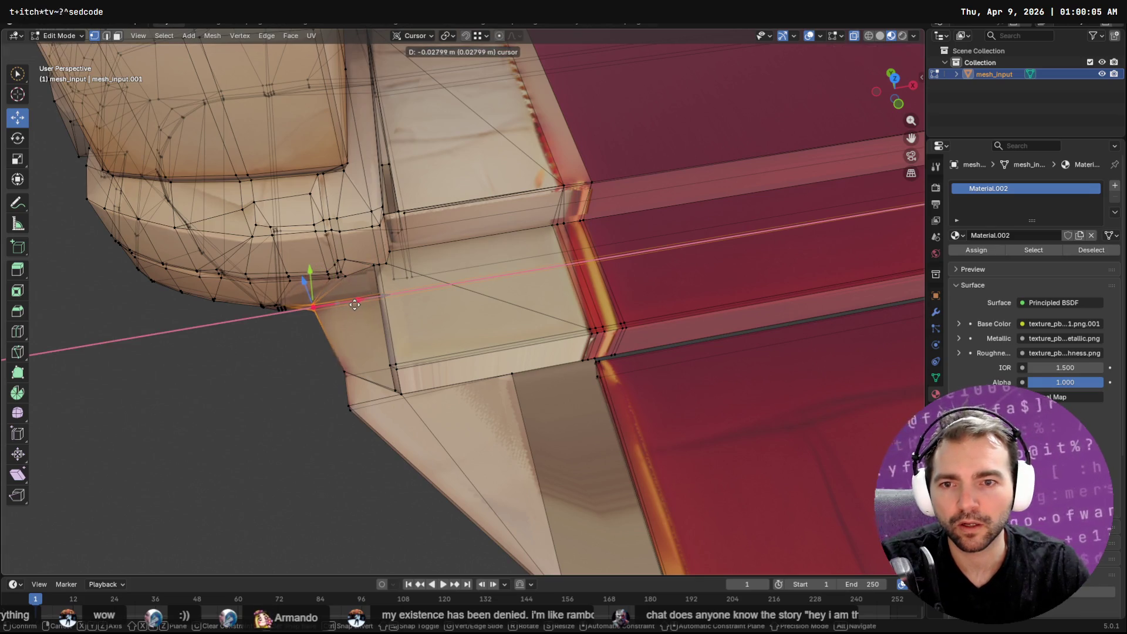
click(359, 304)
mouse_move(359, 304)
middle_down()
mouse_move(621, 348)
mouse_move(813, 322)
mouse_move(664, 327)
middle_up()
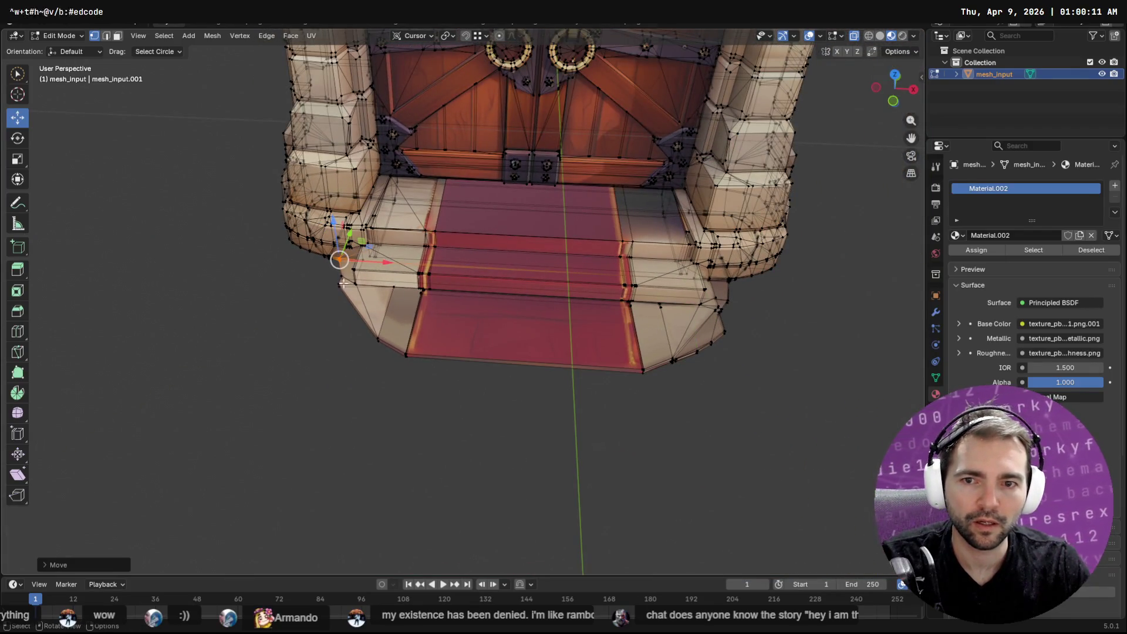
Step: Slide the other corner vertex along X against the step, then return to Object Mode
key(g)
key(Escape)
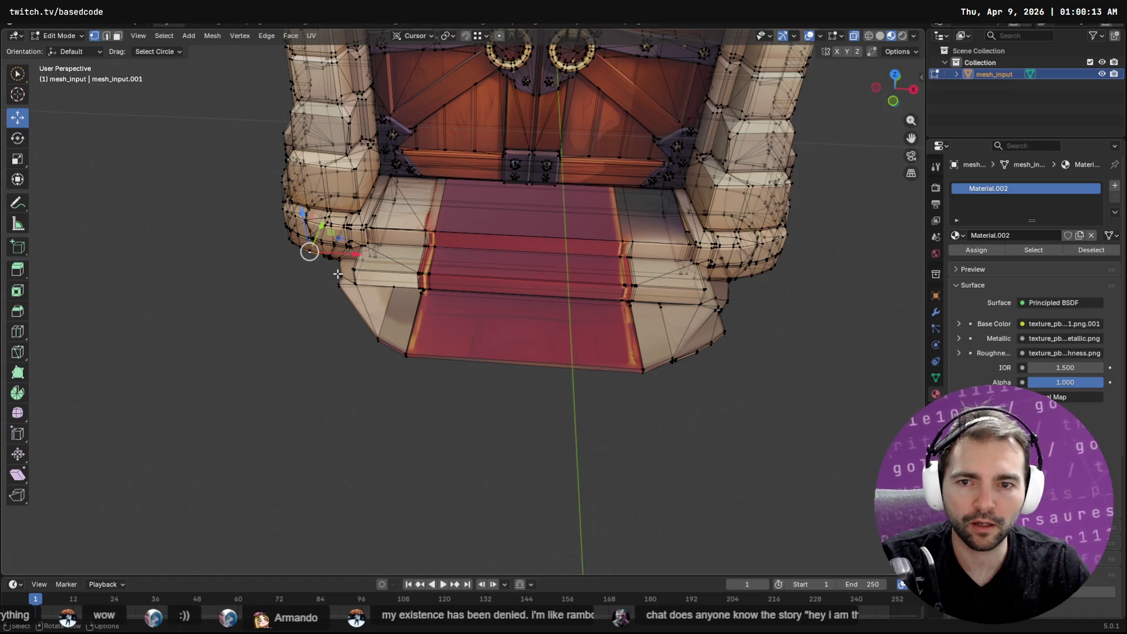
drag(385, 277, 385, 277)
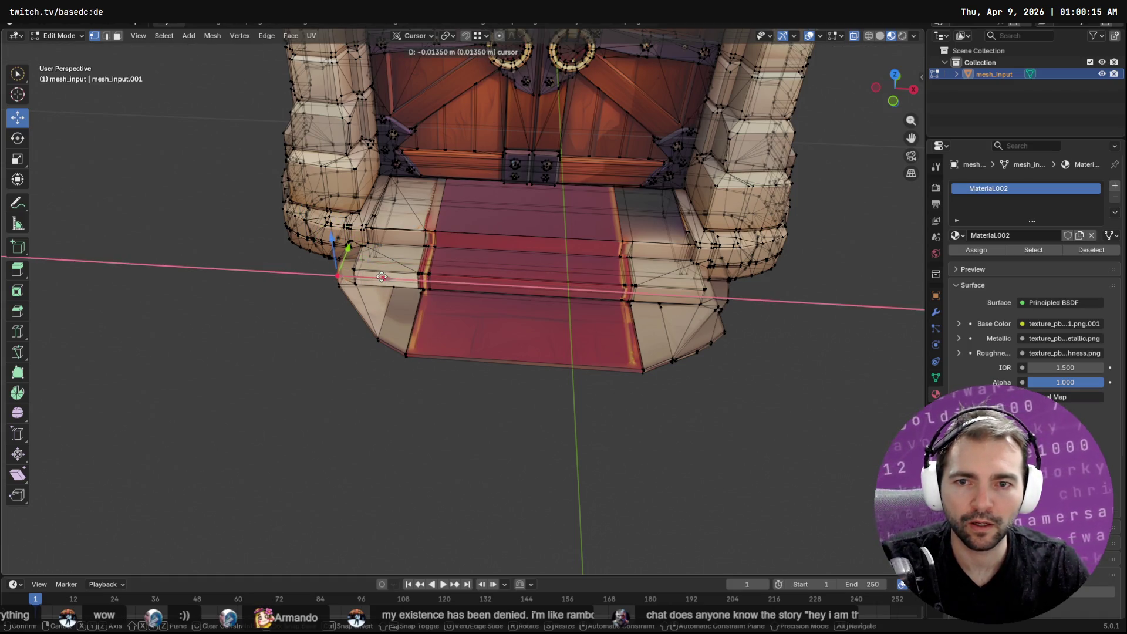
scroll(385, 276, up, 3)
middle_drag(385, 276, 557, 309)
click(471, 271)
drag(523, 274, 513, 274)
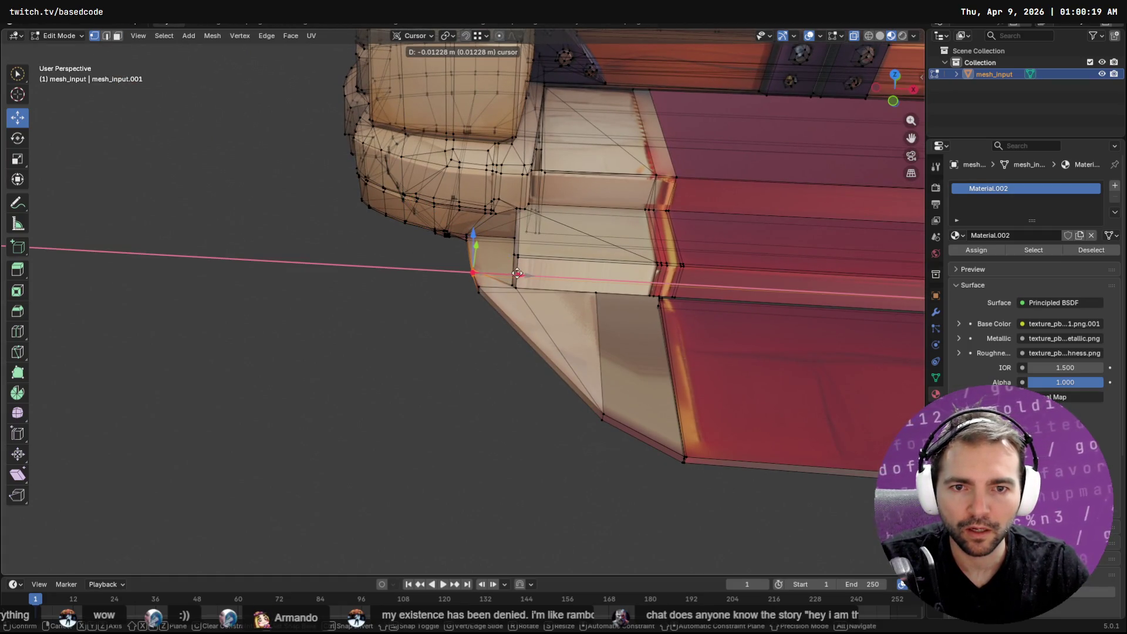
click(518, 273)
scroll(519, 273, down, 3)
mouse_move(518, 274)
middle_down()
mouse_move(580, 350)
mouse_move(613, 365)
mouse_move(538, 325)
middle_up()
key(Tab)
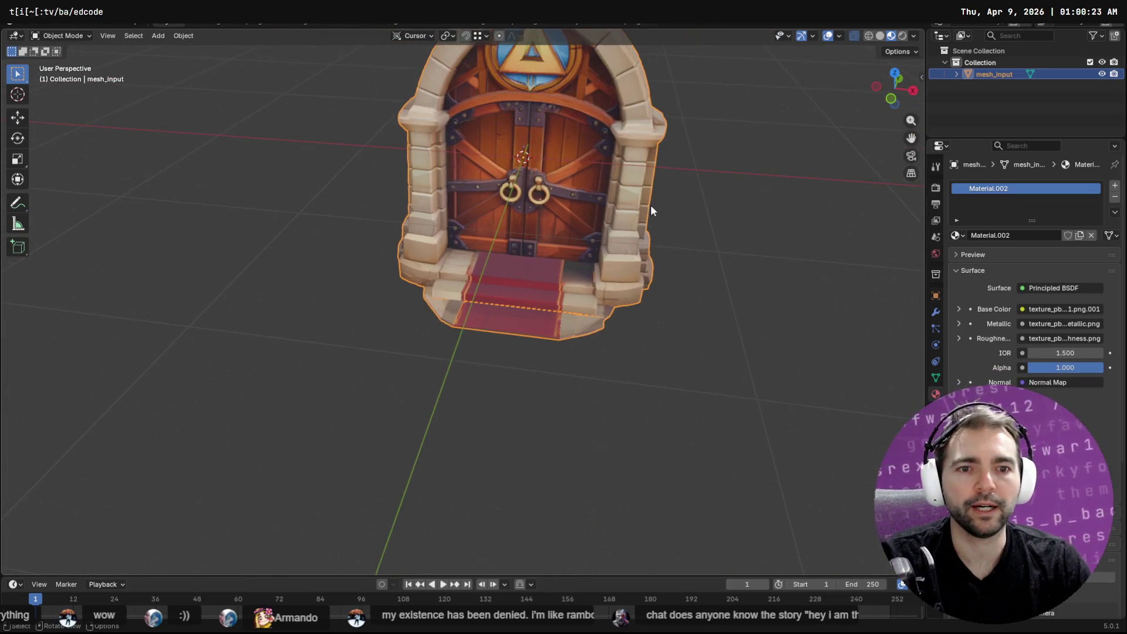
Step: Export the door mesh as Wavefront OBJ over the existing file in Chapel\ChapelDoor, then go to Godot
key(F4)
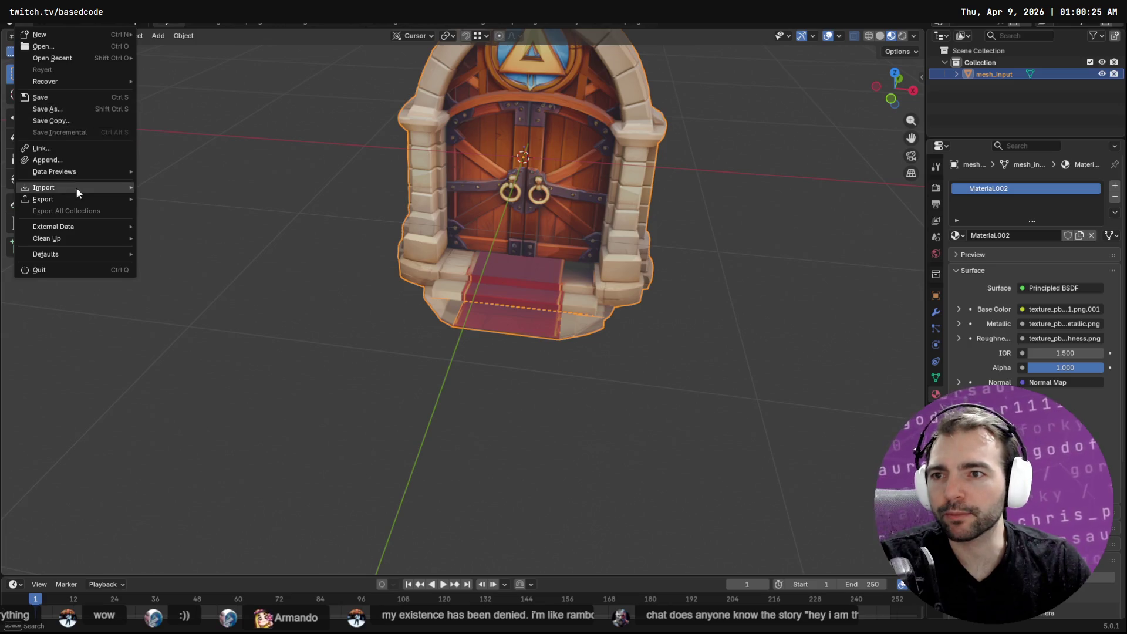
key(q)
click(279, 150)
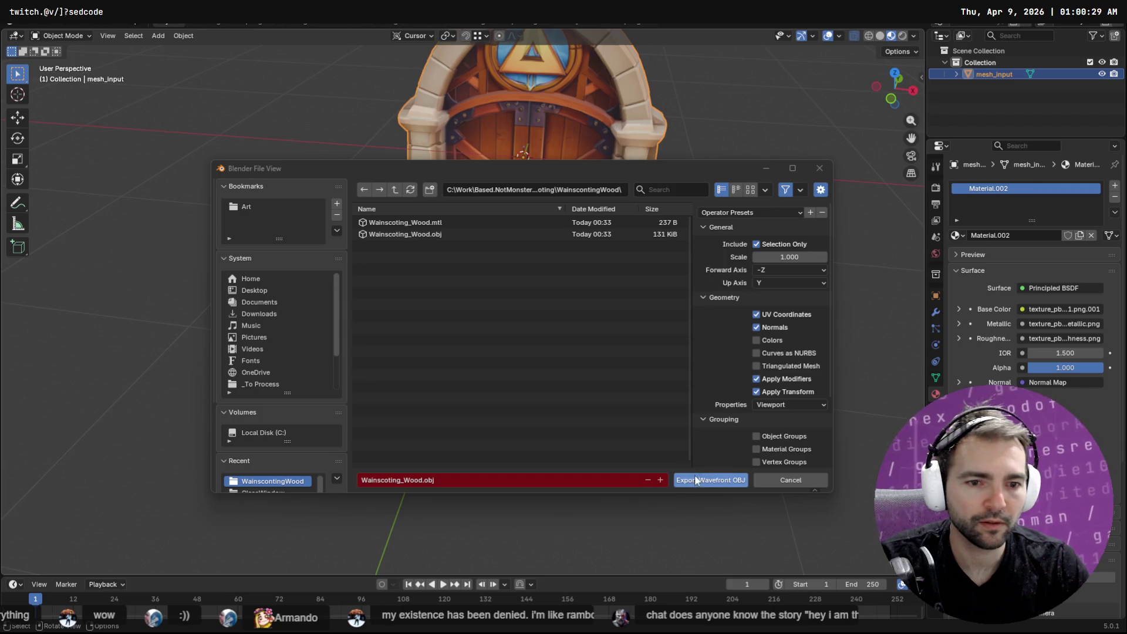
click(396, 193)
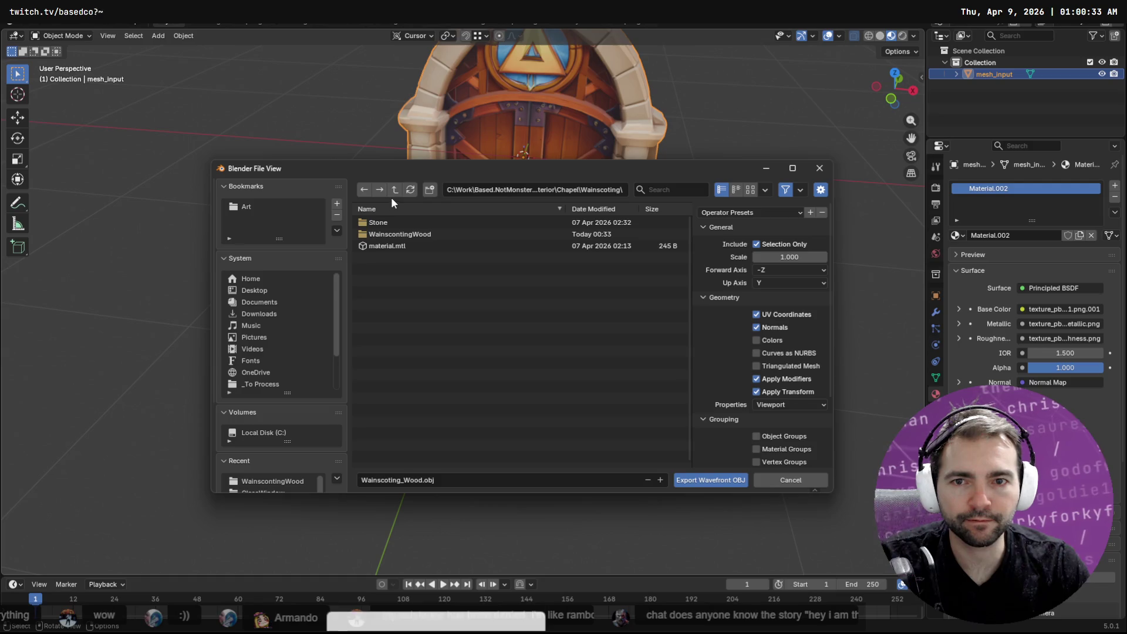
click(394, 190)
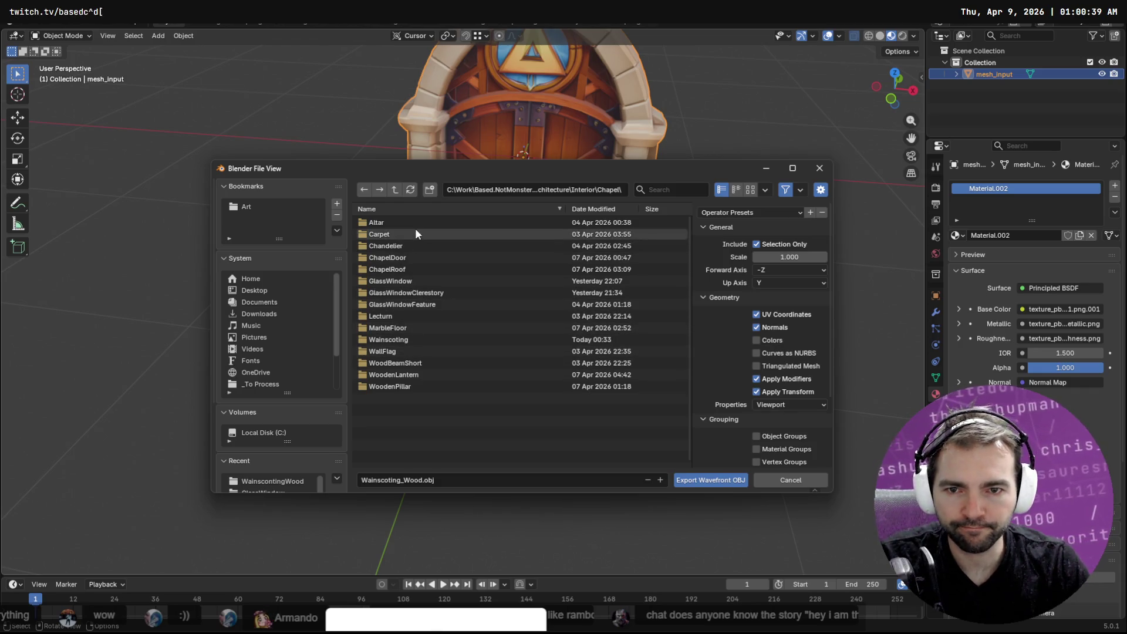
double_click(424, 258)
double_click(398, 222)
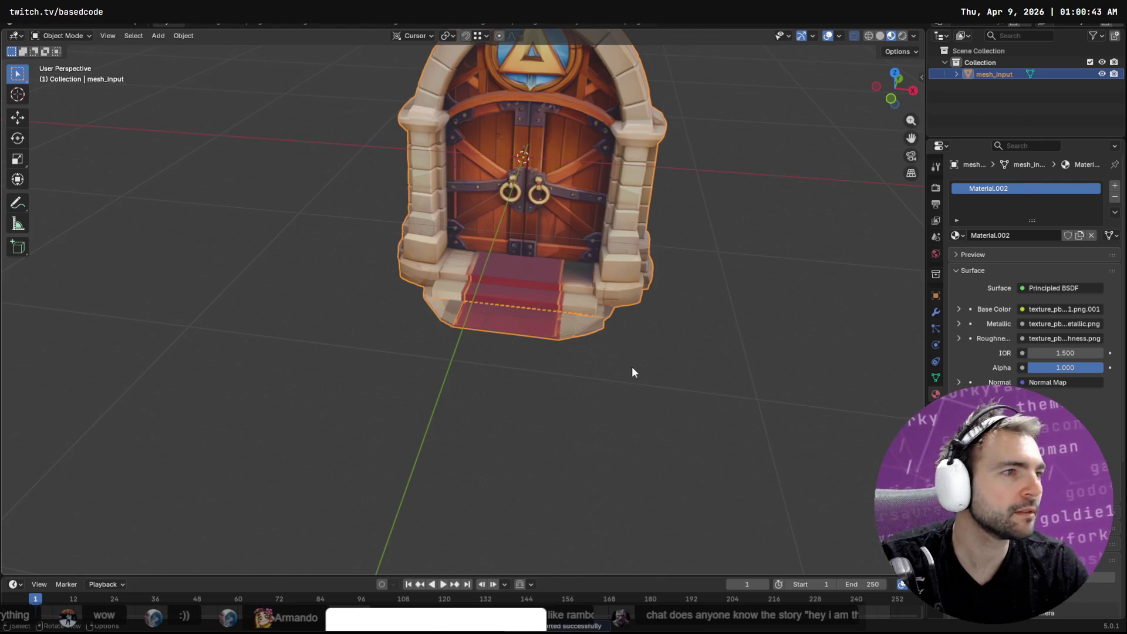
key(alt+Tab)
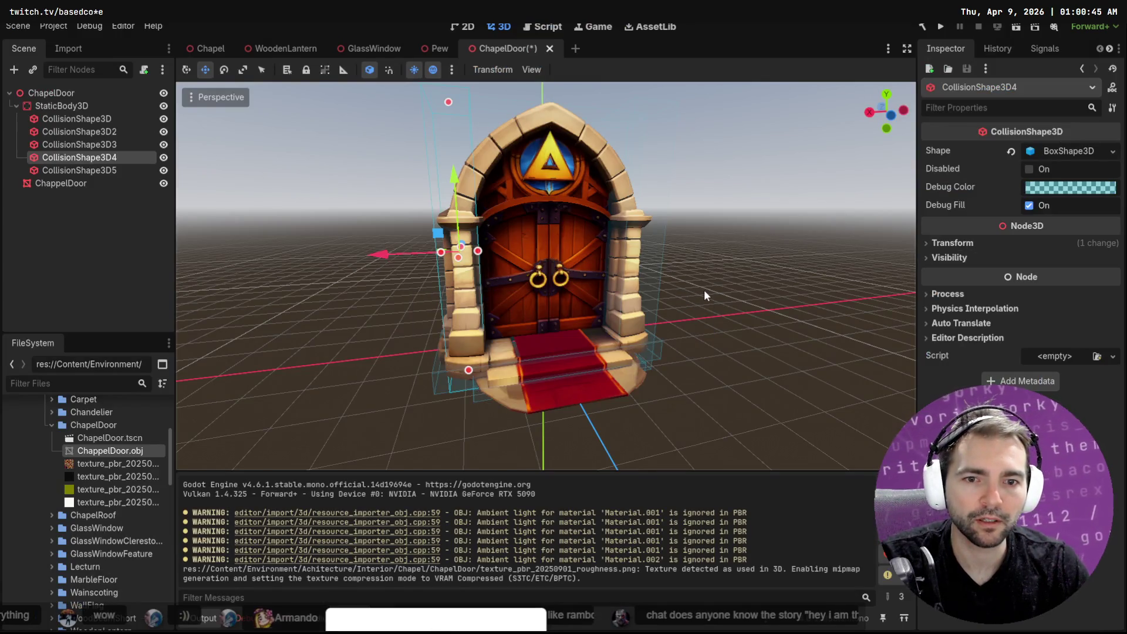
Step: Select the reimported ChappelDoor mesh and its ChapelDoor.tscn scene file
click(703, 290)
mouse_move(698, 315)
middle_down()
mouse_move(638, 309)
mouse_move(663, 318)
mouse_move(694, 364)
middle_up()
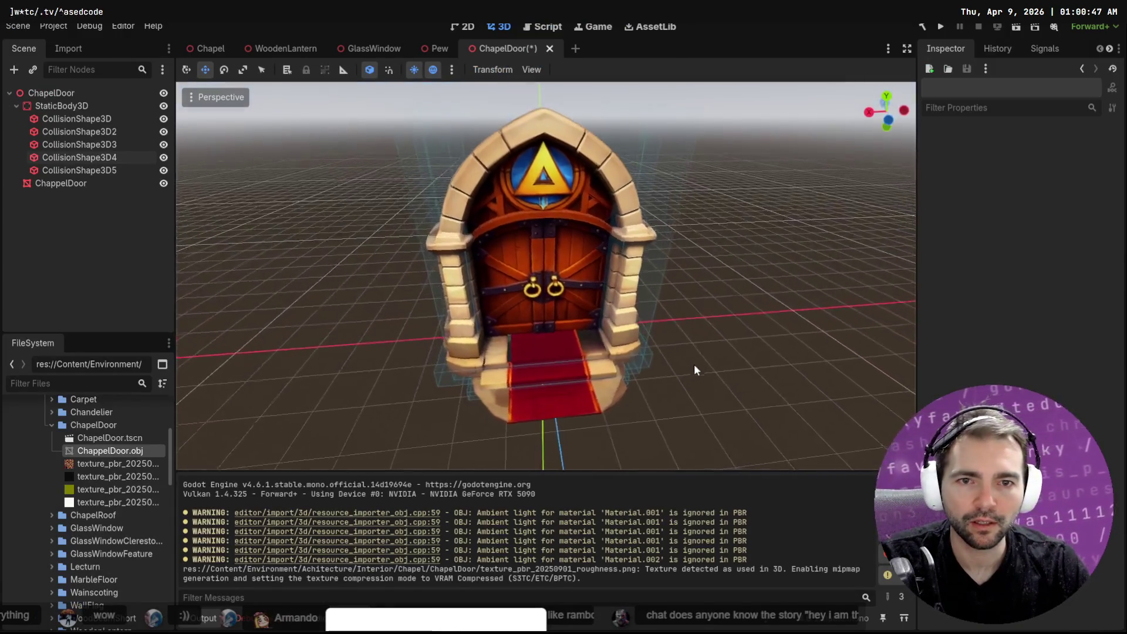
click(616, 348)
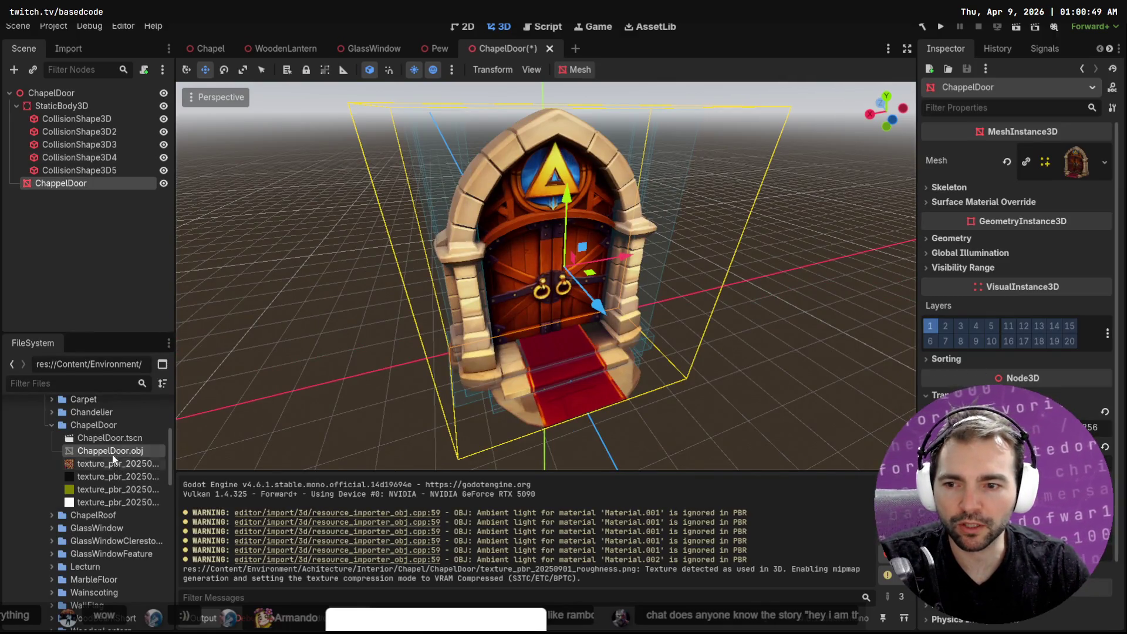
click(109, 438)
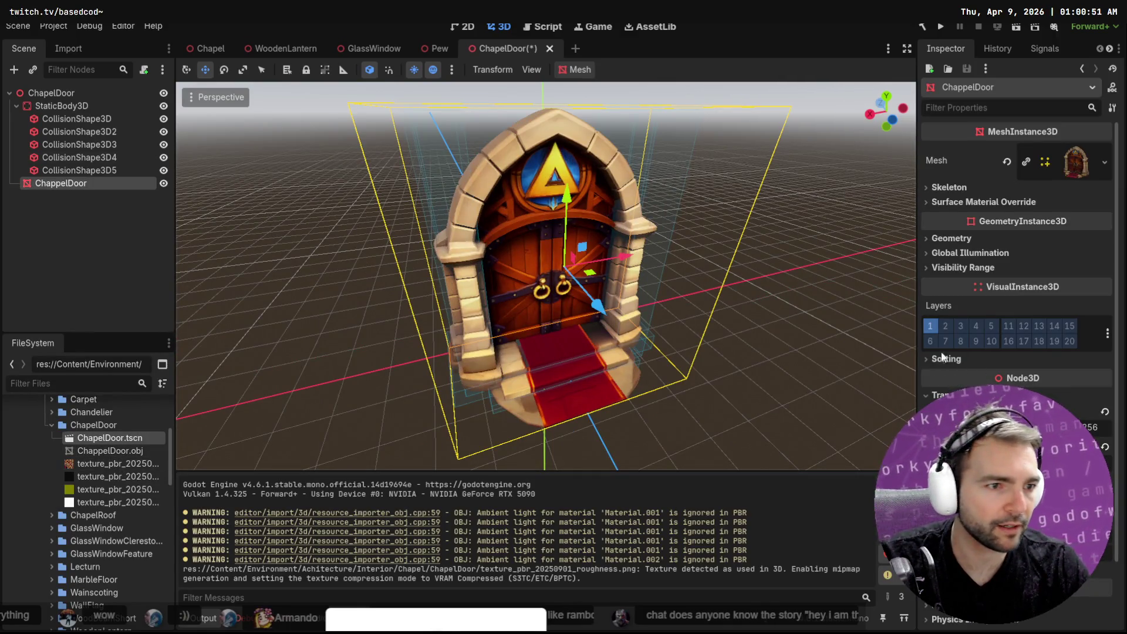
click(990, 188)
Step: Assign a new StandardMaterial3D to Surface Material Override slot 0 and expand it
click(964, 186)
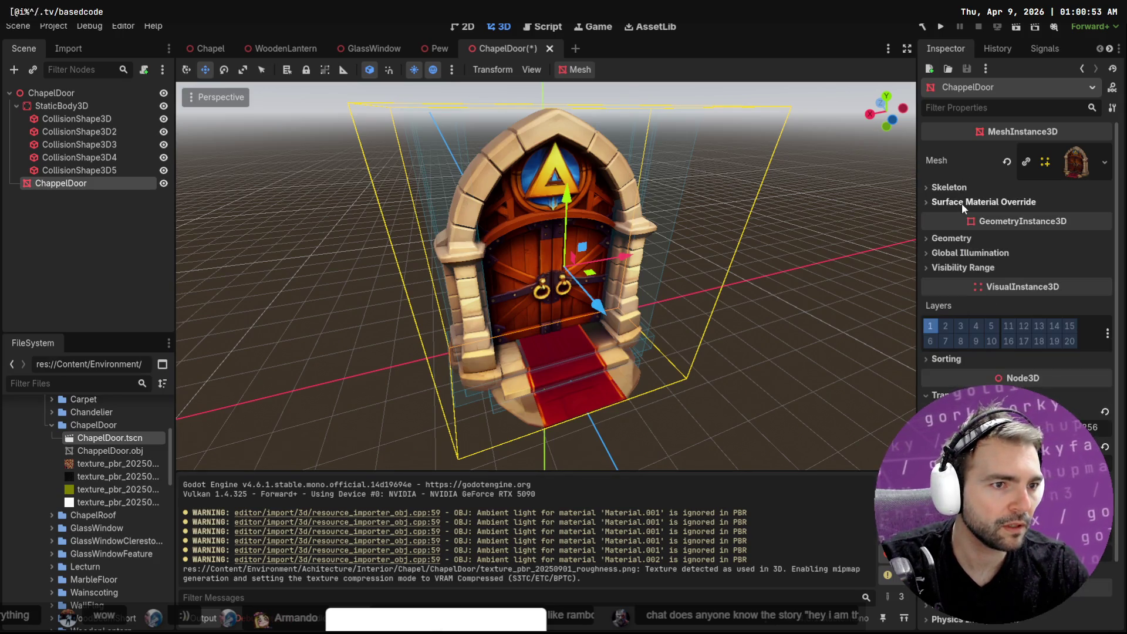
click(1104, 218)
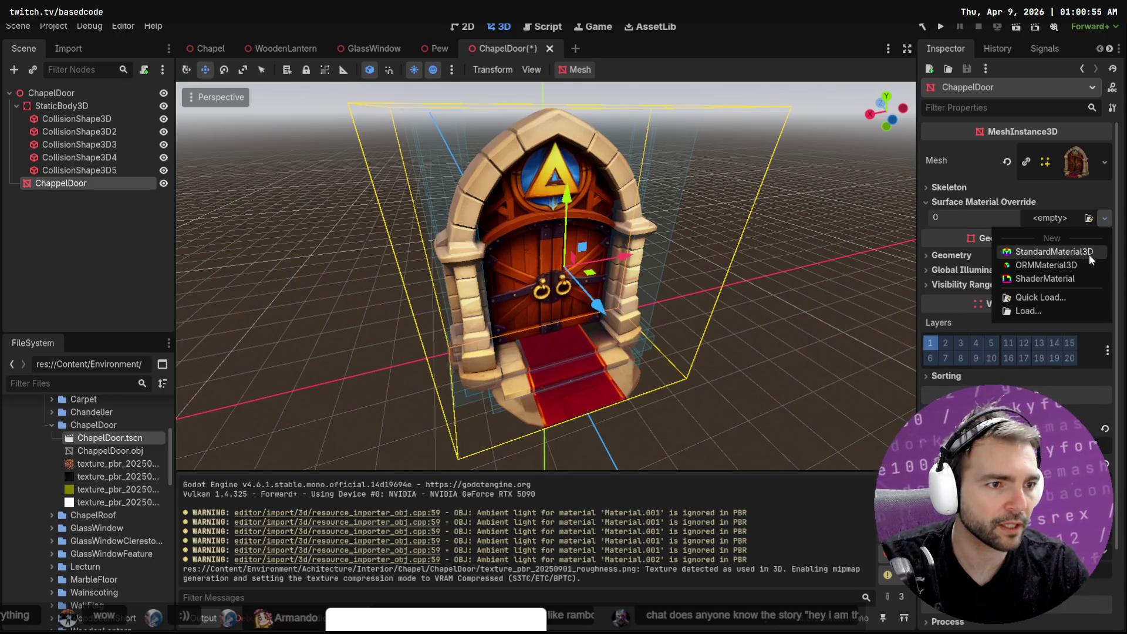
click(1081, 253)
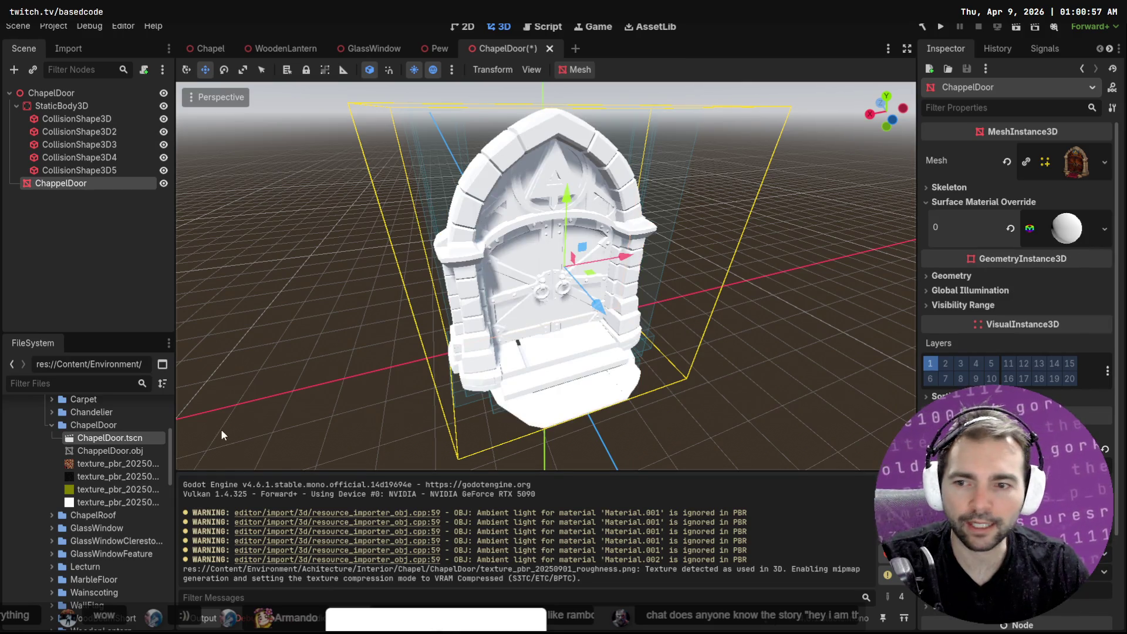
click(1068, 244)
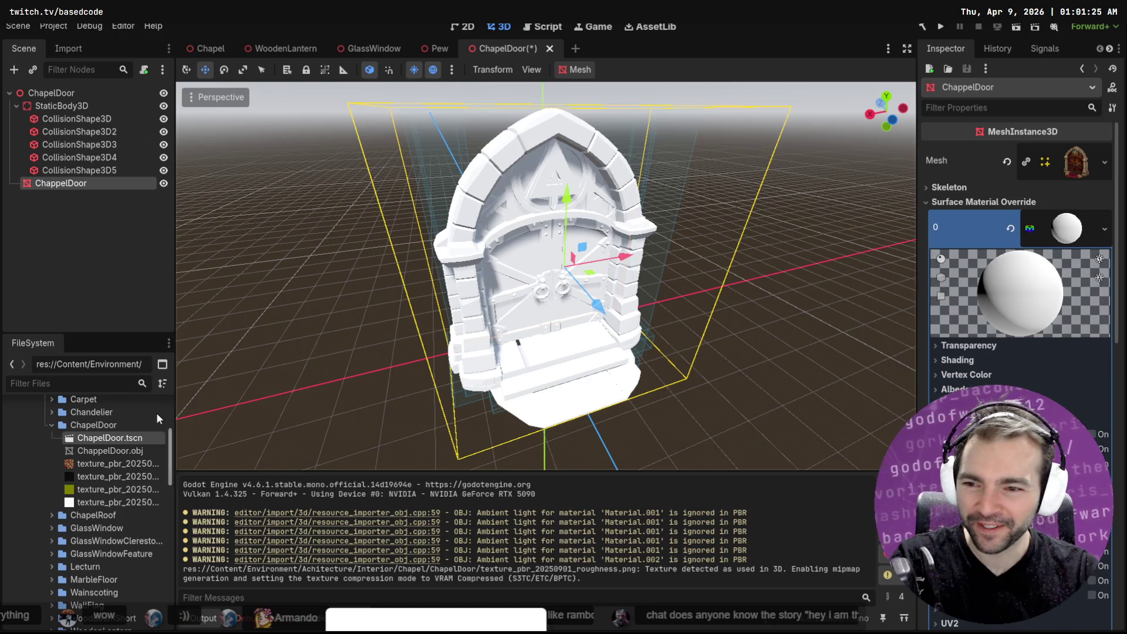
Step: Assign the texture_pbr color, metallic and roughness files to the material's Albedo, Metallic and Roughness slots
drag(121, 468, 1025, 292)
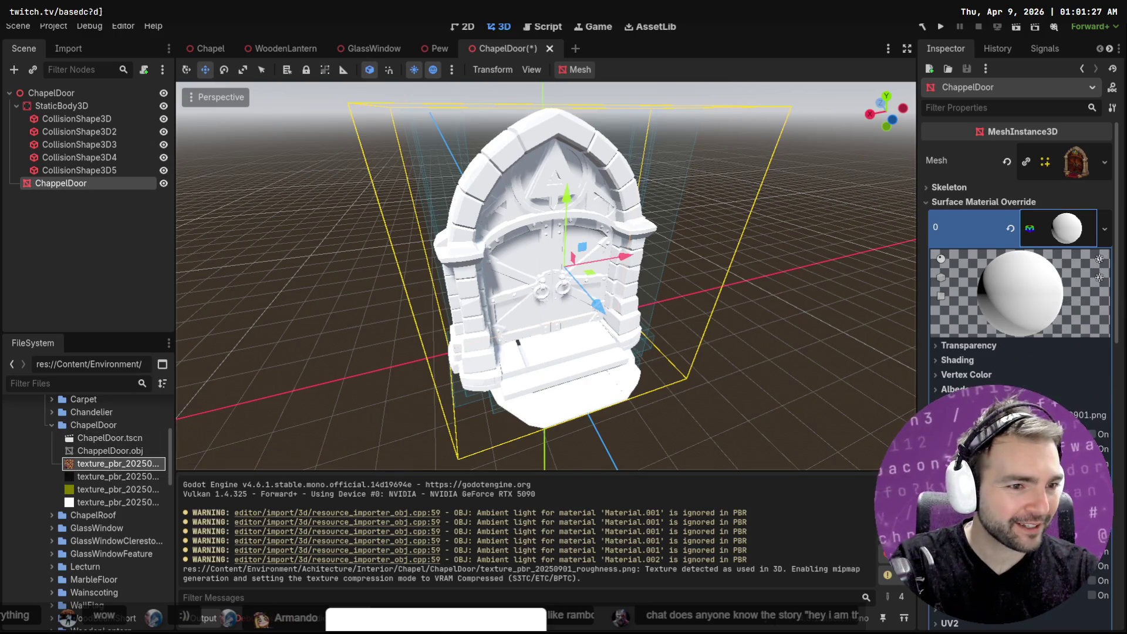
drag(967, 389, 1012, 405)
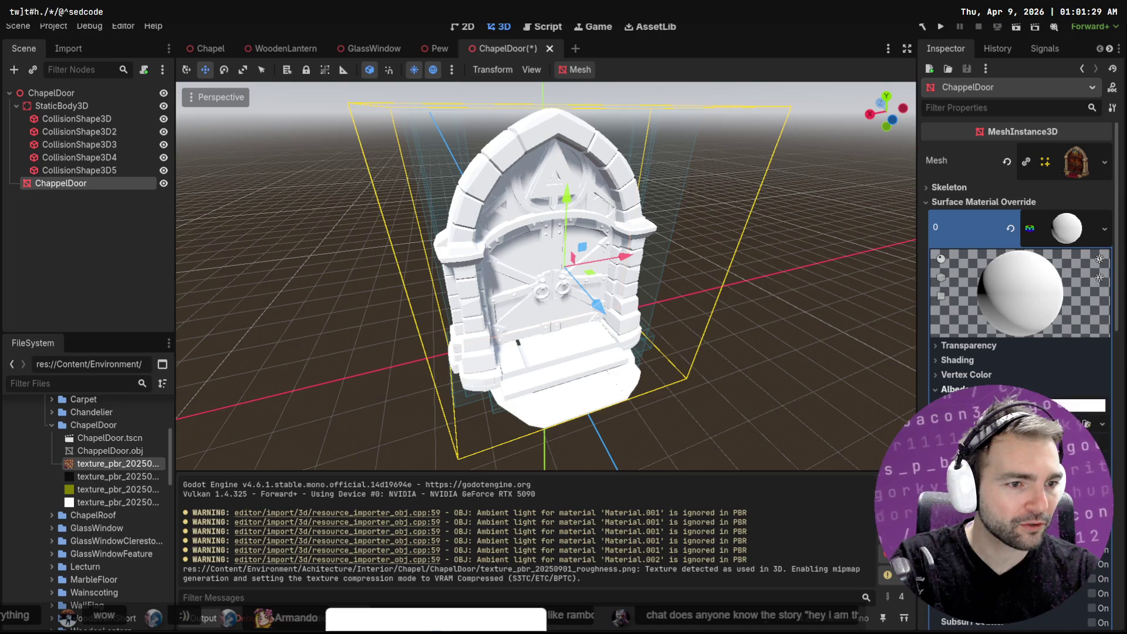
drag(135, 469, 1087, 423)
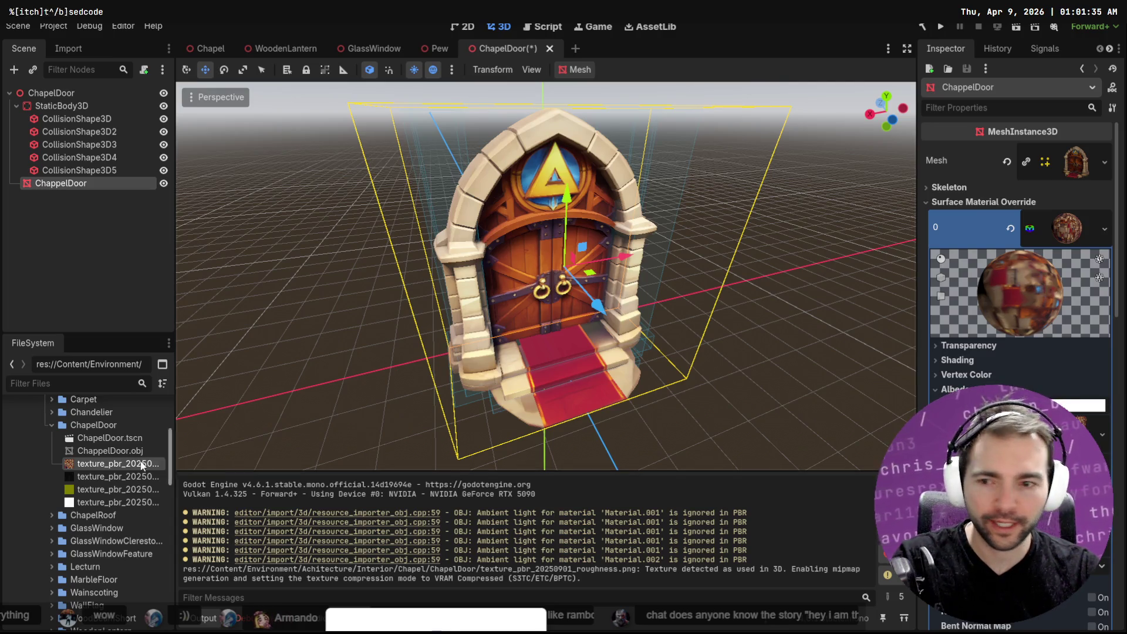
click(118, 477)
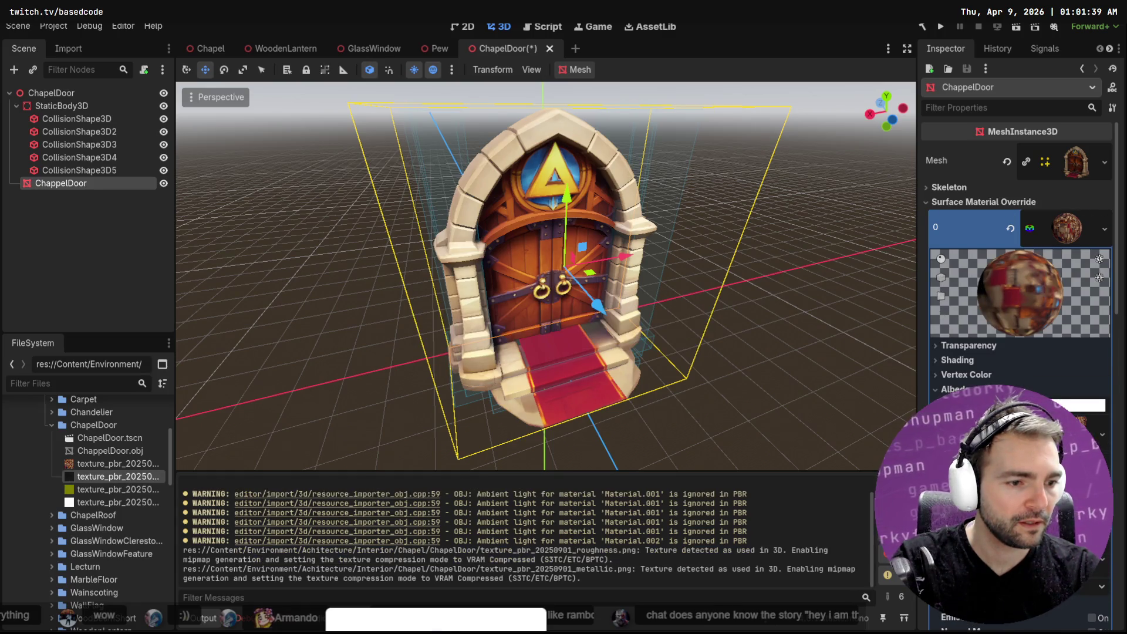
scroll(1019, 264, down, 5)
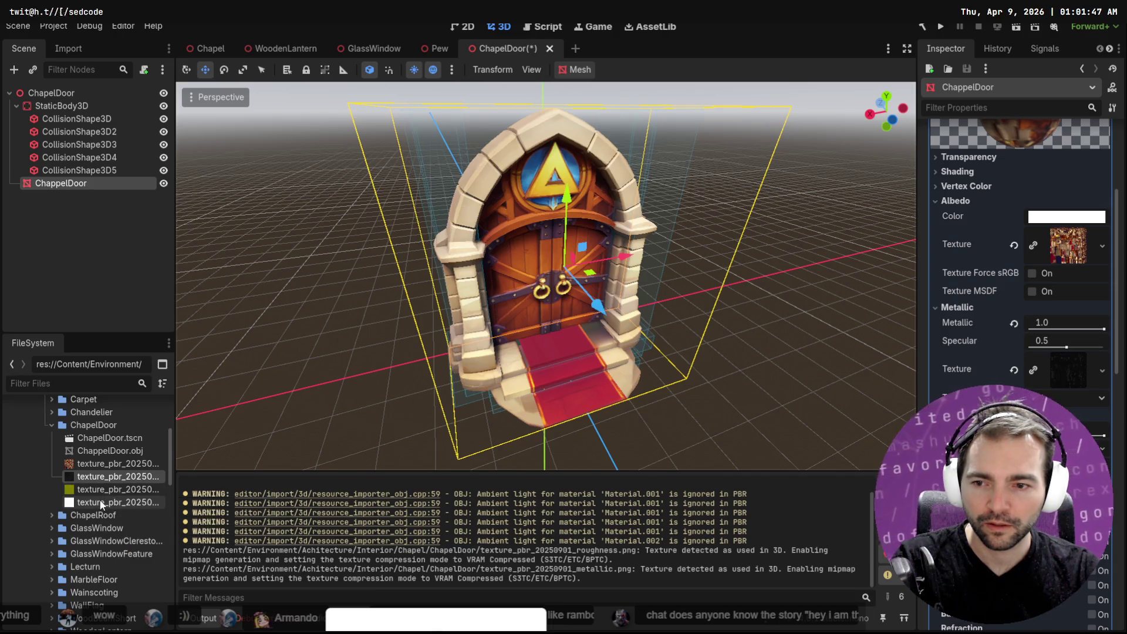
mouse_move(101, 503)
mouse_down()
mouse_move(1103, 436)
mouse_move(1103, 448)
mouse_up()
scroll(1100, 343, down, 3)
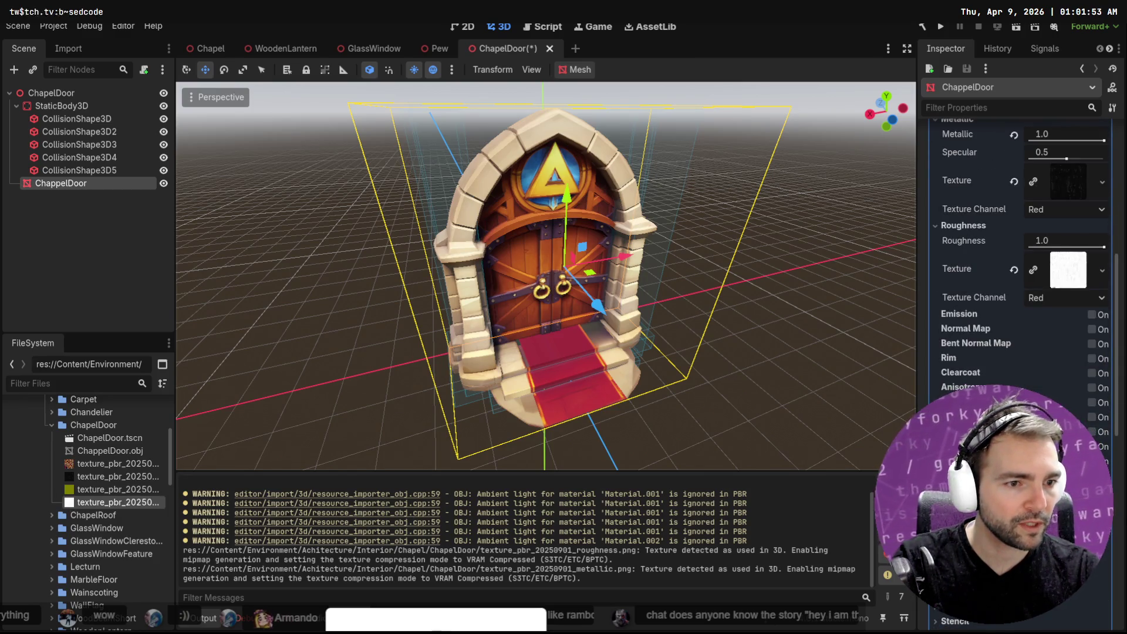
Step: Enable Normal Map with its normal texture and save the ChapelDoor scene
click(1092, 328)
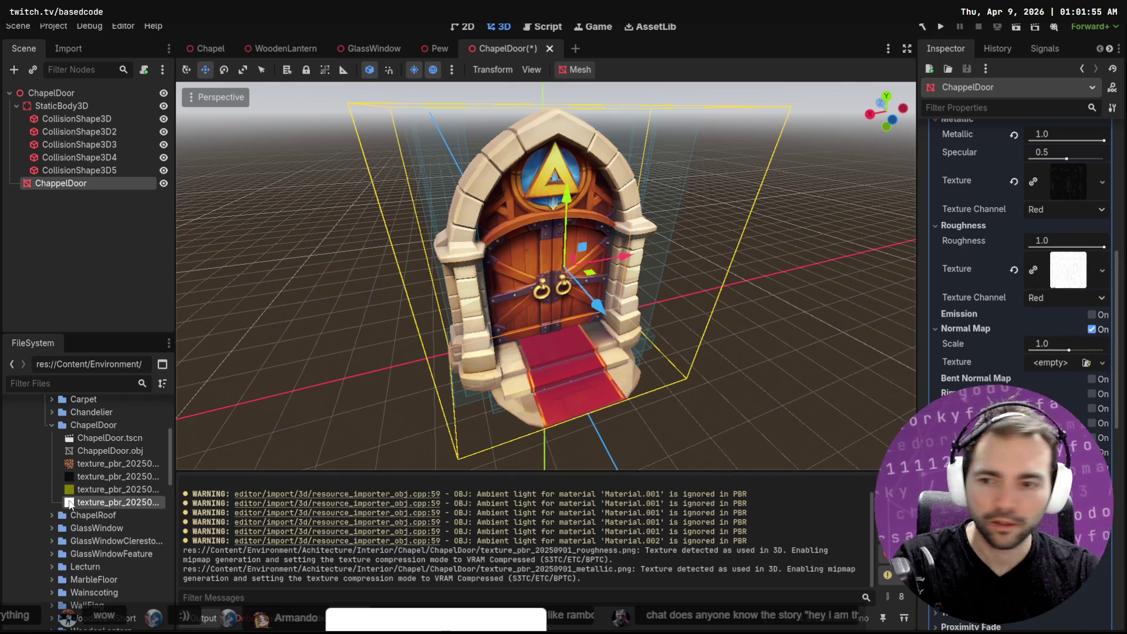
mouse_move(115, 489)
mouse_down()
mouse_move(685, 456)
mouse_move(1051, 361)
mouse_up()
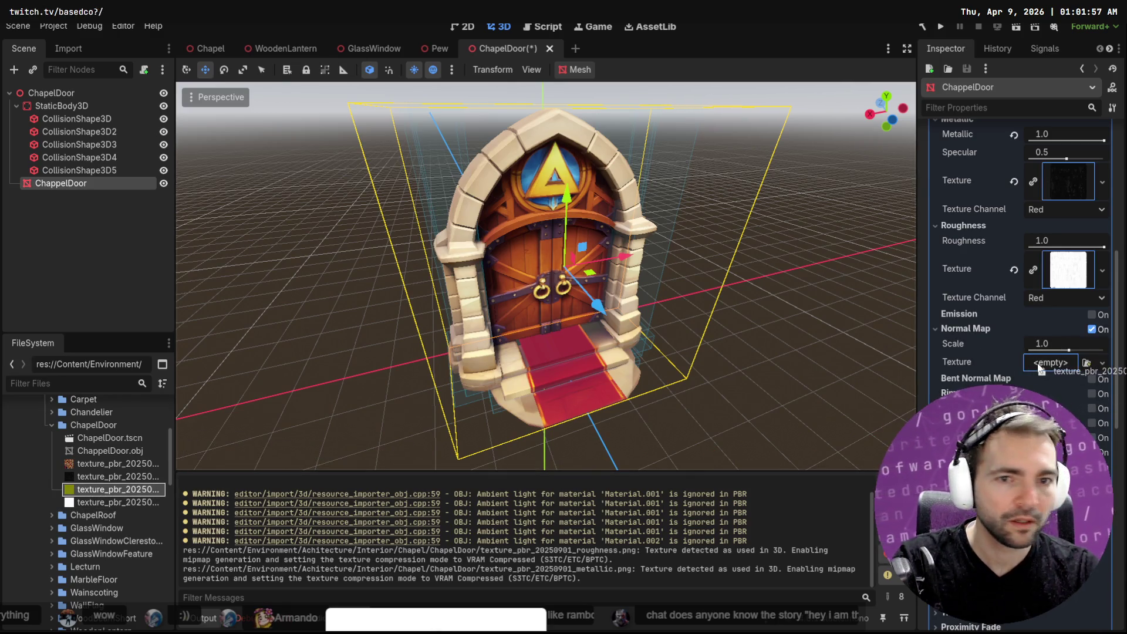
key(ctrl+s)
click(812, 284)
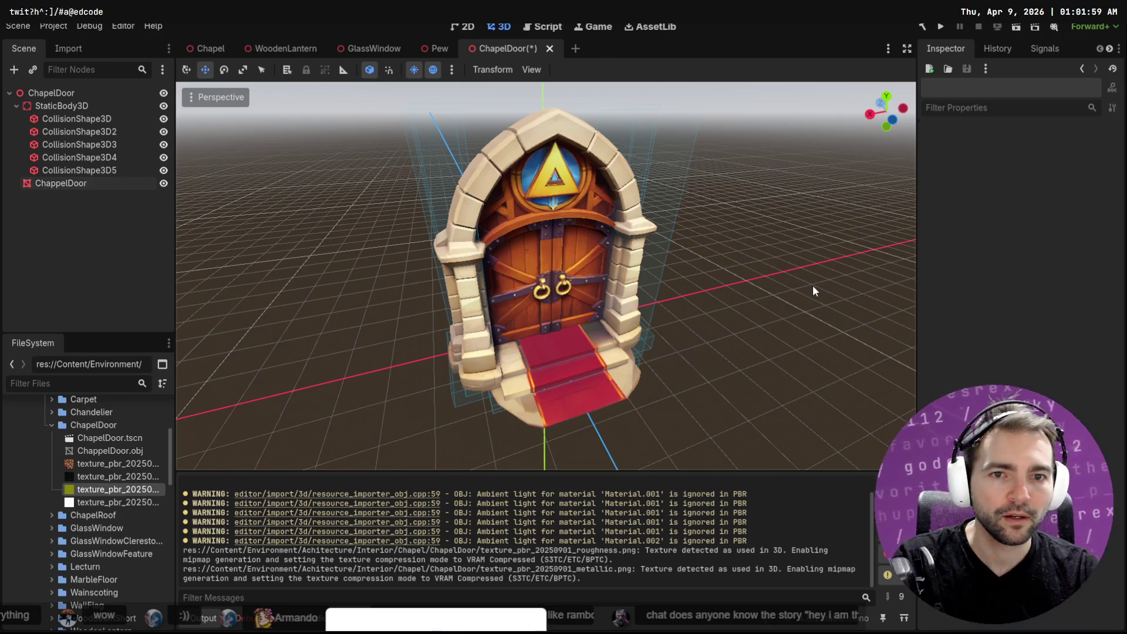
Step: Orbit around the textured door in the Chapel scene, viewing the aisle, pews and altar
click(209, 48)
scroll(545, 275, up, 2)
scroll(546, 276, up, 2)
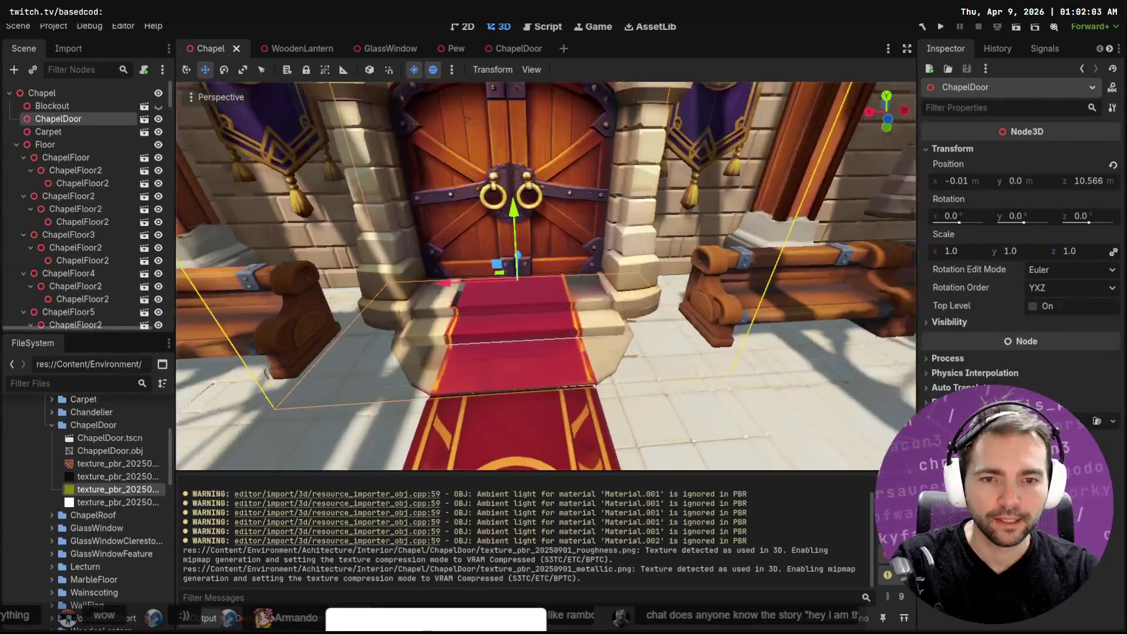
scroll(546, 275, up, 2)
scroll(546, 276, up, 2)
scroll(545, 276, down, 2)
middle_drag(545, 276, 670, 265)
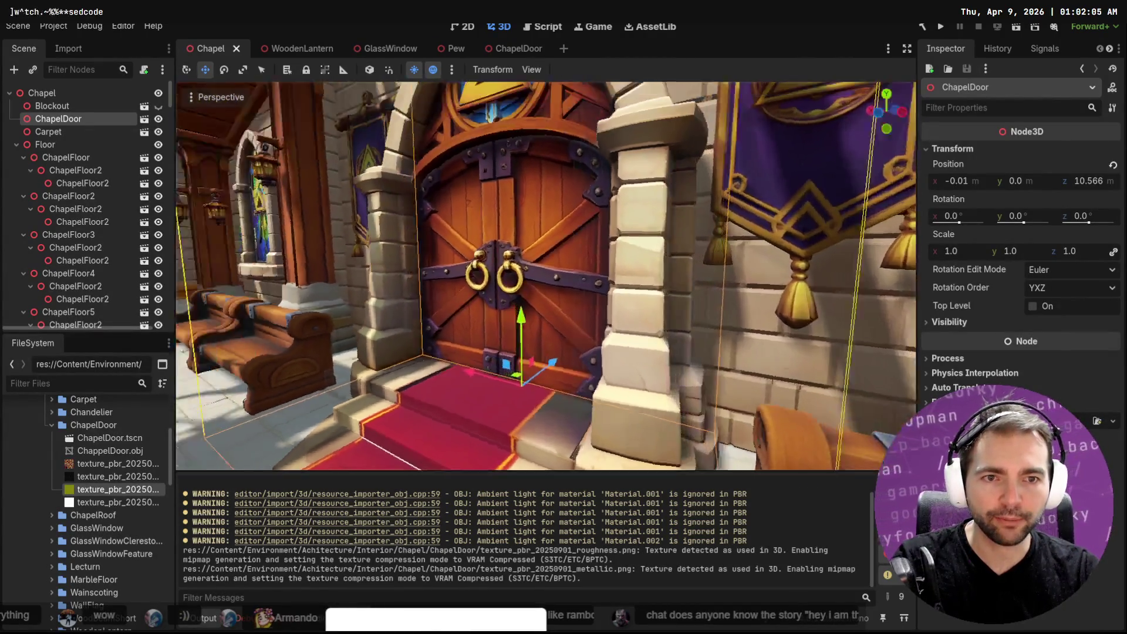
scroll(669, 264, down, 2)
middle_drag(546, 276, 458, 264)
scroll(546, 275, down, 2)
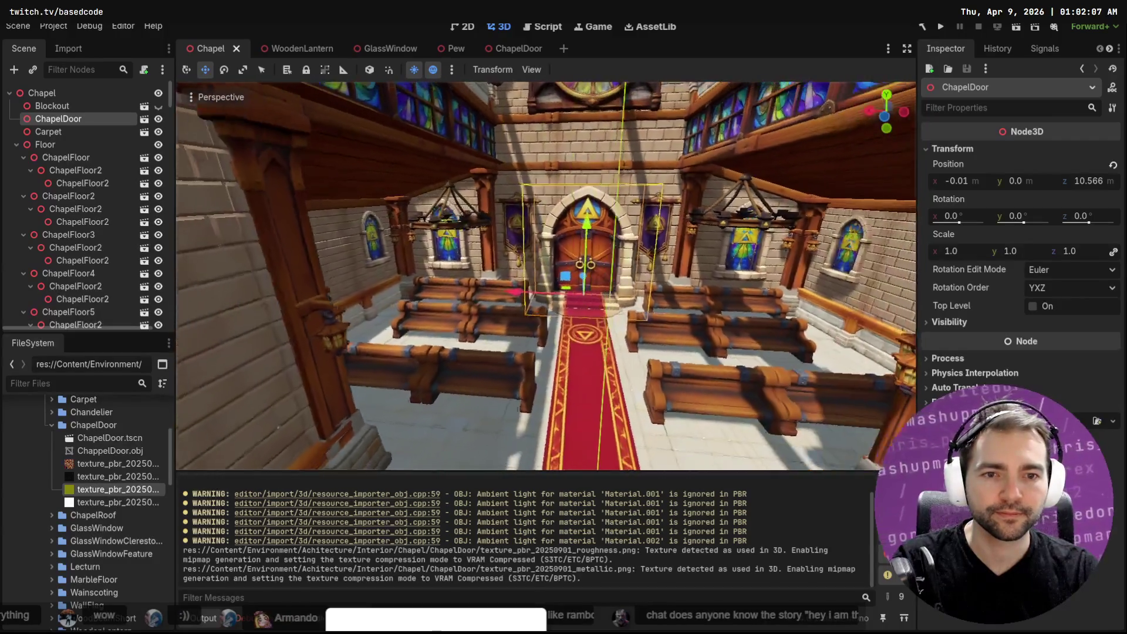
middle_drag(546, 276, 546, 317)
mouse_move(546, 276)
middle_down()
mouse_move(493, 265)
mouse_move(546, 291)
mouse_move(546, 304)
mouse_move(493, 300)
mouse_move(440, 264)
mouse_move(476, 282)
middle_up()
scroll(545, 275, up, 2)
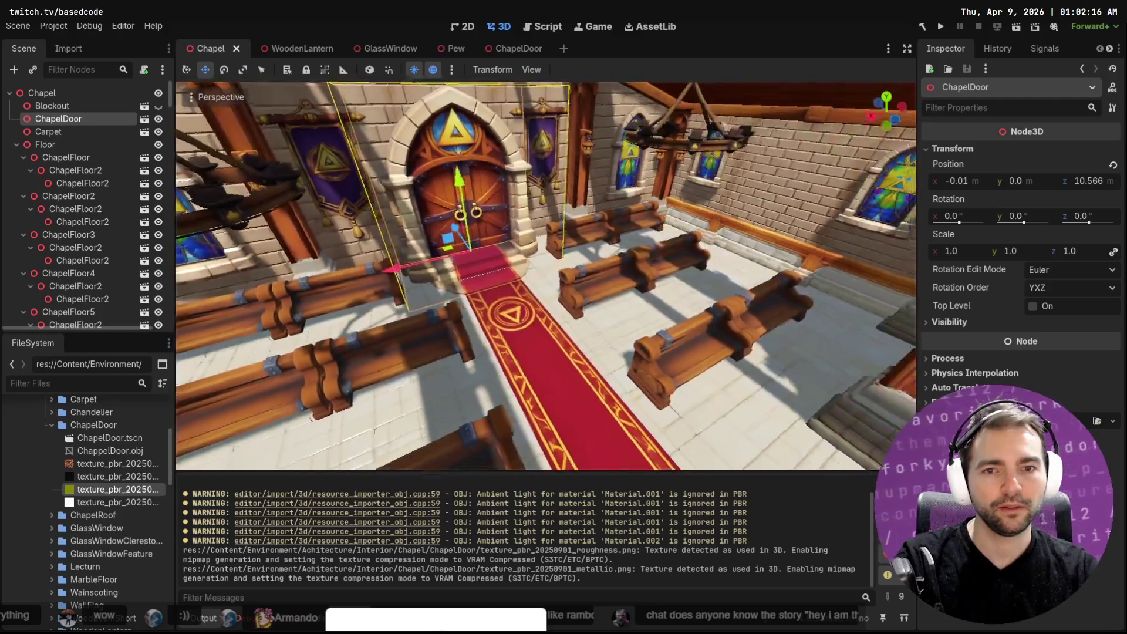
mouse_move(546, 275)
middle_down()
mouse_move(493, 284)
mouse_move(468, 269)
middle_up()
mouse_move(546, 276)
middle_down()
mouse_move(457, 229)
mouse_move(440, 238)
mouse_move(432, 247)
mouse_move(529, 276)
mouse_move(467, 291)
mouse_move(511, 273)
mouse_move(489, 304)
middle_up()
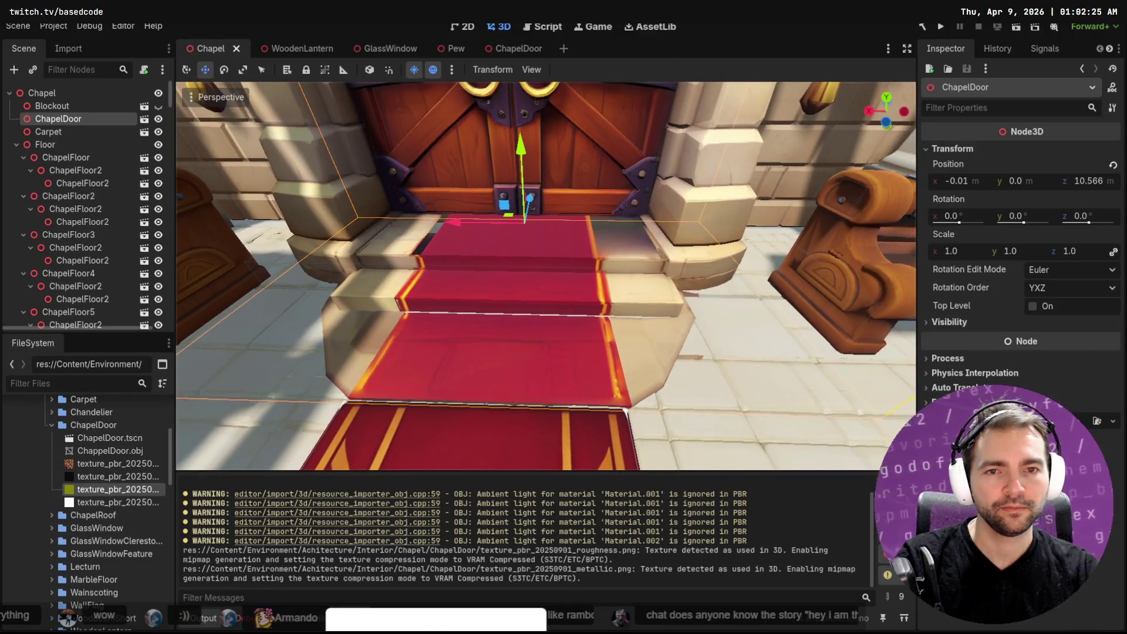
key(alt+Tab)
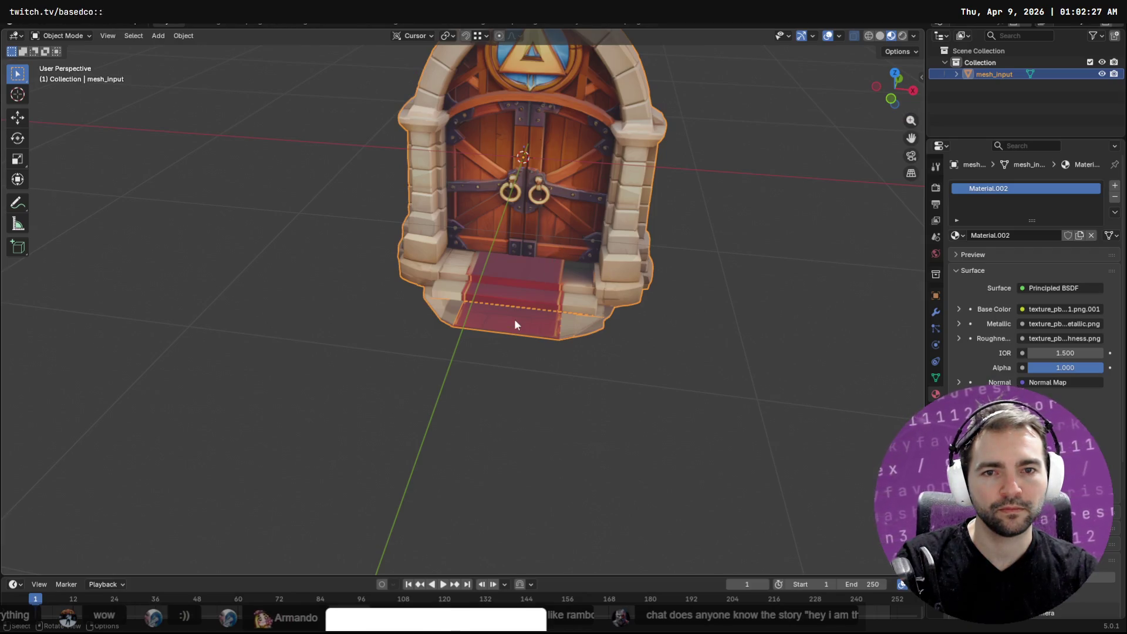
Step: Select the Carpet node while viewing the aisle and collapse the ChapelDoor folder in FileSystem
key(alt+Tab)
right_drag(627, 325, 616, 291)
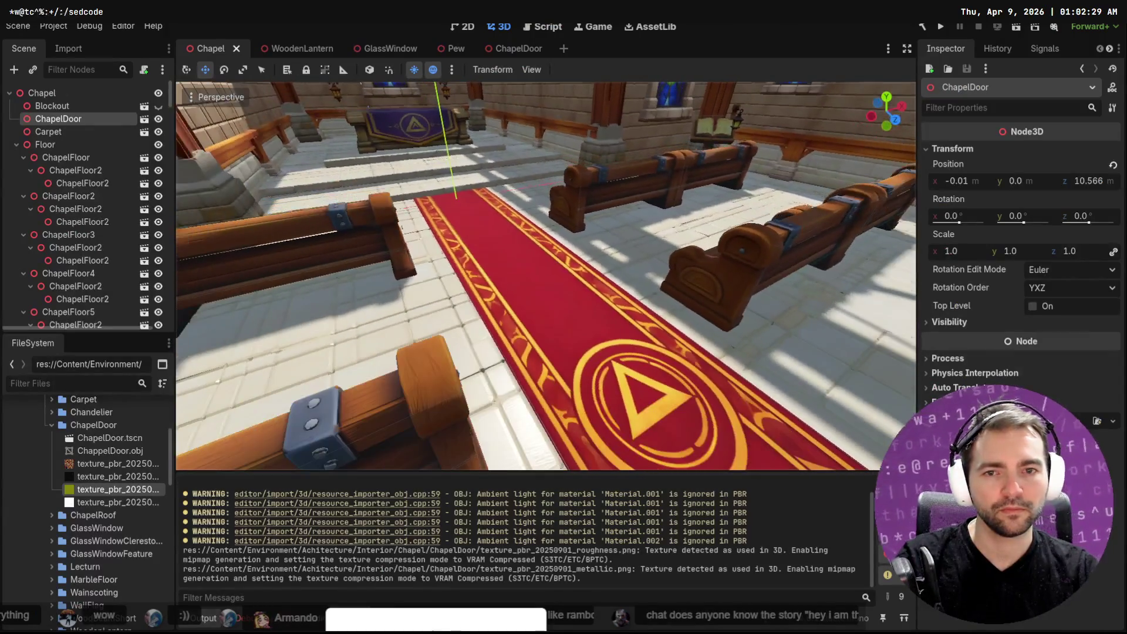
click(583, 332)
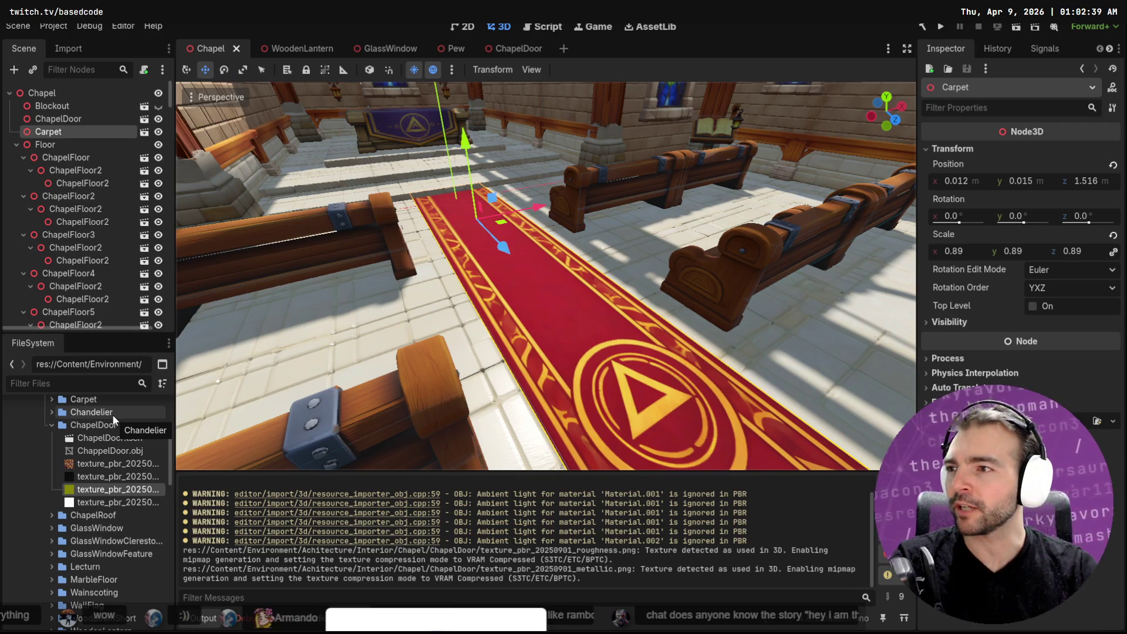
mouse_move(546, 274)
right_down()
mouse_move(467, 264)
mouse_move(762, 198)
right_up()
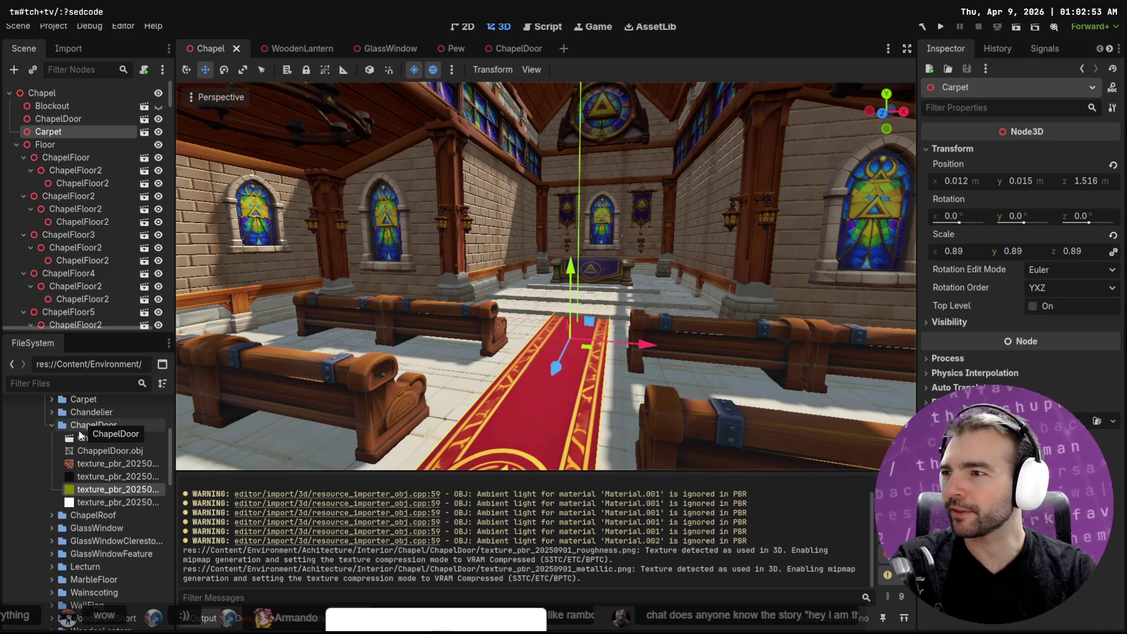
scroll(80, 435, down, 3)
scroll(79, 435, up, 3)
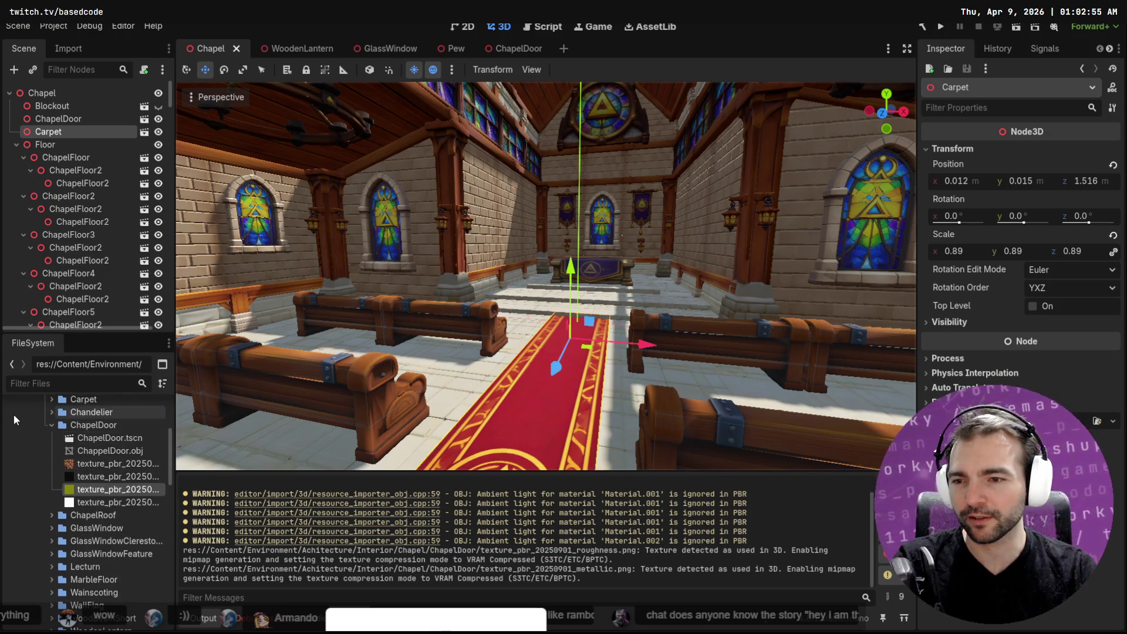
click(51, 425)
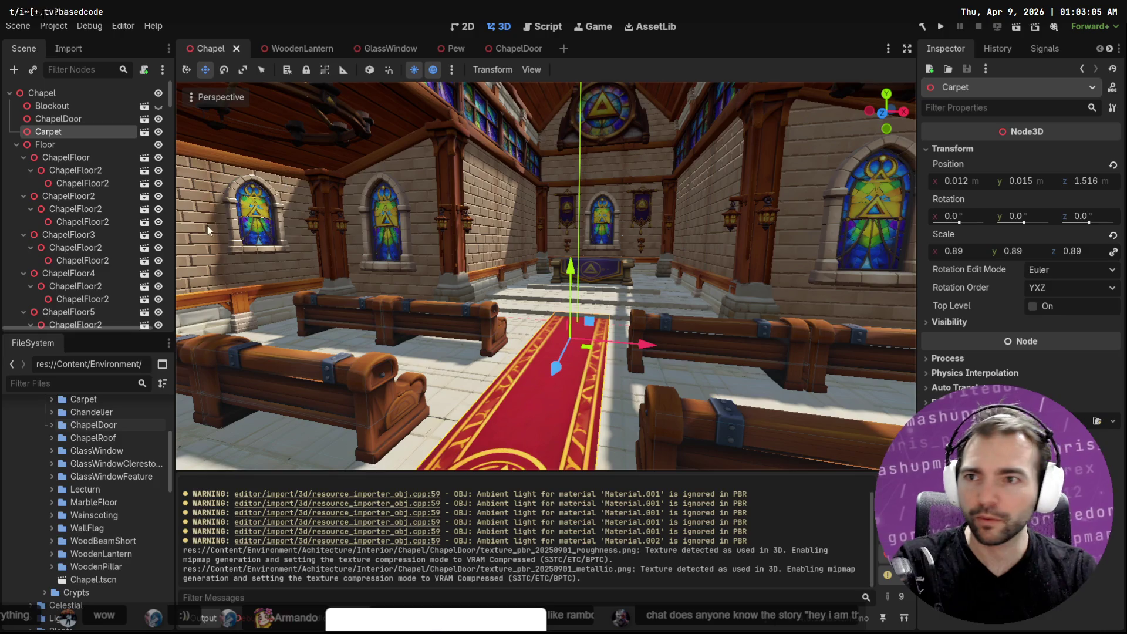
Step: Open the Carpet scene by itself and inspect its mesh resource in the Inspector
click(143, 131)
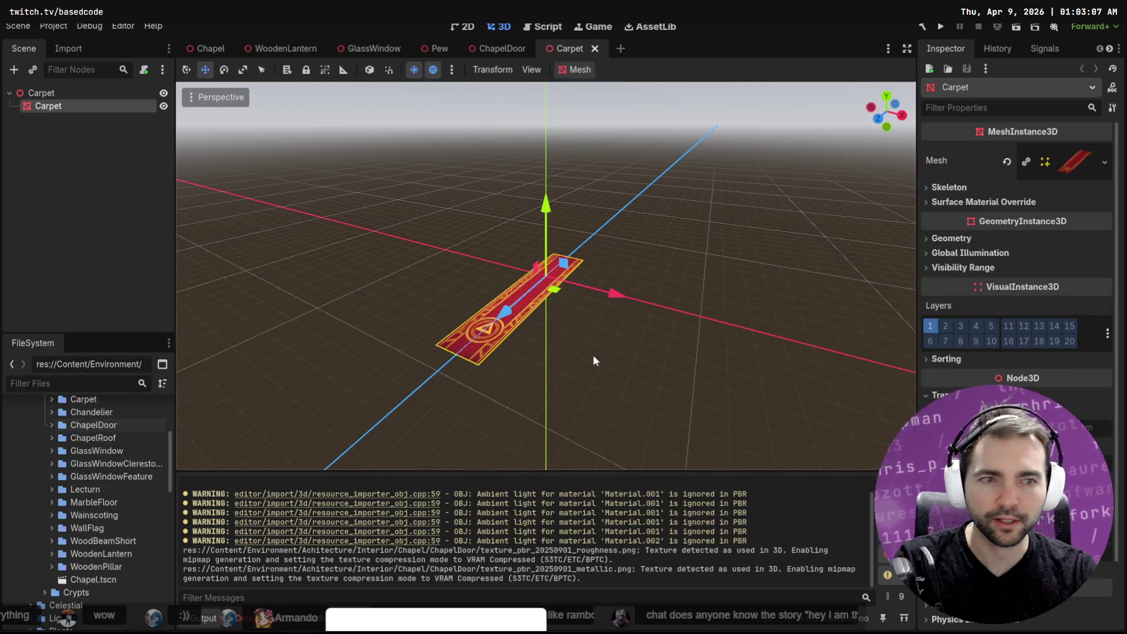
click(1080, 159)
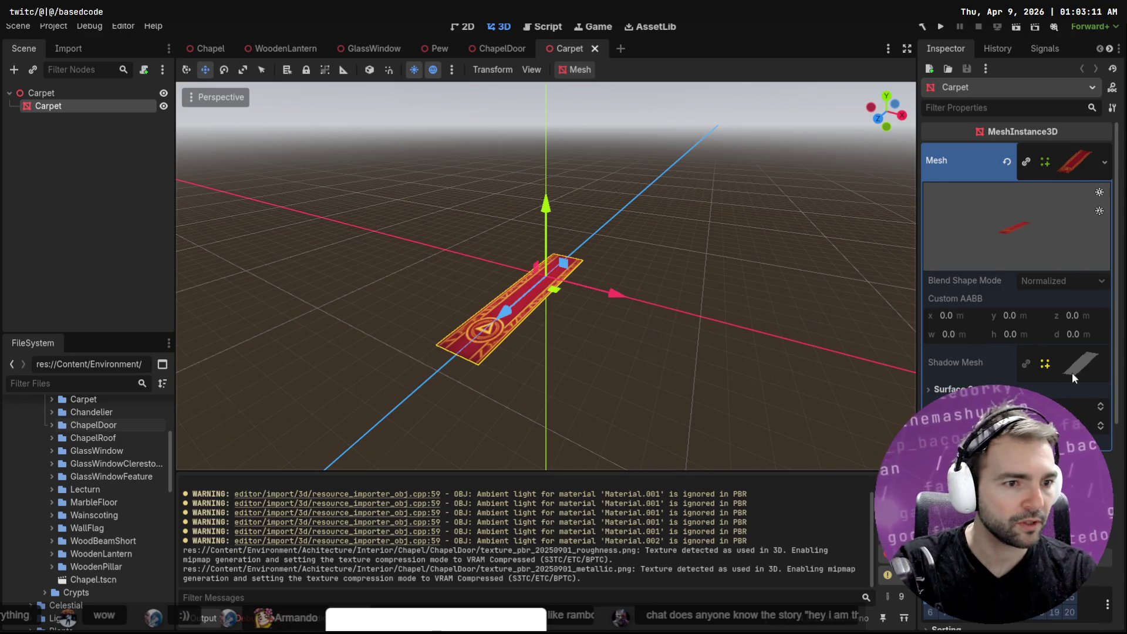
right_click(1074, 160)
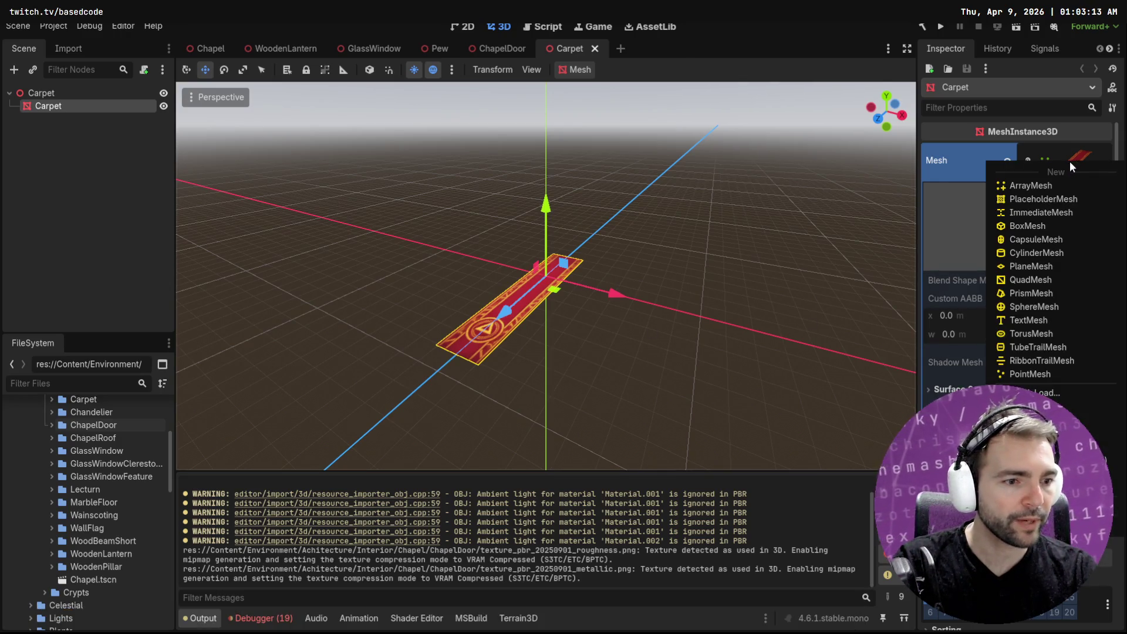
Step: Reveal the Carpet folder's texture PNG in the system file manager
click(51, 399)
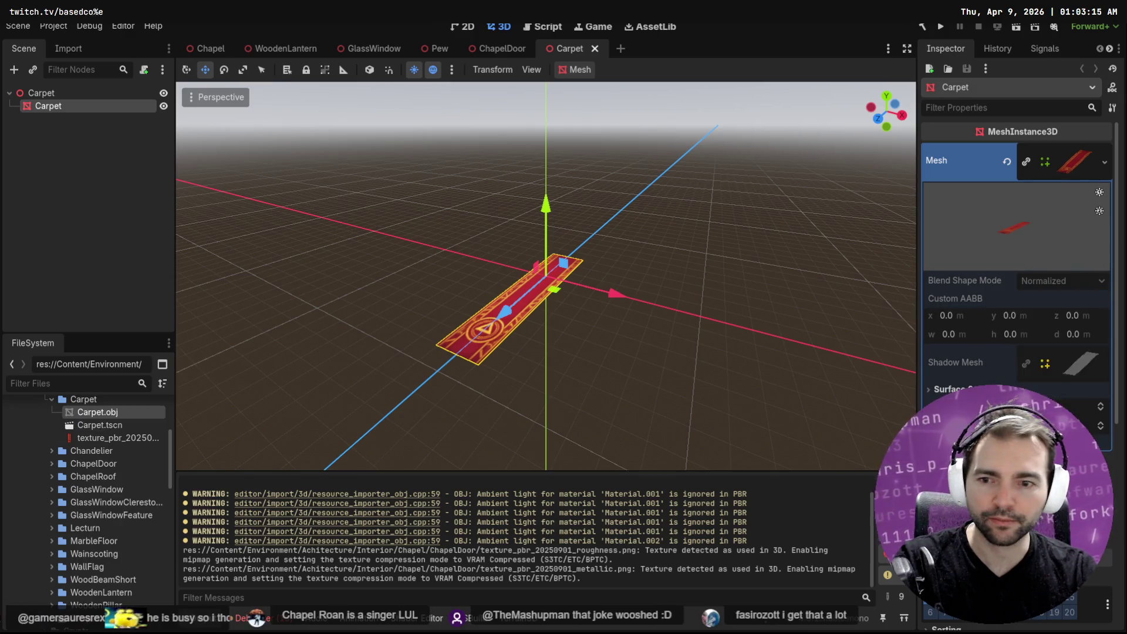
click(88, 438)
right_click(101, 438)
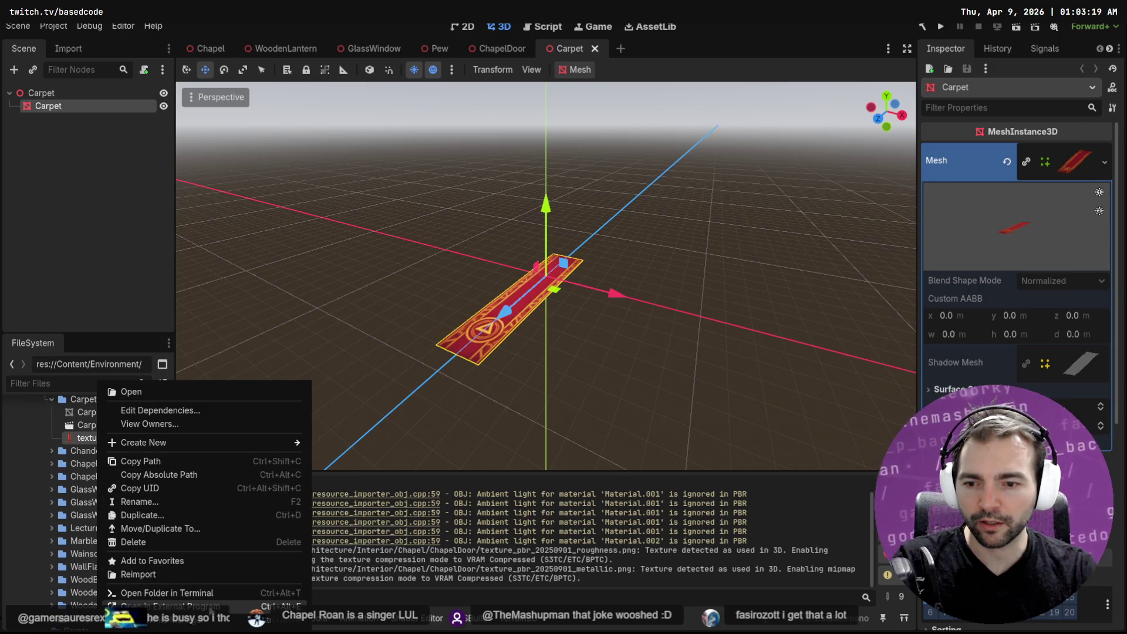
click(167, 606)
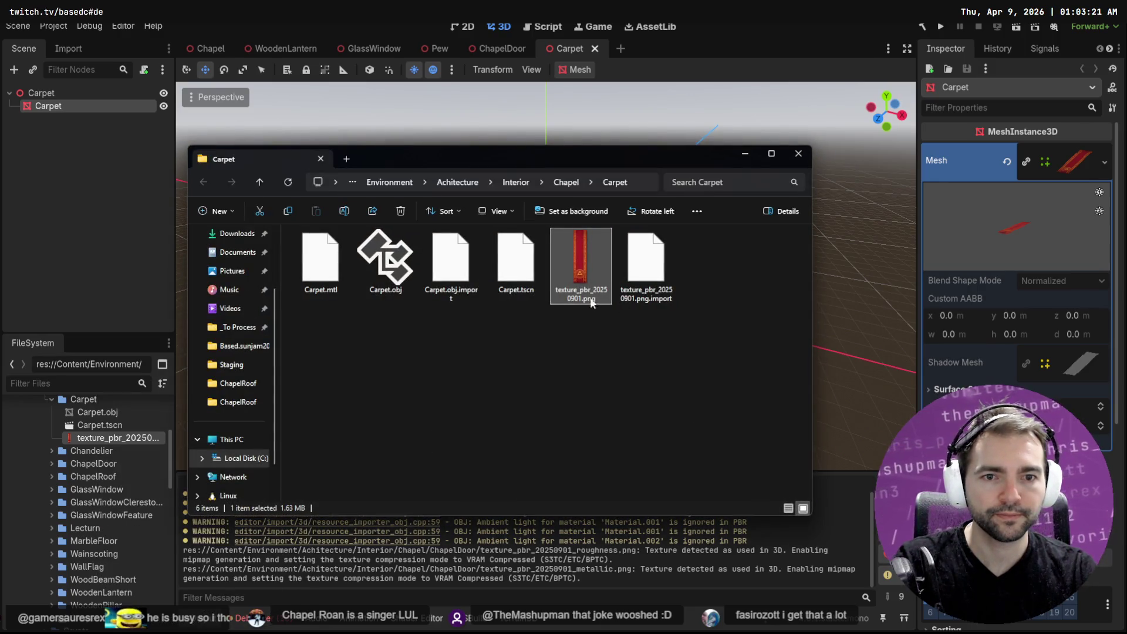
Step: Drop texture_pbr_20250901.png into Photopea, then switch back to Godot's Chapel scene
right_click(581, 269)
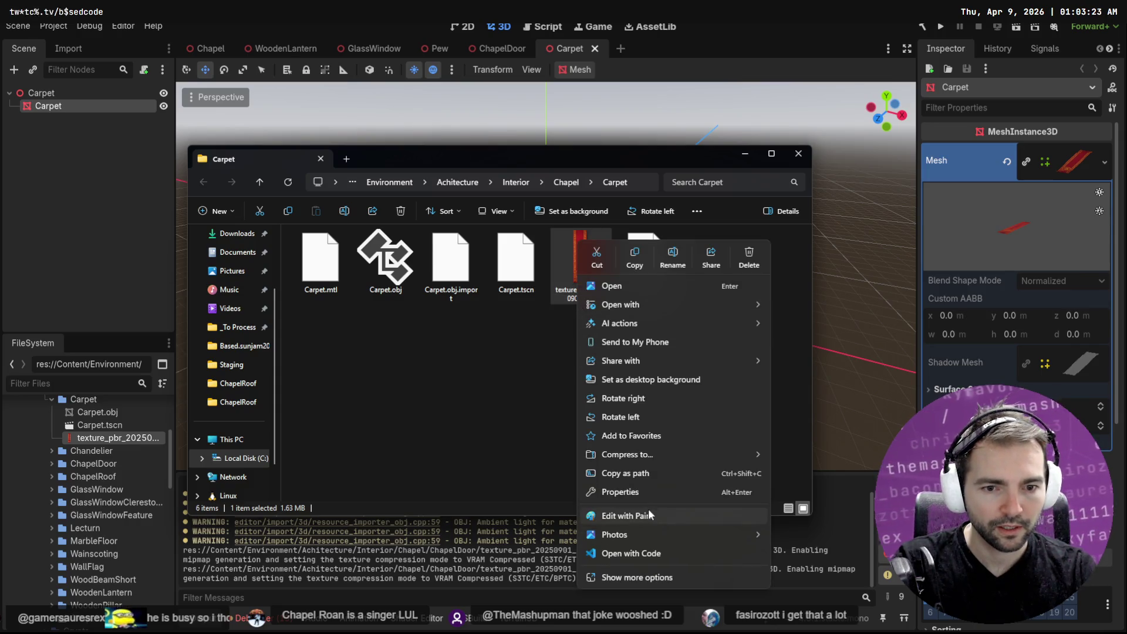
click(525, 399)
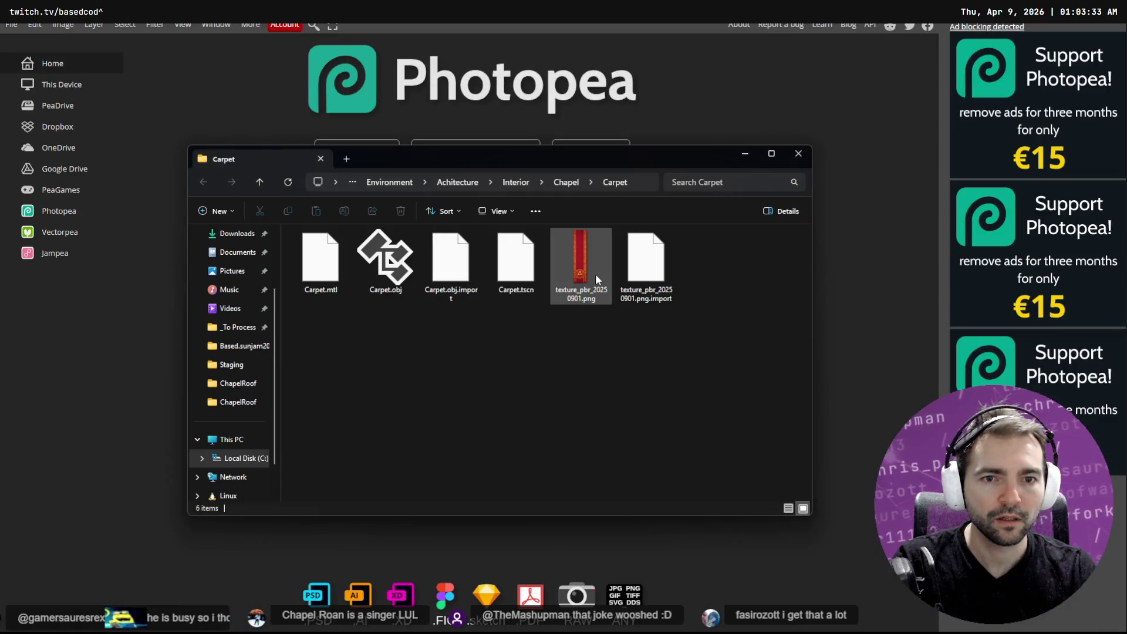
drag(589, 274, 563, 278)
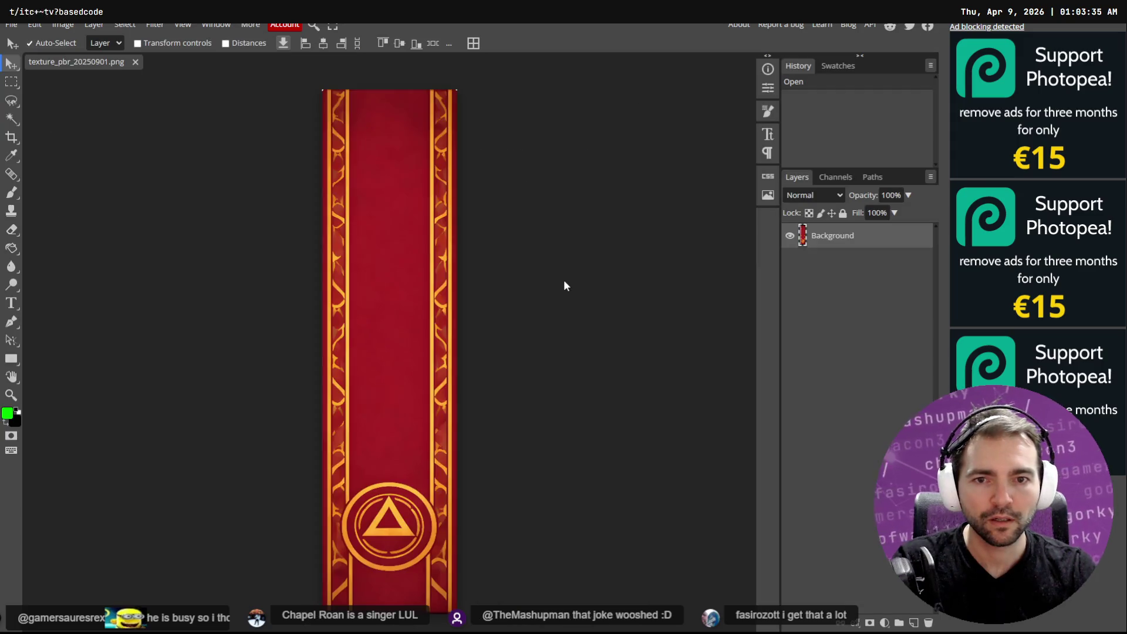
key(alt+Tab)
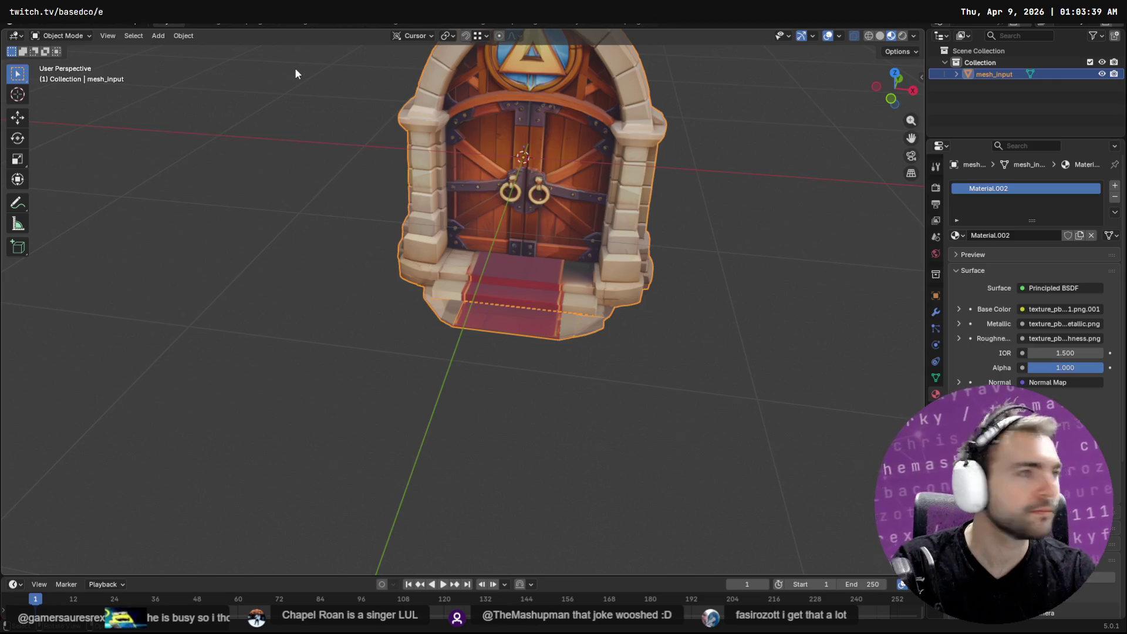
key(alt+Tab)
click(211, 49)
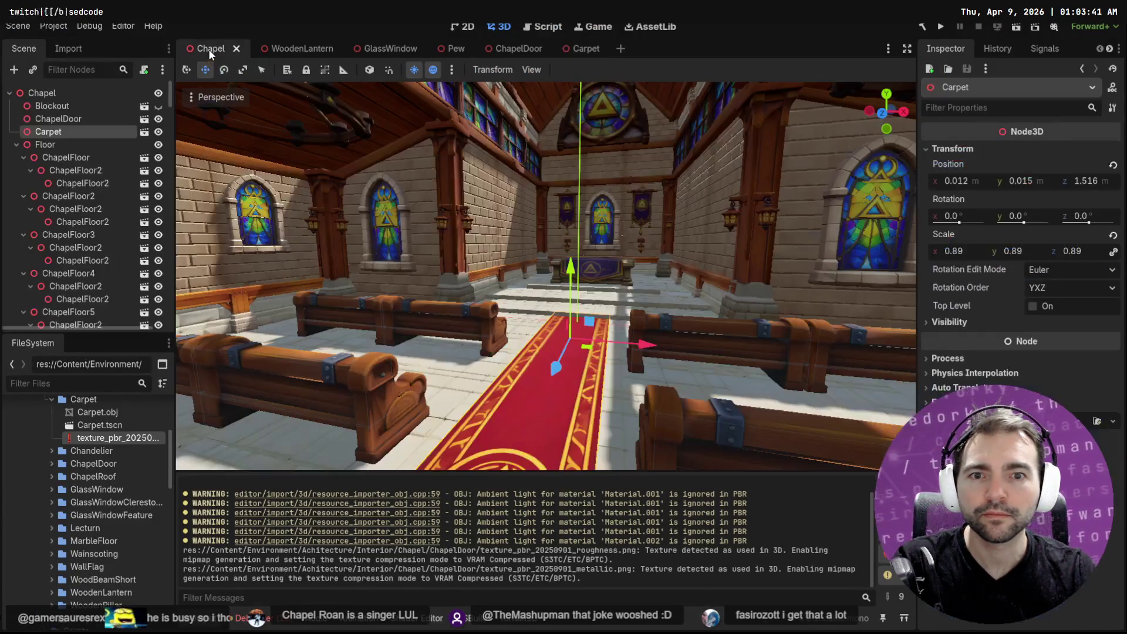
Step: Fly the view to face the entrance doors and carpeted steps, then bring up the Carpet folder window
mouse_move(546, 273)
right_down()
mouse_move(582, 264)
mouse_move(528, 264)
mouse_move(631, 293)
right_up()
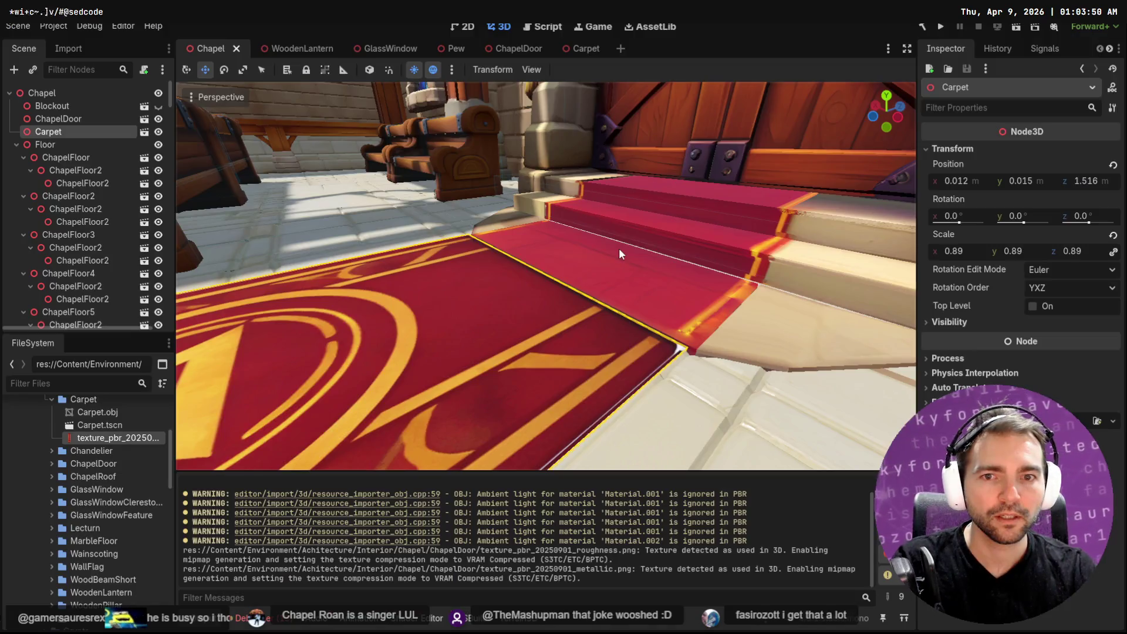
mouse_move(619, 247)
right_down()
mouse_move(572, 251)
mouse_move(563, 265)
right_up()
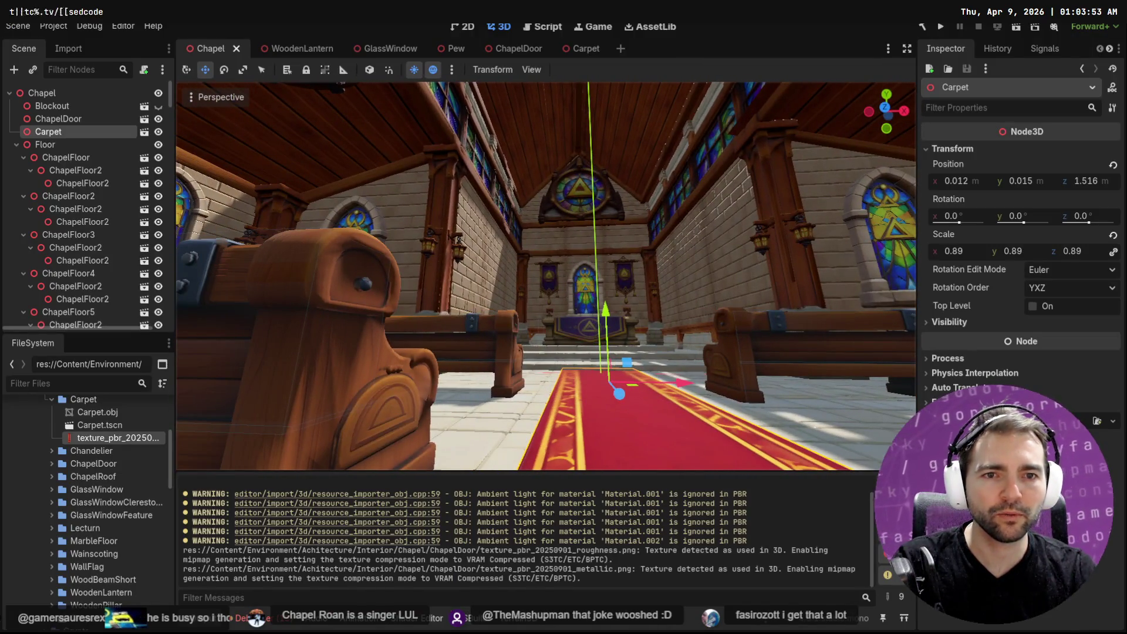
mouse_move(564, 264)
right_down()
mouse_move(536, 264)
mouse_move(546, 273)
right_up()
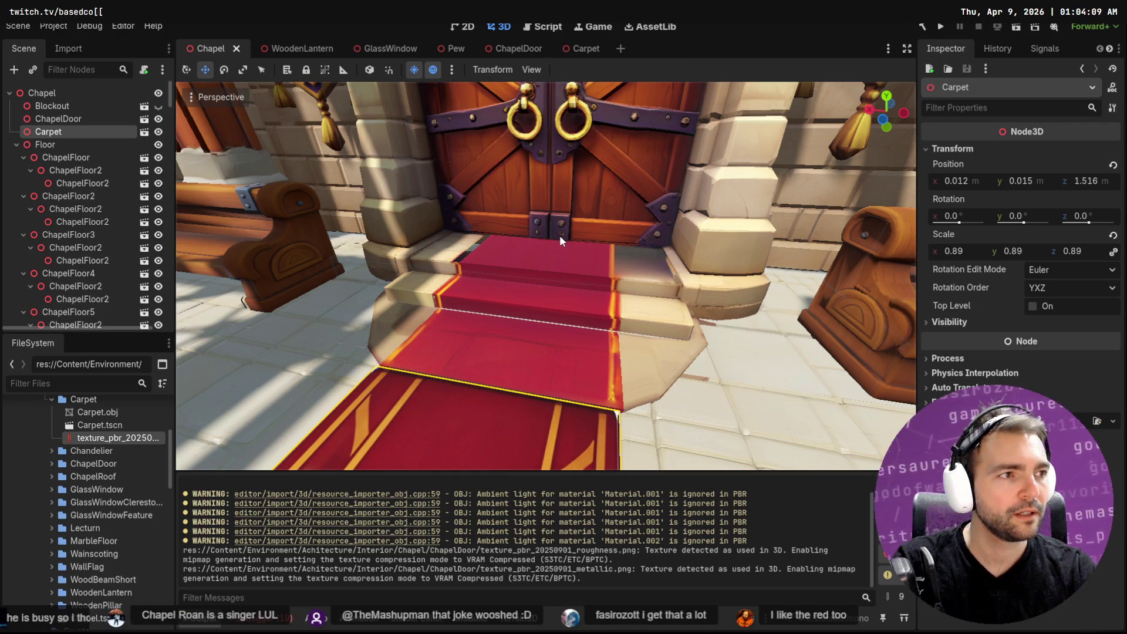
key(alt+Tab)
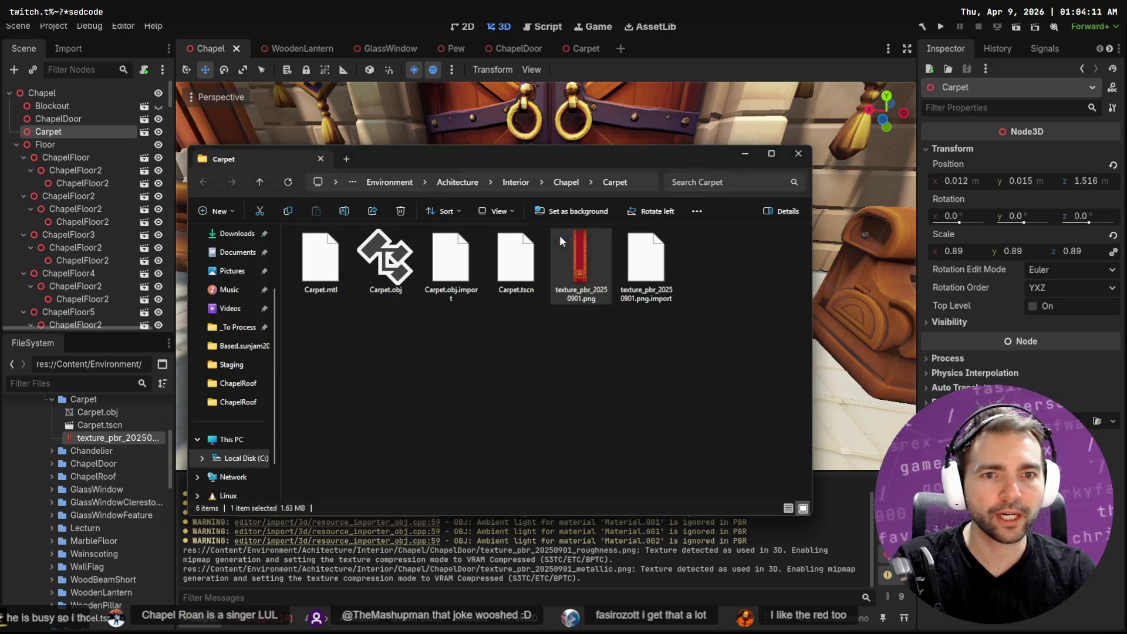
Step: Return to Godot and open the ChapelDoor scene from the chapel node tree
key(alt+Tab)
click(589, 238)
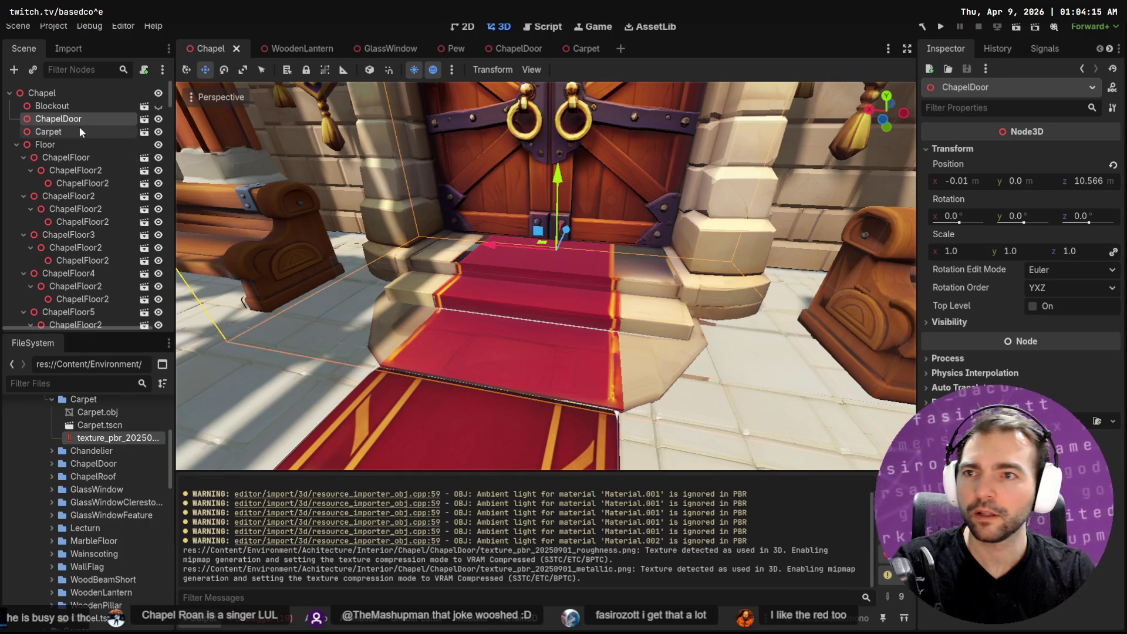
click(144, 119)
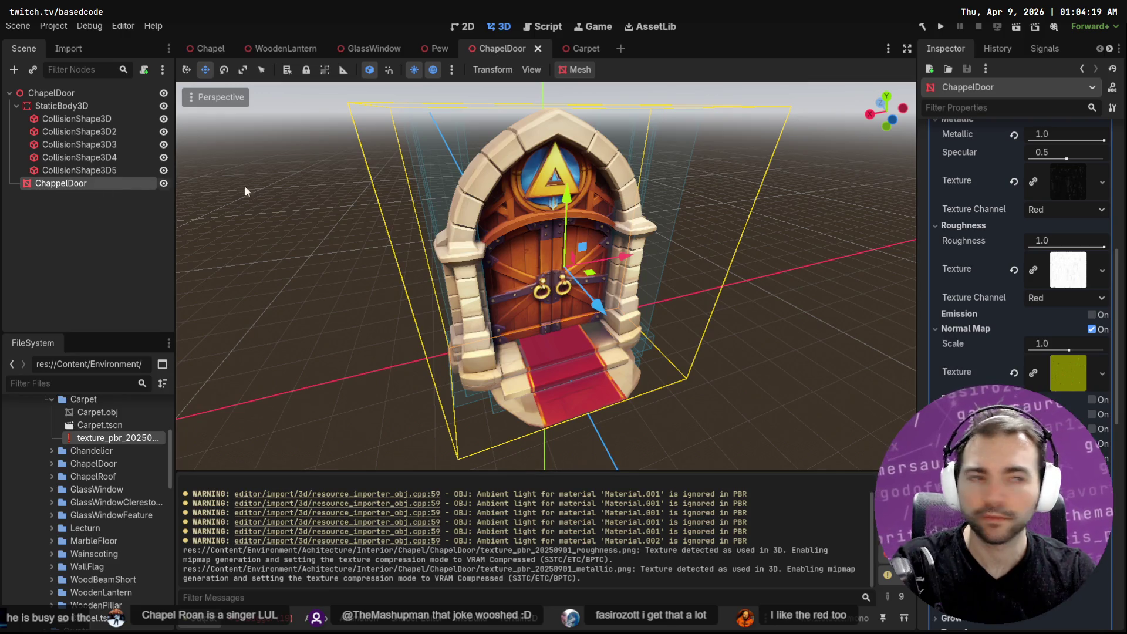
scroll(1089, 259, up, 5)
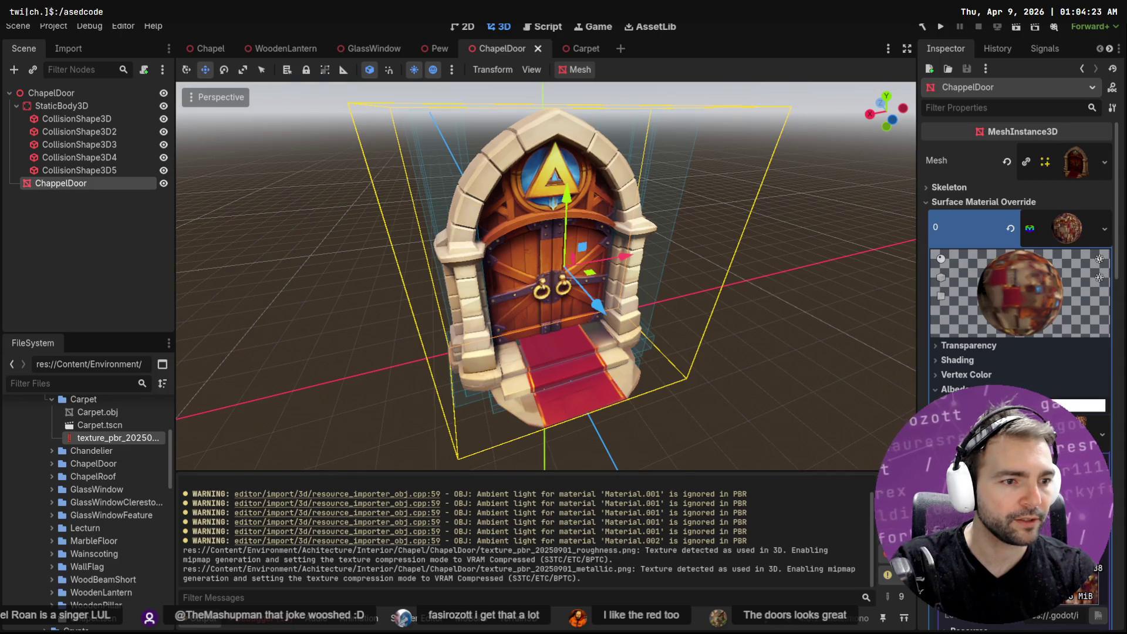
Step: Reveal the door's colour texture PNG in the file manager and drop it into Photopea
click(1104, 434)
click(1095, 602)
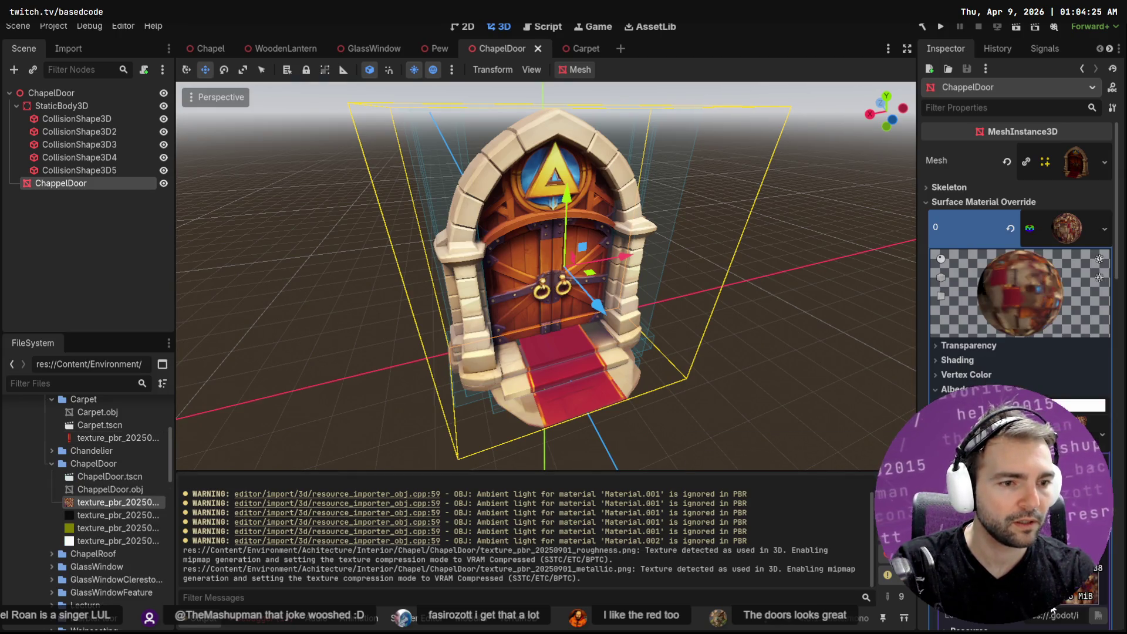
right_click(115, 507)
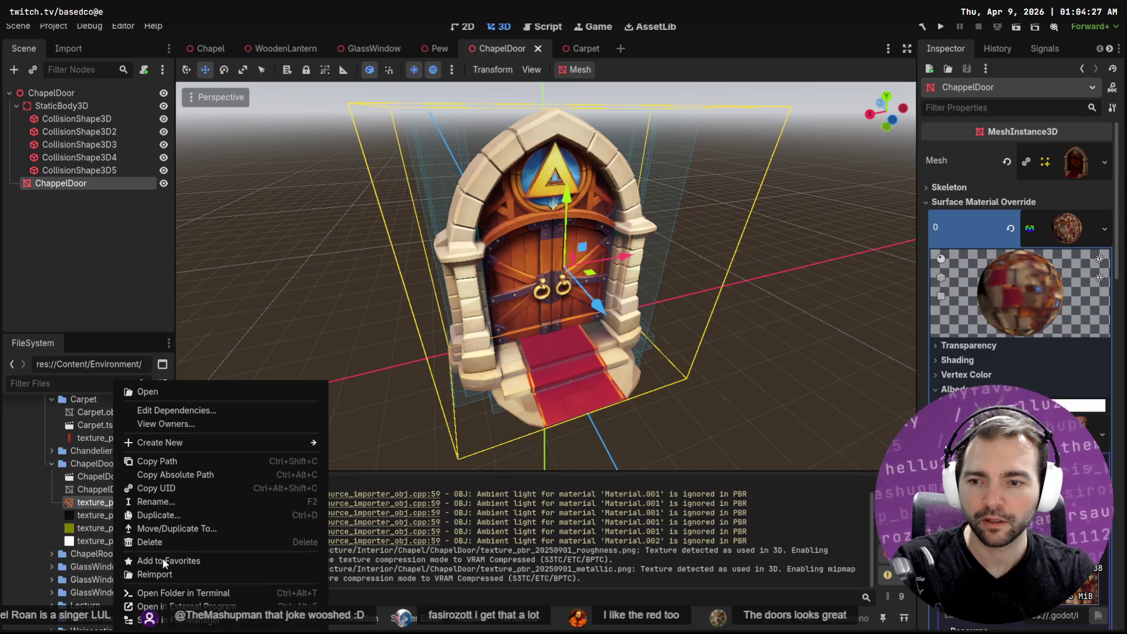
click(229, 622)
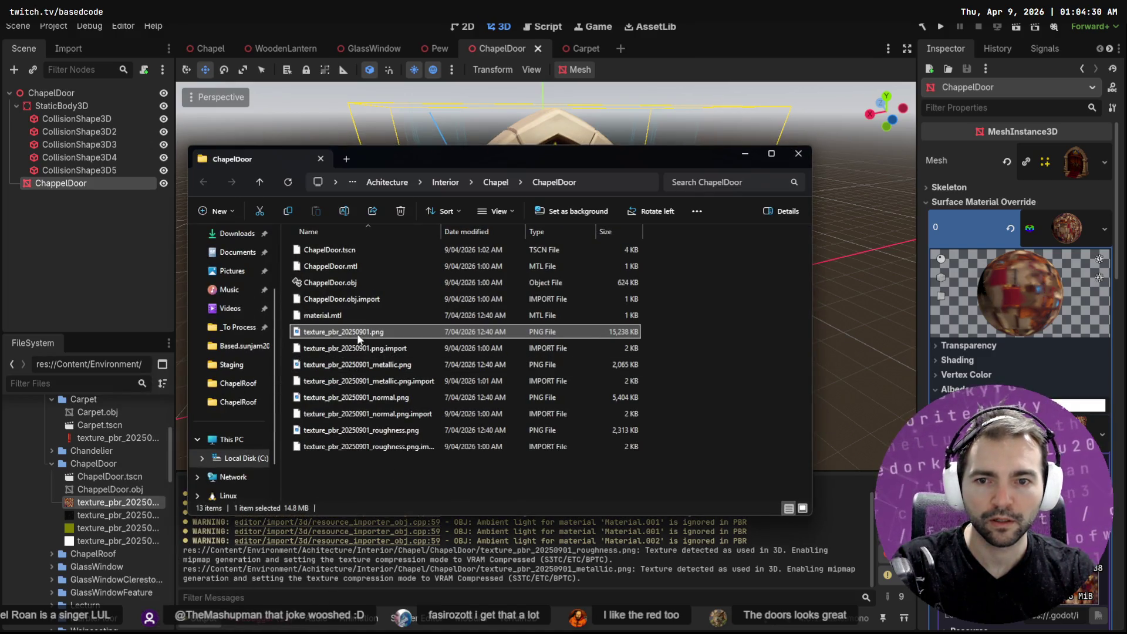
mouse_move(361, 333)
mouse_down()
mouse_move(455, 335)
mouse_move(407, 72)
mouse_up()
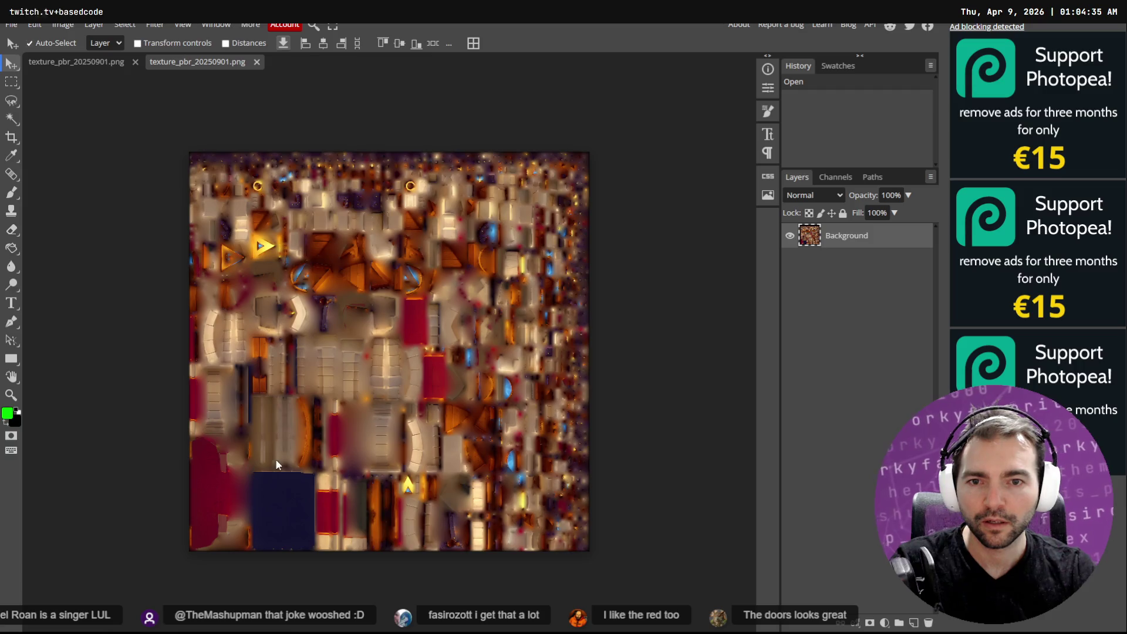
scroll(344, 418, down, 3)
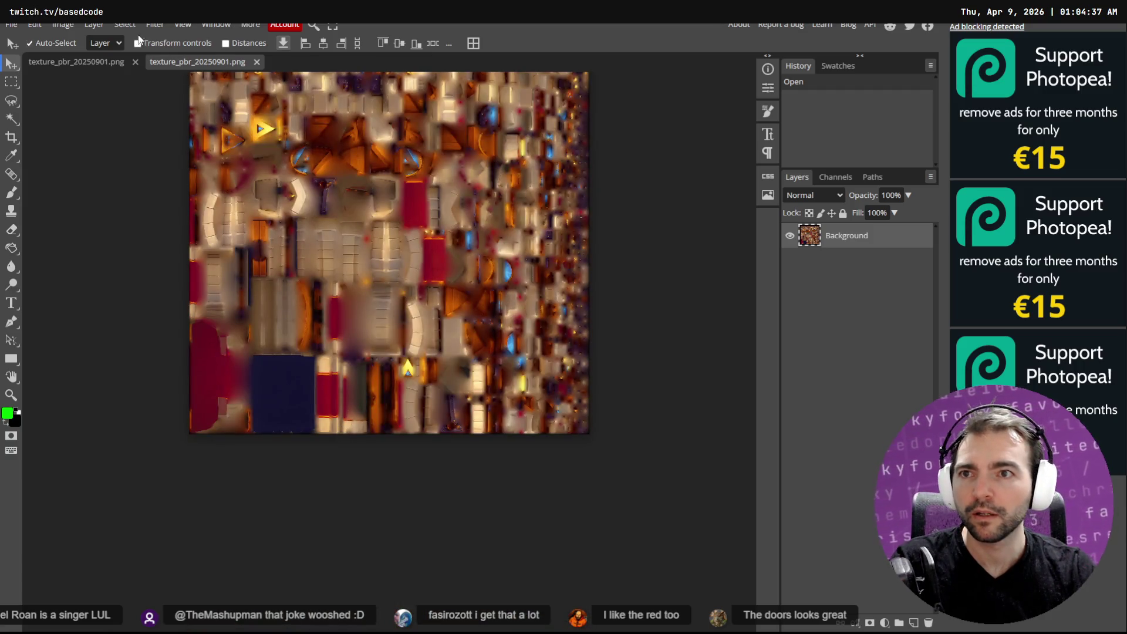
click(124, 24)
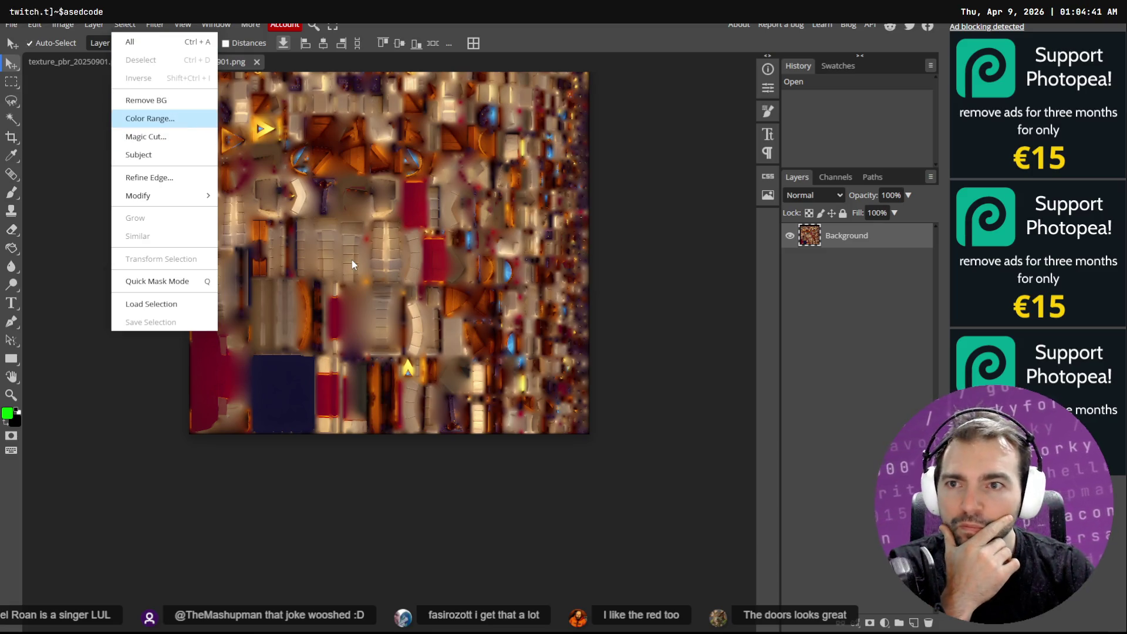
click(179, 119)
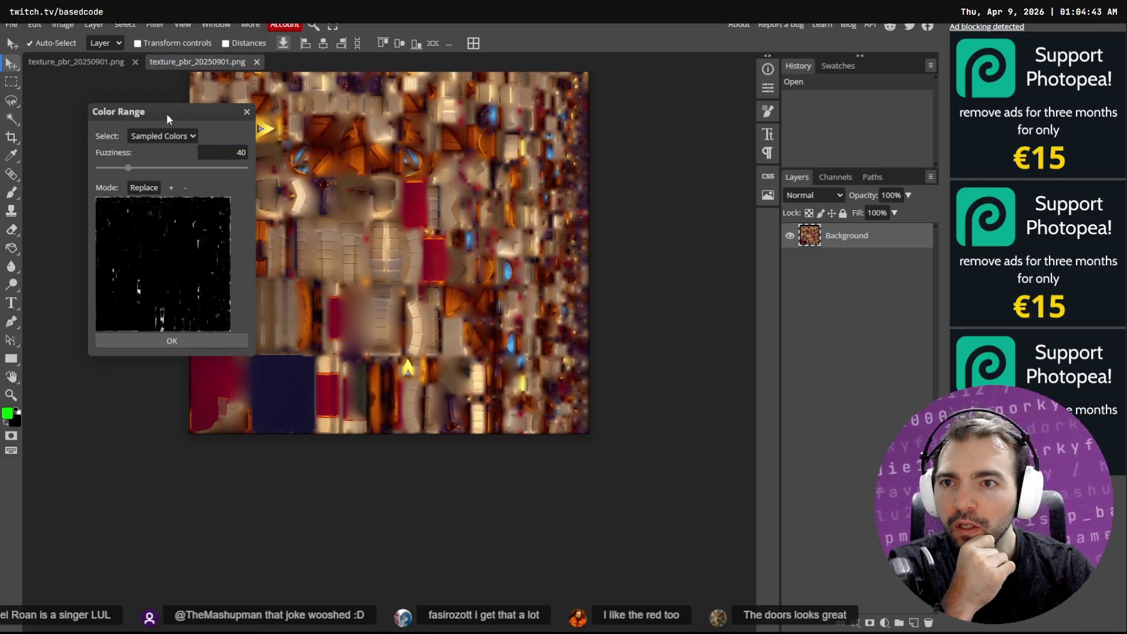
drag(166, 114, 621, 145)
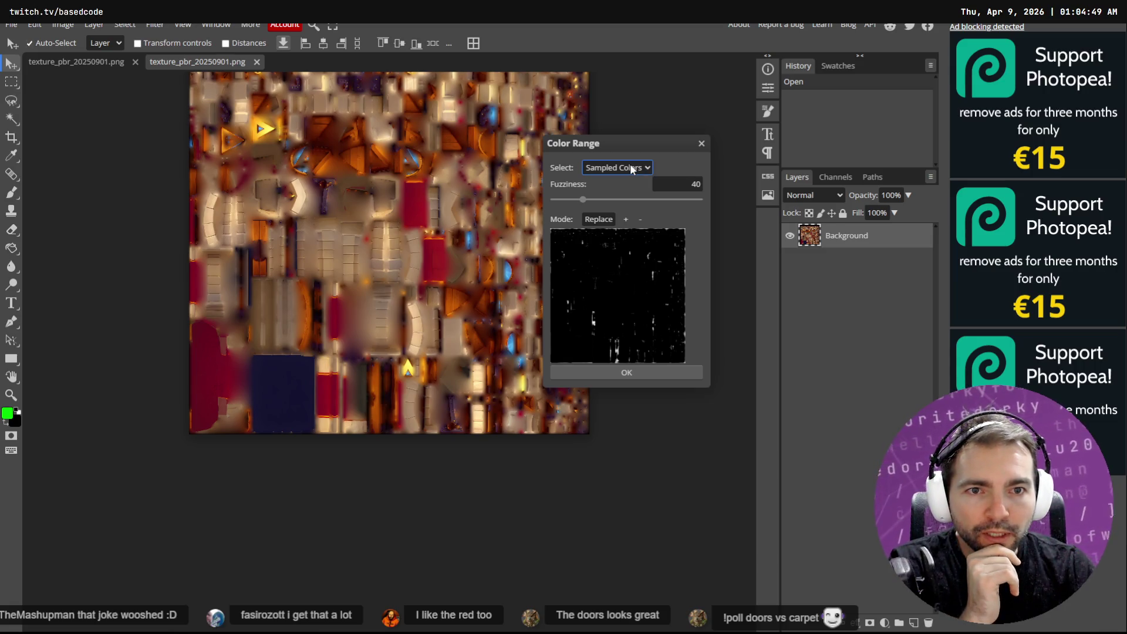
click(630, 168)
click(636, 185)
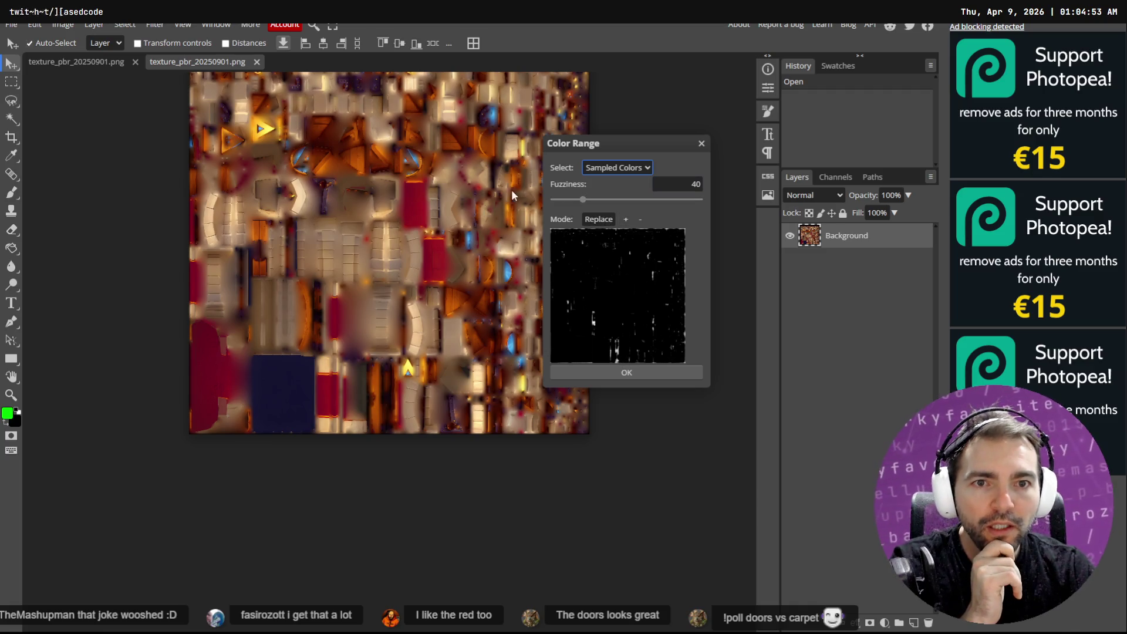
drag(568, 205, 564, 205)
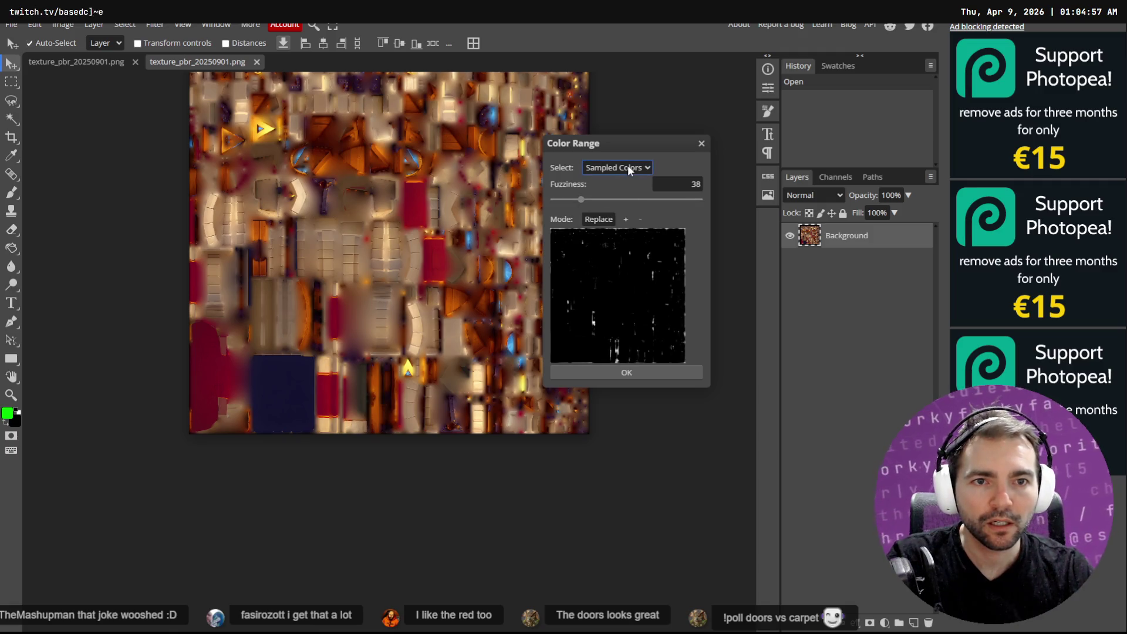
click(12, 153)
click(206, 363)
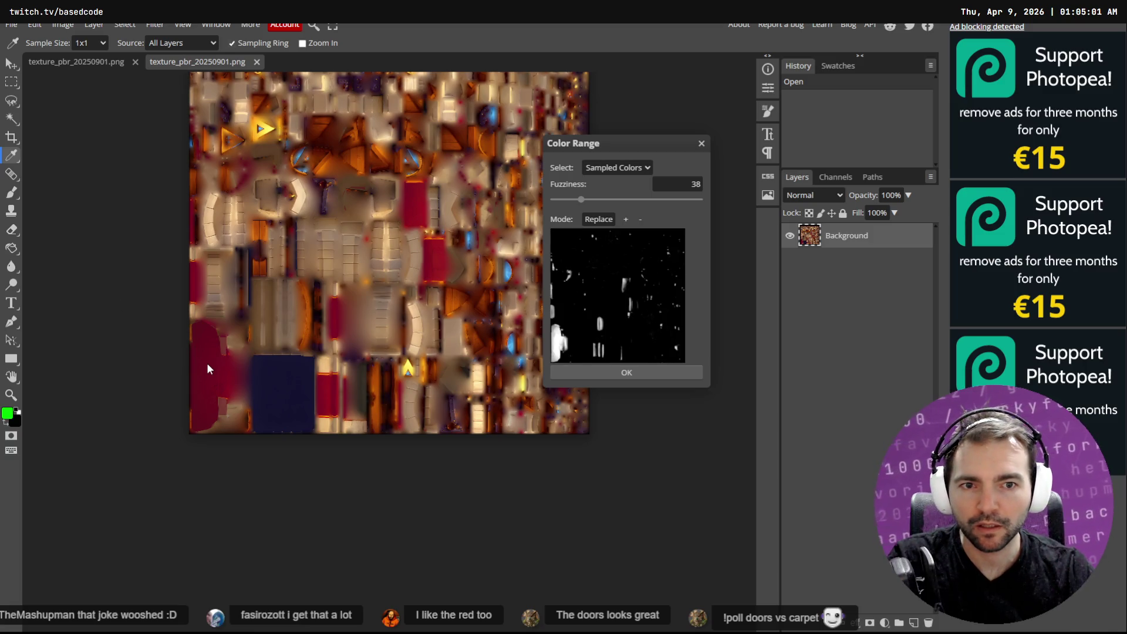
click(625, 373)
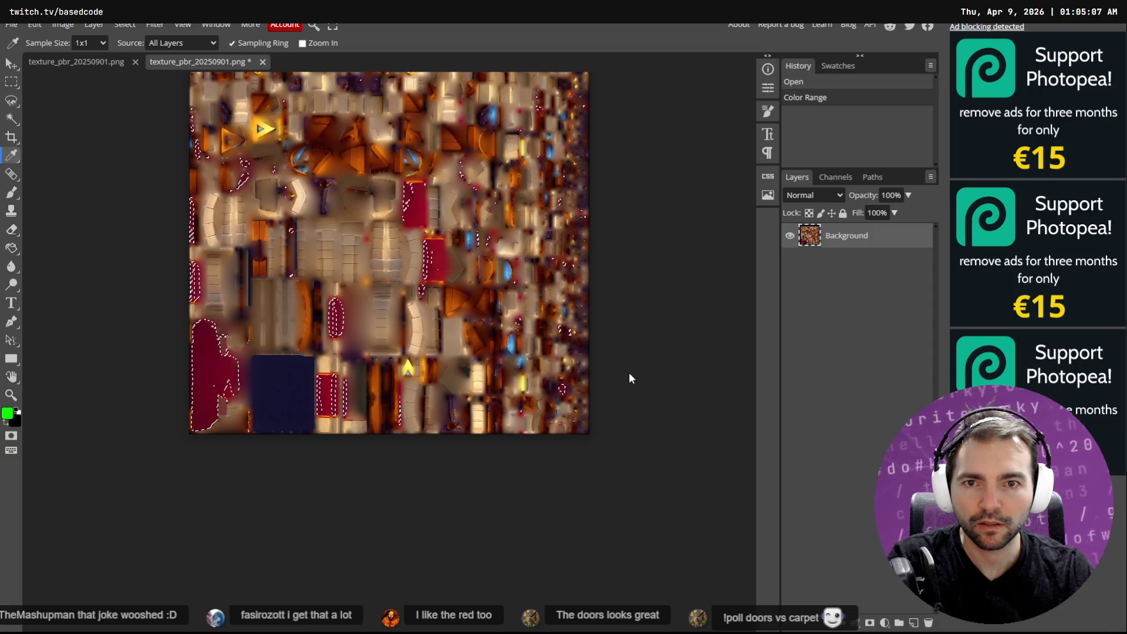
key(ctrl+z)
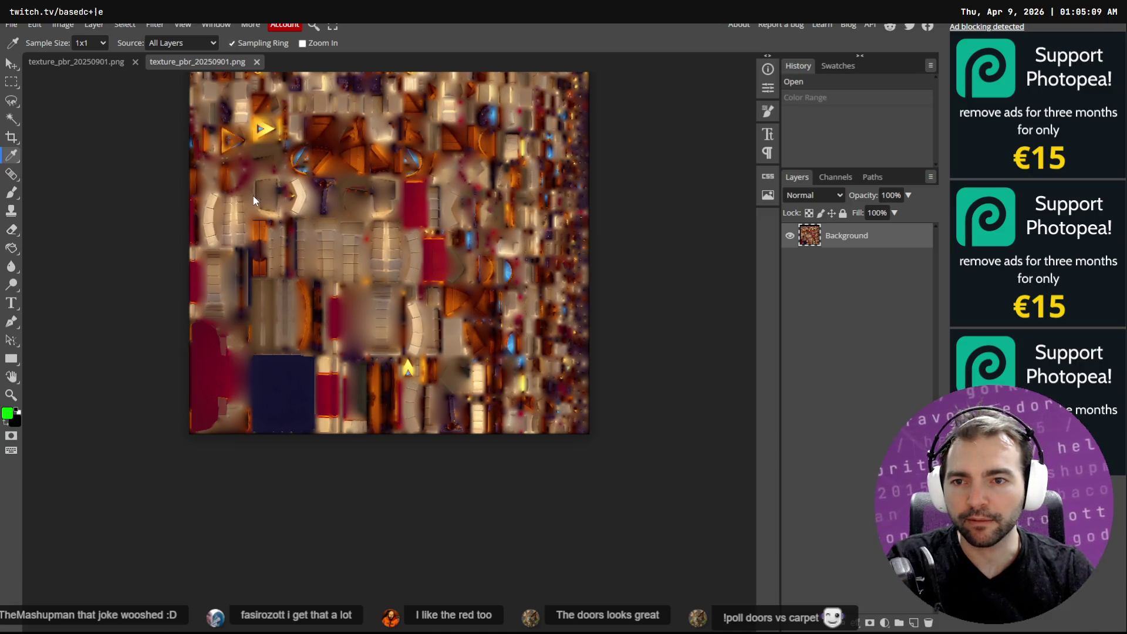
Step: Use Color Range to select the door texture's carpet red, with fuzziness raised to about 62
click(126, 25)
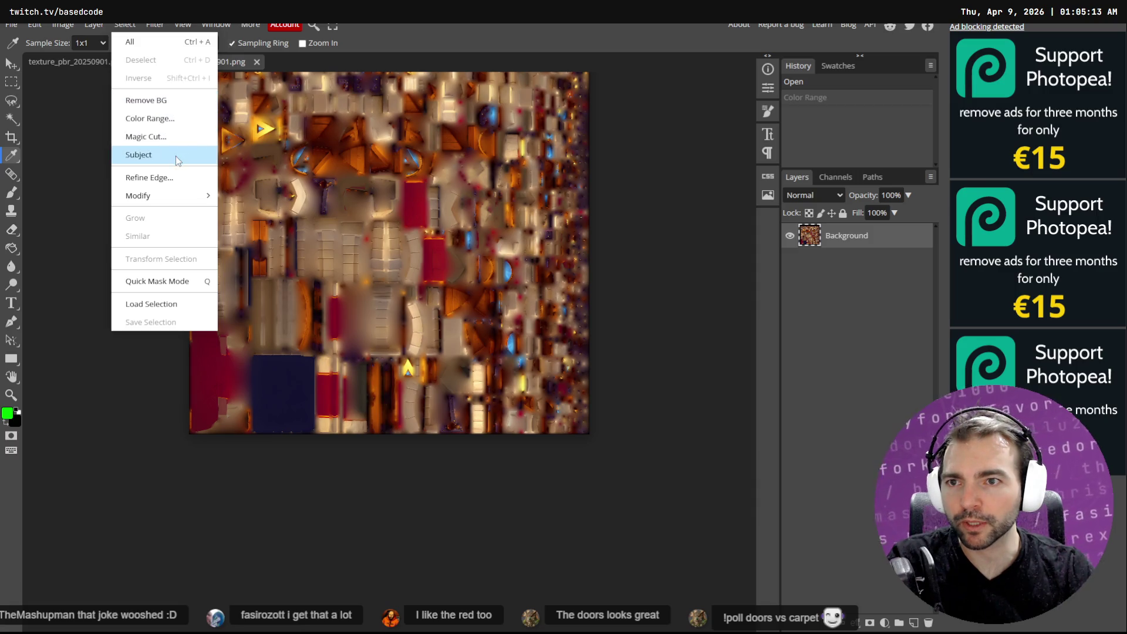
click(68, 25)
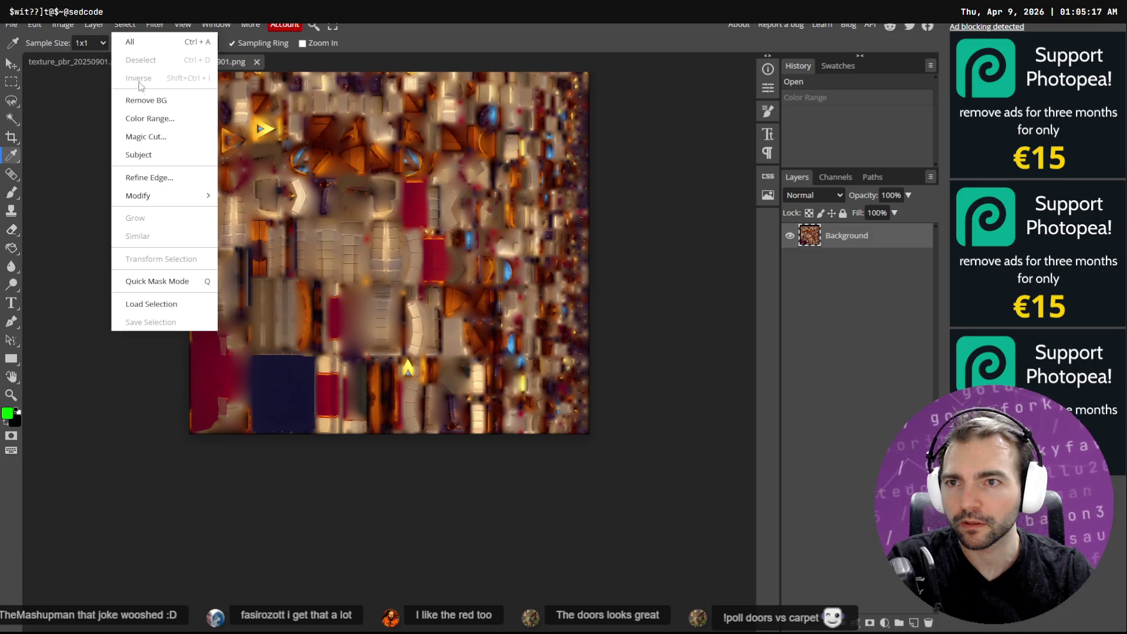
click(149, 118)
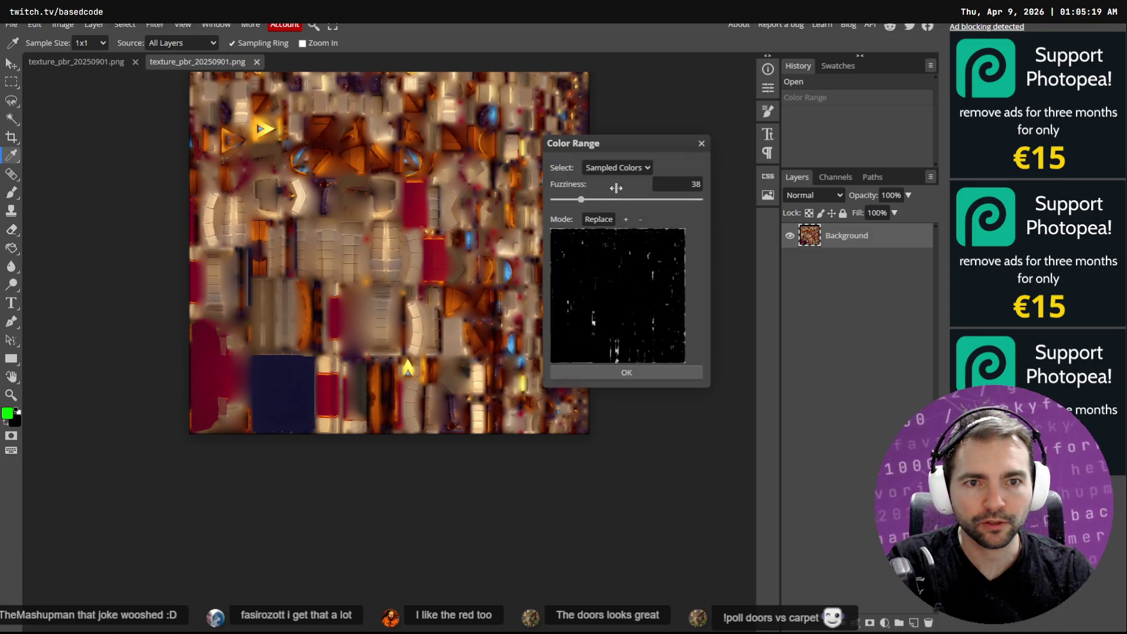
drag(612, 201, 580, 201)
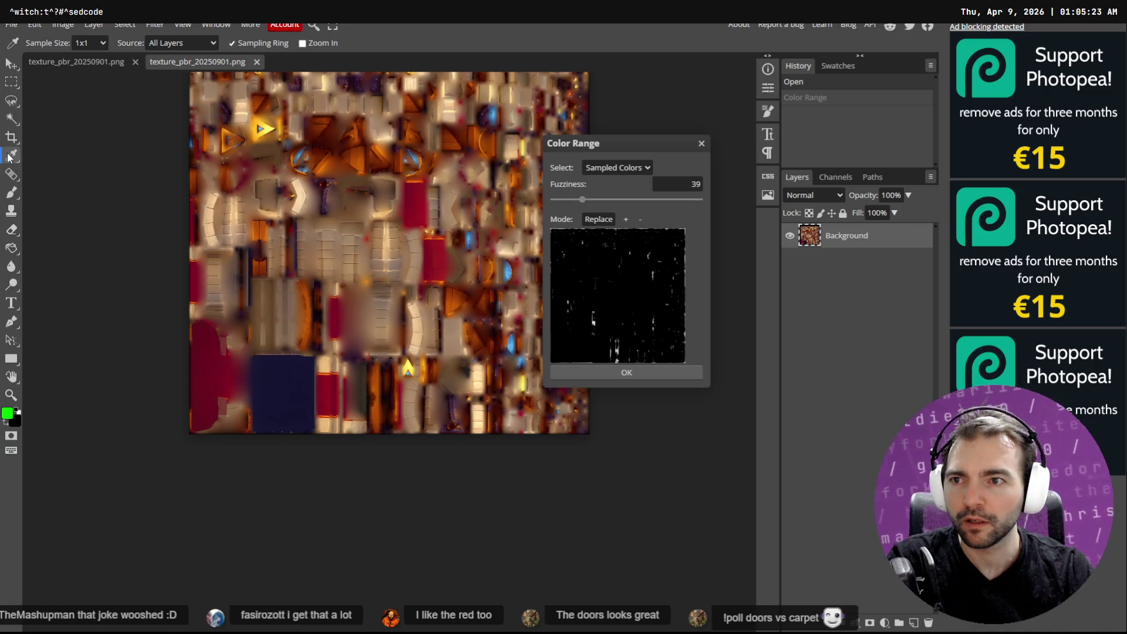
click(208, 378)
drag(582, 200, 599, 204)
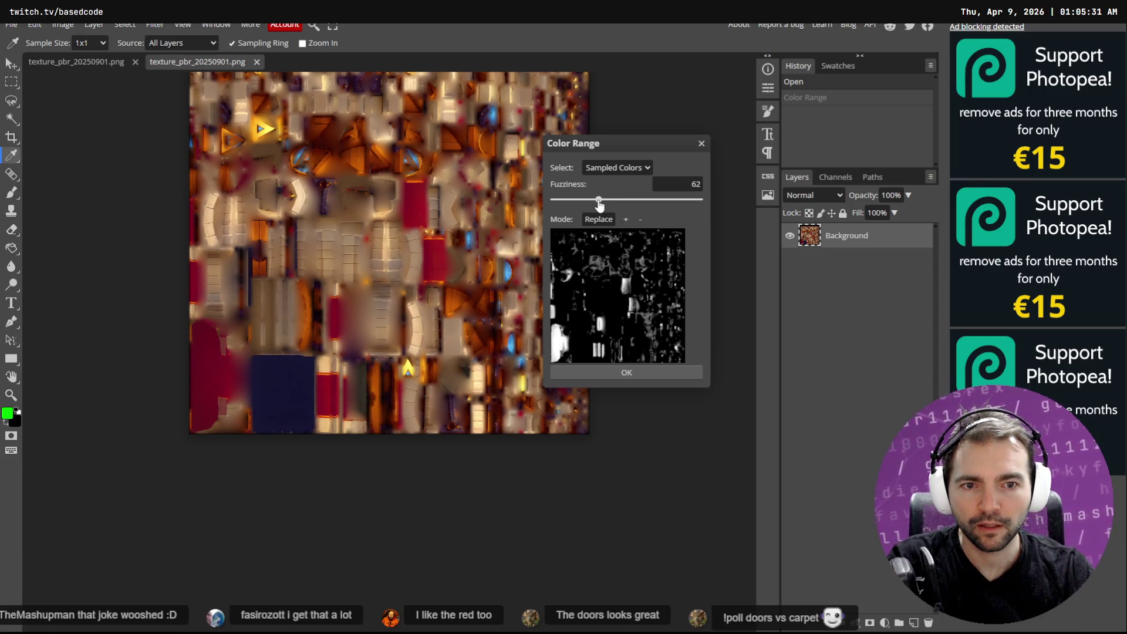
click(627, 372)
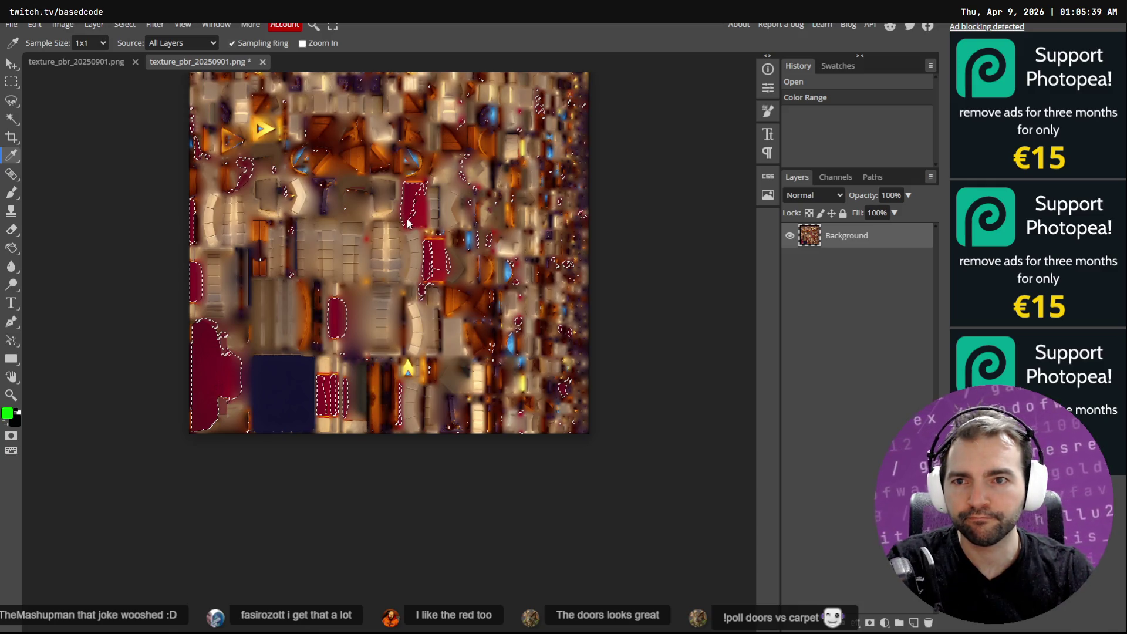
scroll(433, 261, up, 4)
scroll(448, 254, down, 5)
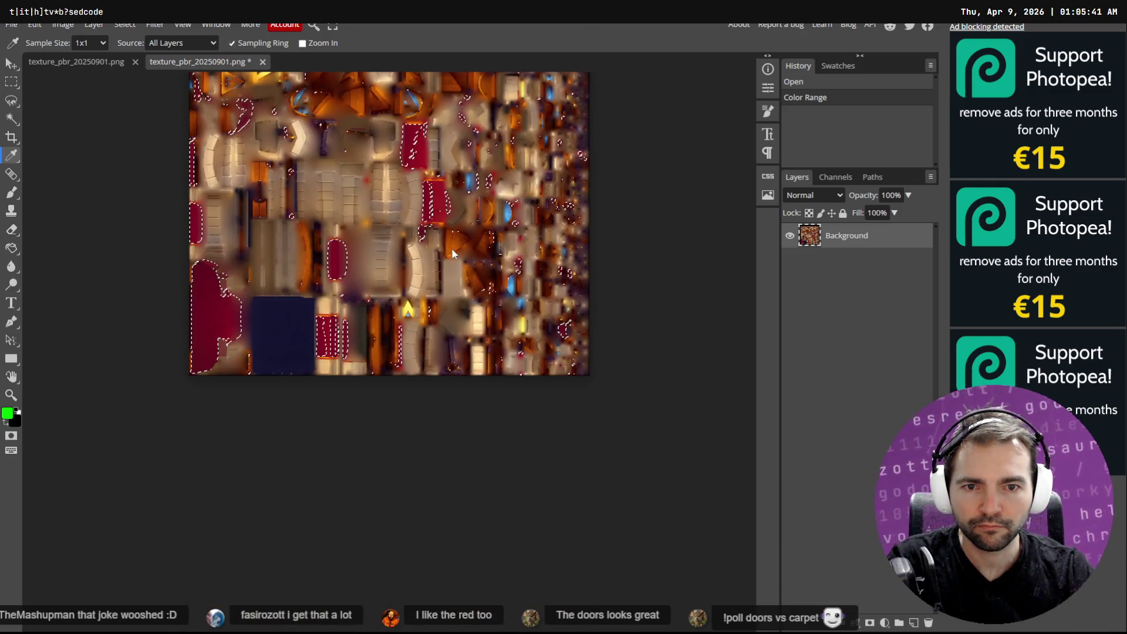
scroll(422, 236, left, 5)
scroll(474, 214, right, 5)
scroll(473, 215, up, 3)
scroll(454, 210, down, 3)
alt+scroll(443, 204, up, 2)
alt+scroll(443, 204, up, 2)
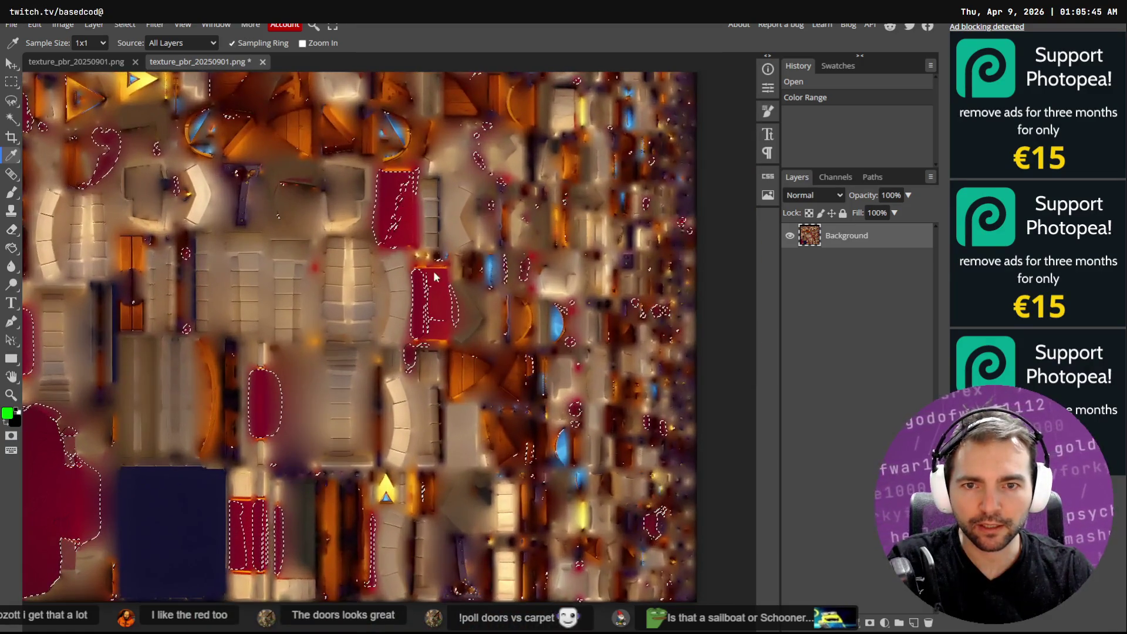
alt+scroll(442, 204, up, 2)
alt+scroll(443, 204, up, 2)
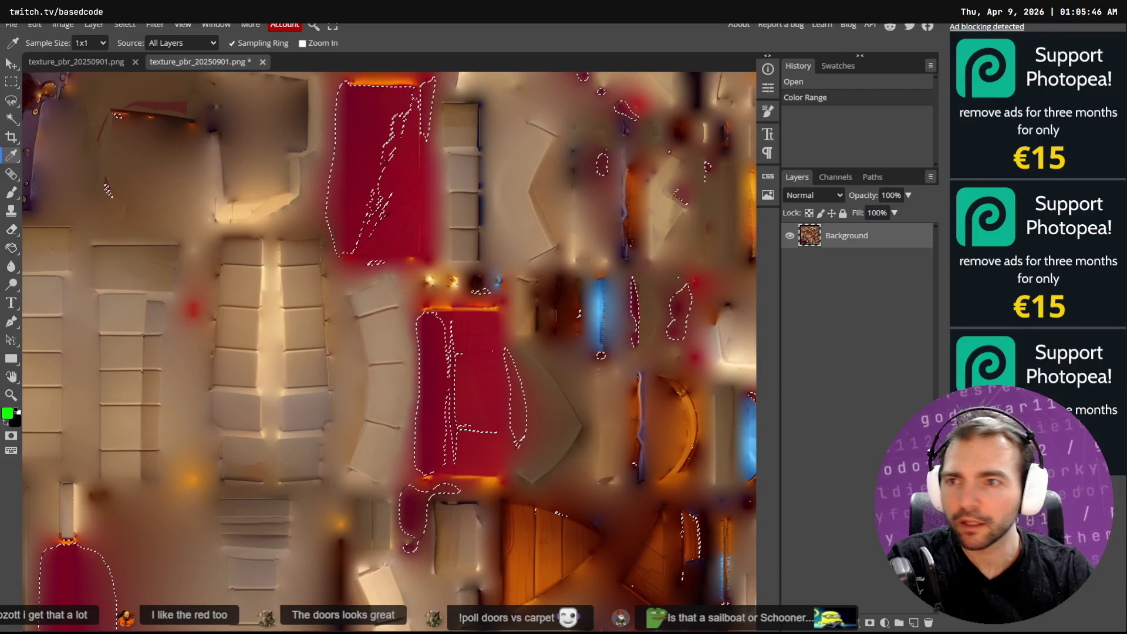
Step: Switch the active tool to freehand Lasso Select from the marquee tool flyouts
right_click(17, 103)
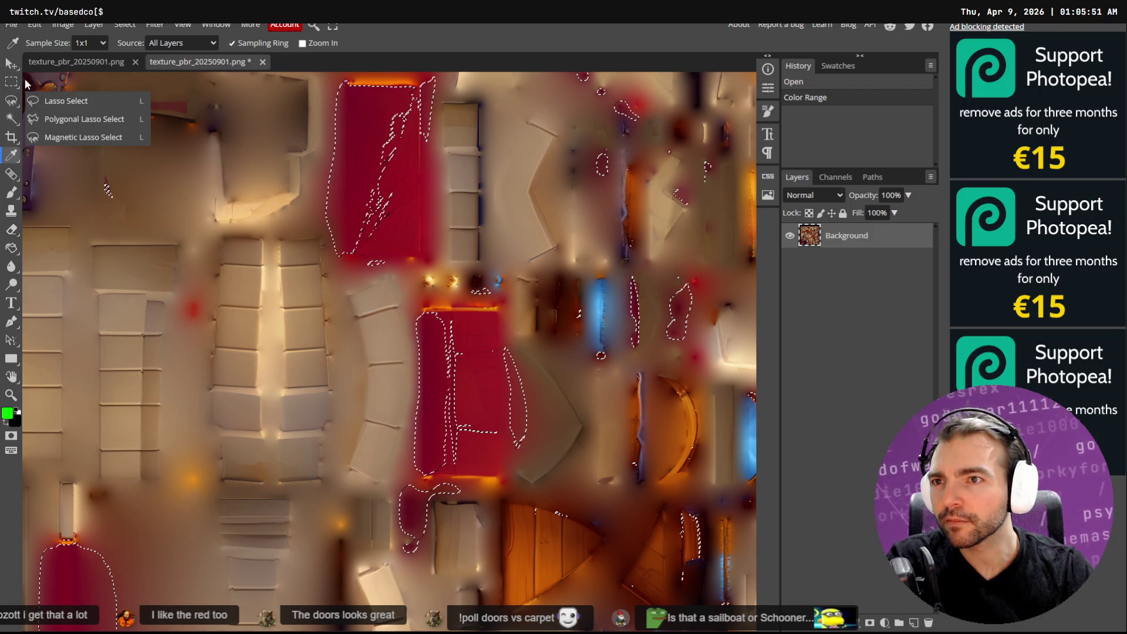
right_click(11, 86)
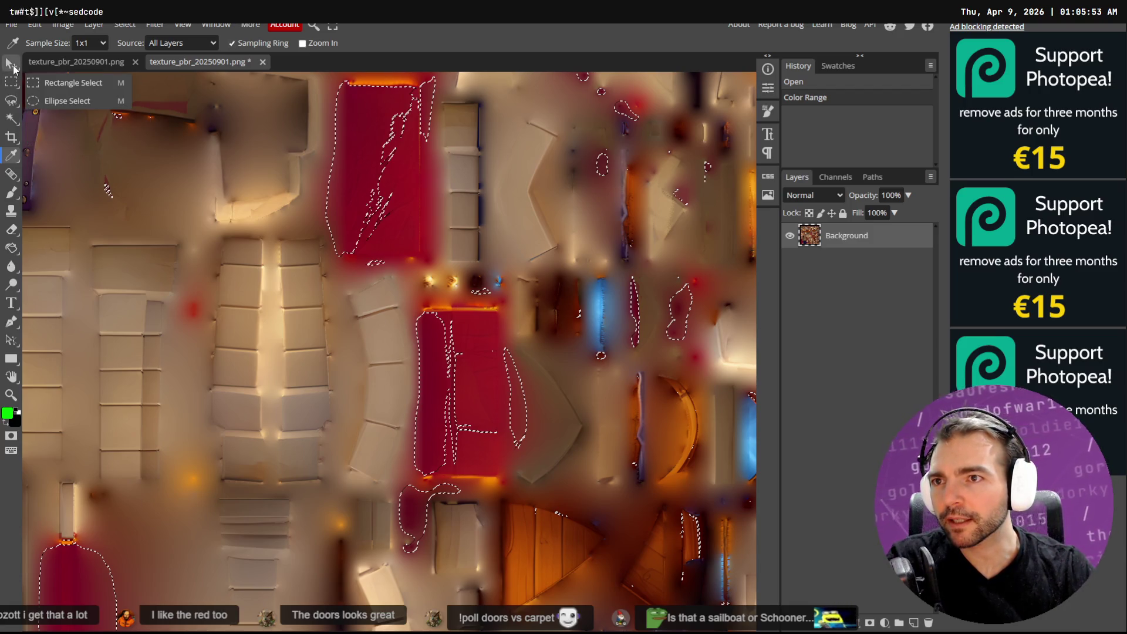
right_click(13, 105)
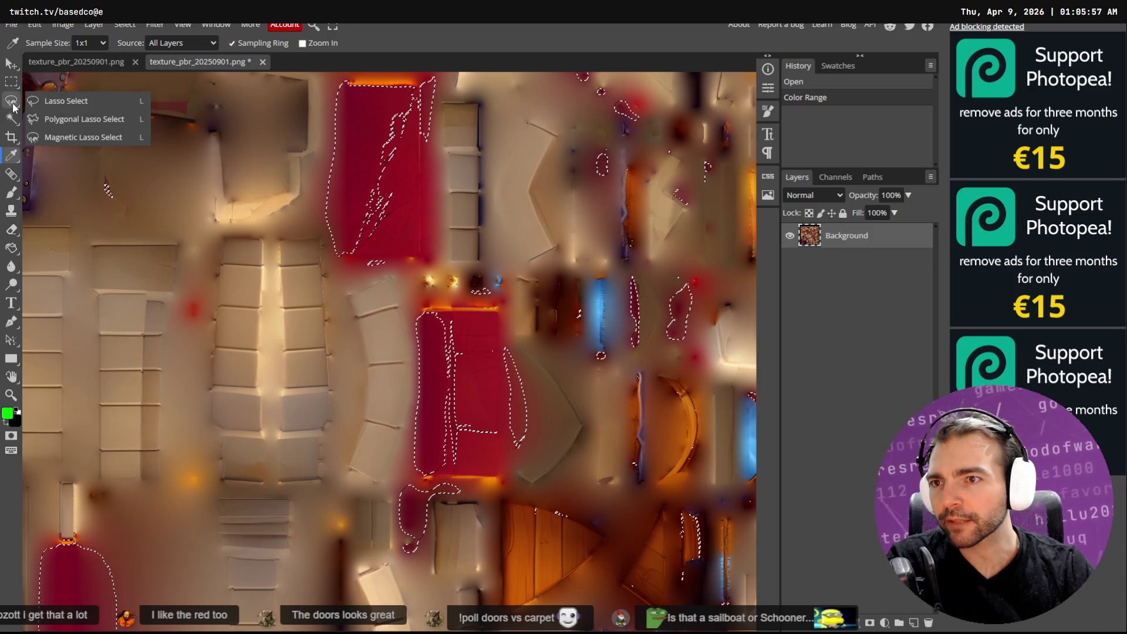
click(73, 121)
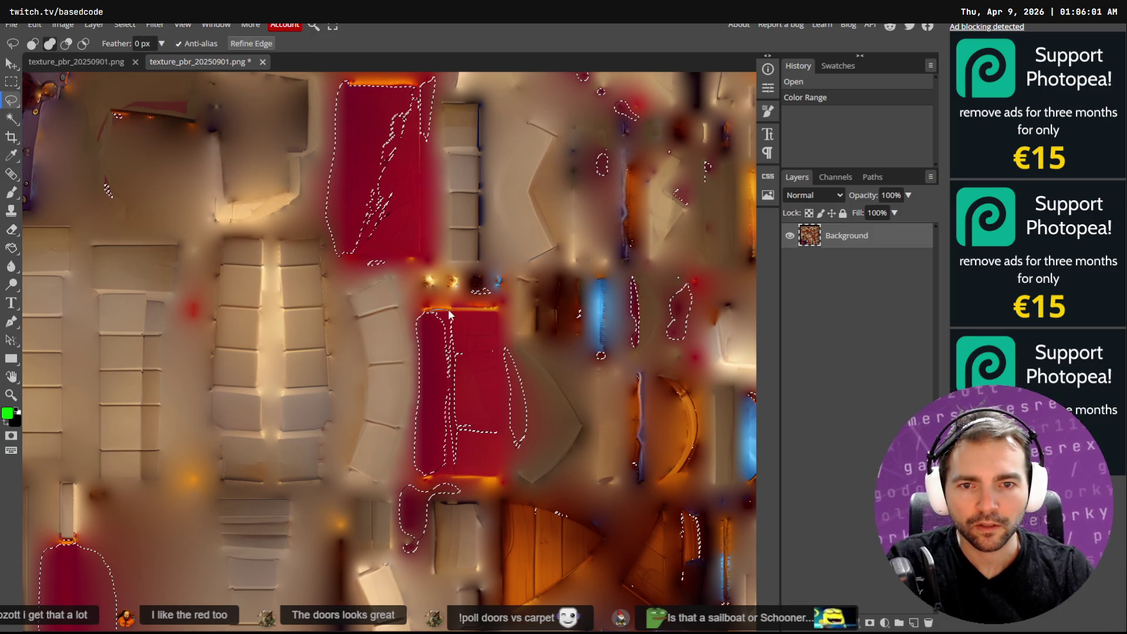
Step: Lasso around the central and top red carpet blocks to add them to the selection
click(502, 314)
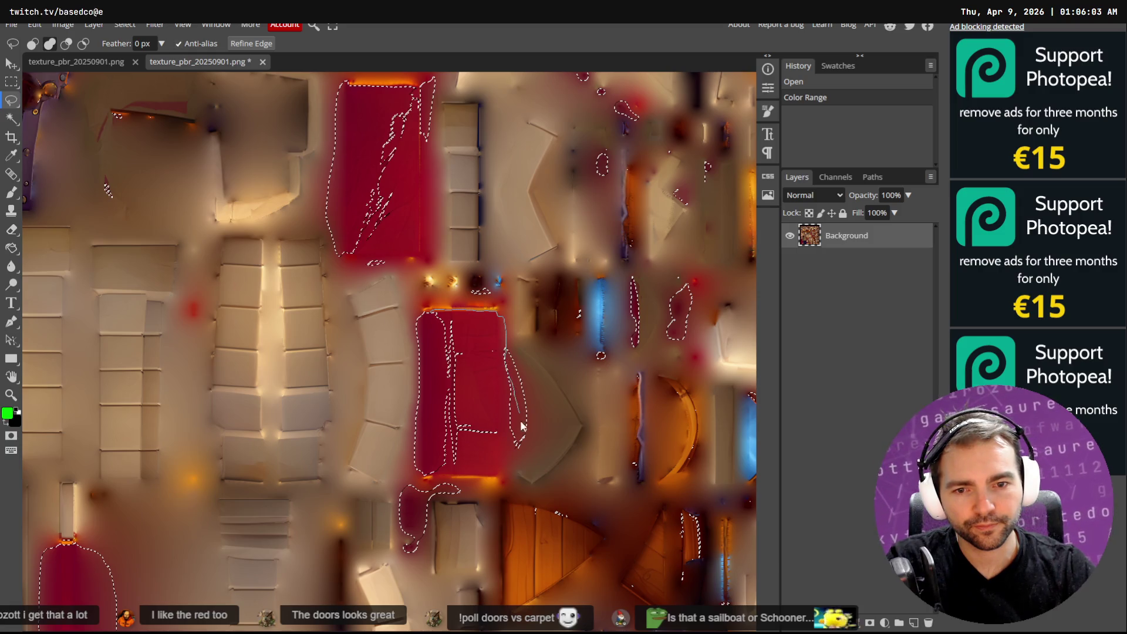
drag(520, 426, 423, 473)
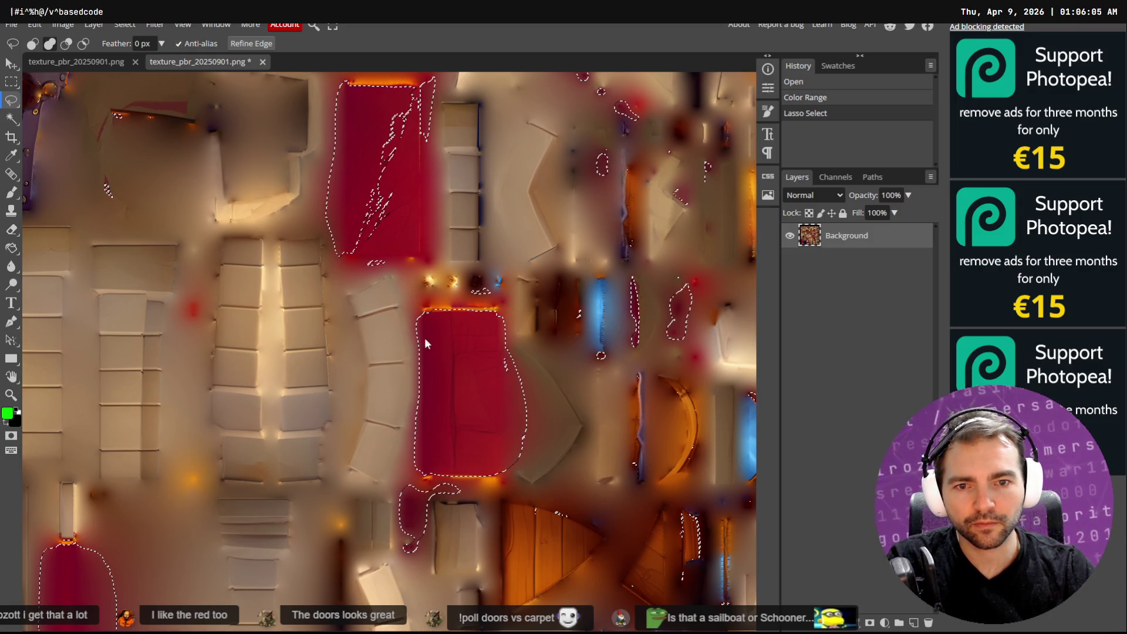
click(484, 364)
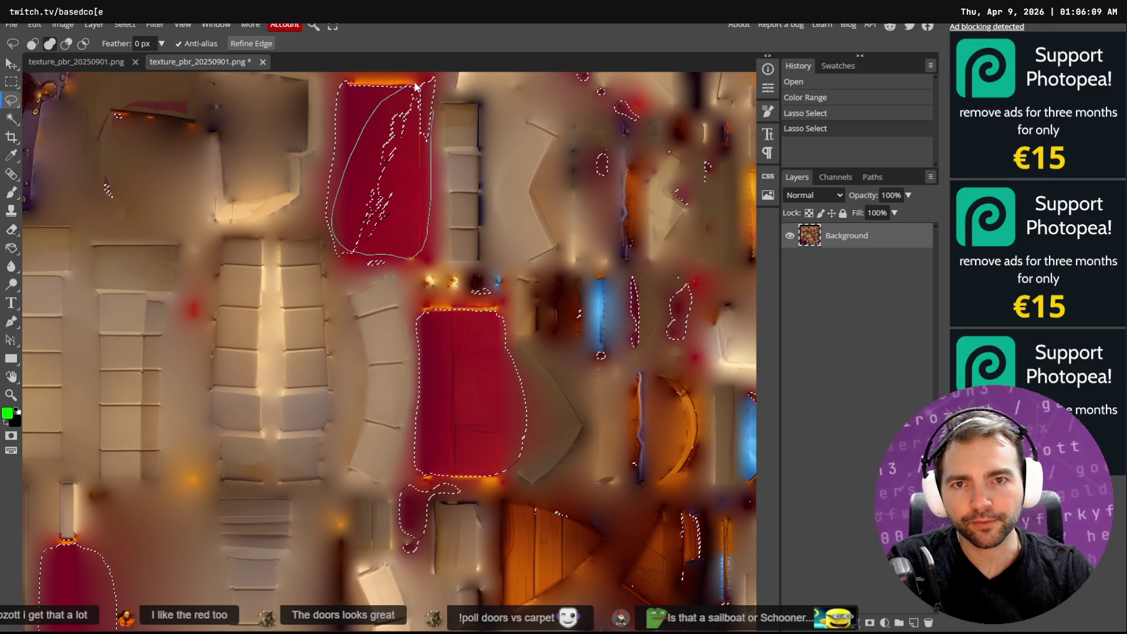
drag(406, 259, 432, 103)
scroll(104, 401, down, 5)
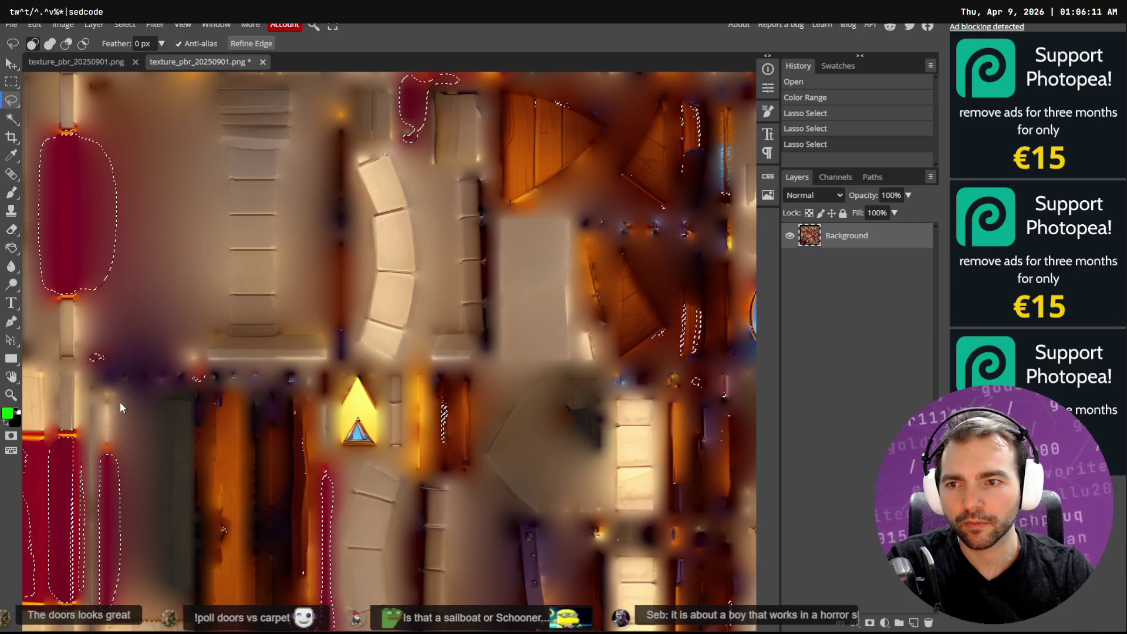
scroll(141, 414, left, 4)
scroll(223, 431, down, 2)
scroll(223, 438, down, 5)
scroll(294, 234, up, 3)
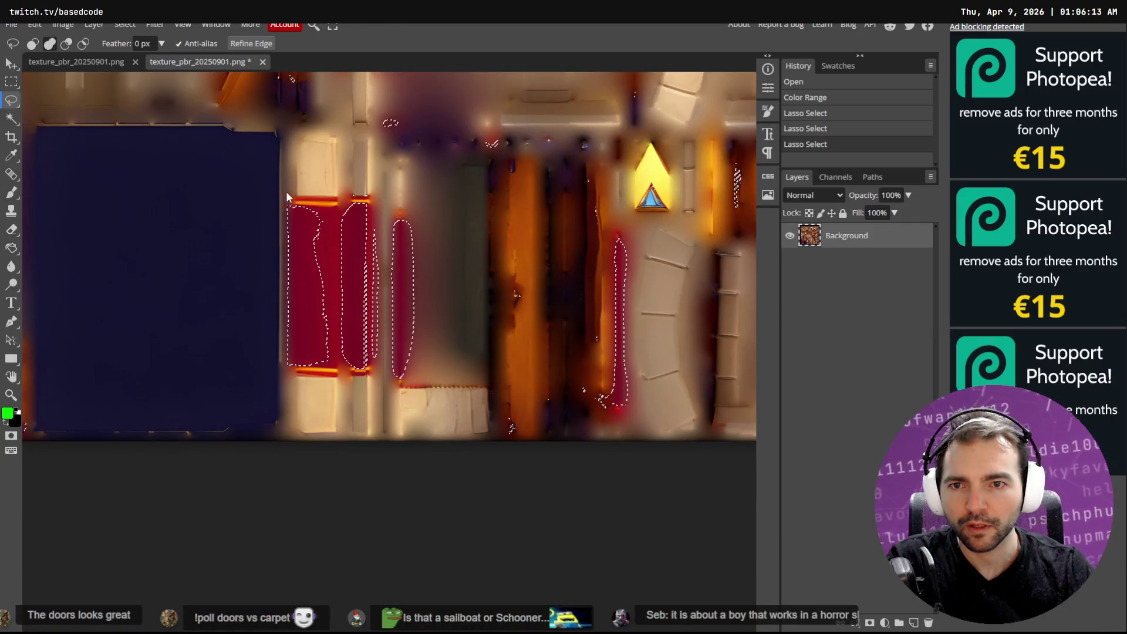
mouse_move(377, 208)
mouse_down()
mouse_move(368, 344)
mouse_move(308, 370)
mouse_up()
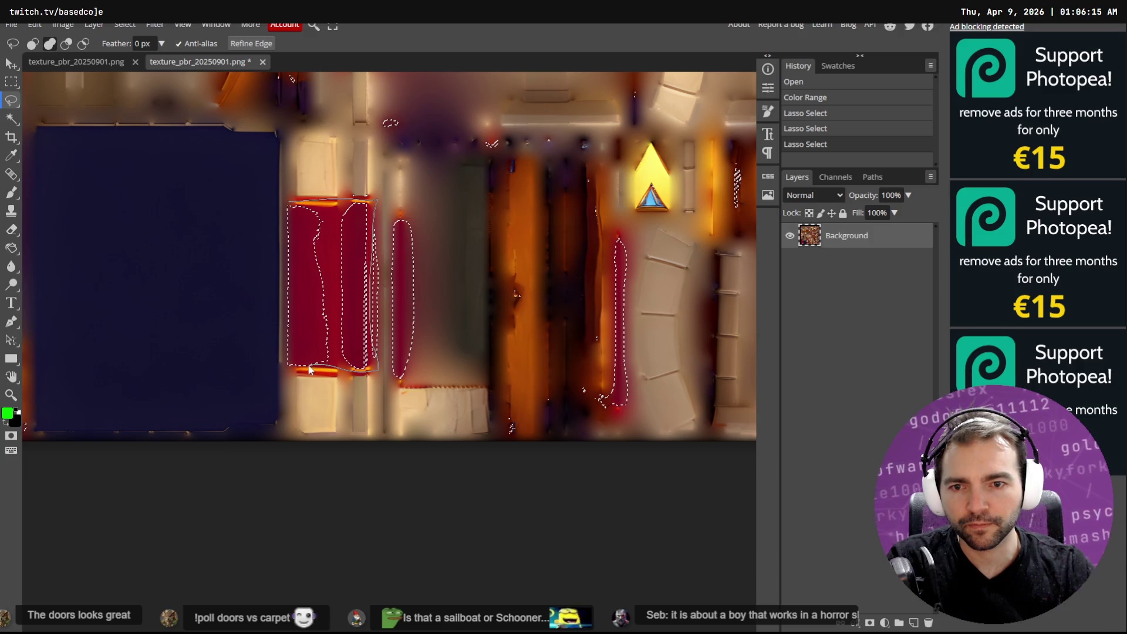
drag(287, 222, 290, 212)
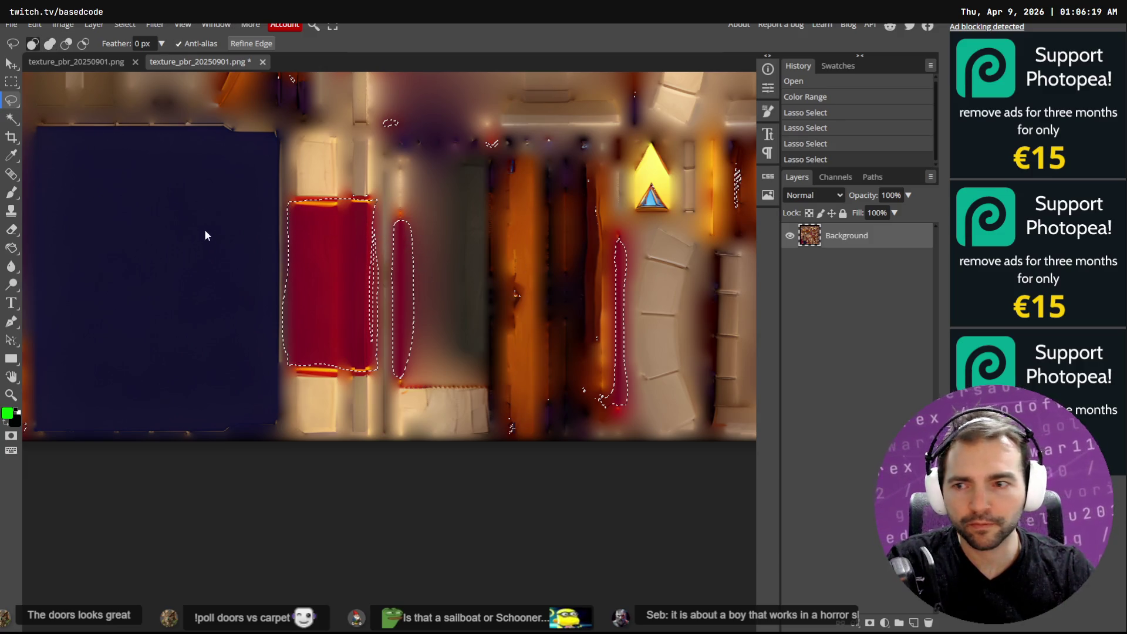
scroll(205, 228, up, 2)
scroll(157, 256, left, 6)
scroll(159, 262, left, 3)
scroll(196, 267, left, 2)
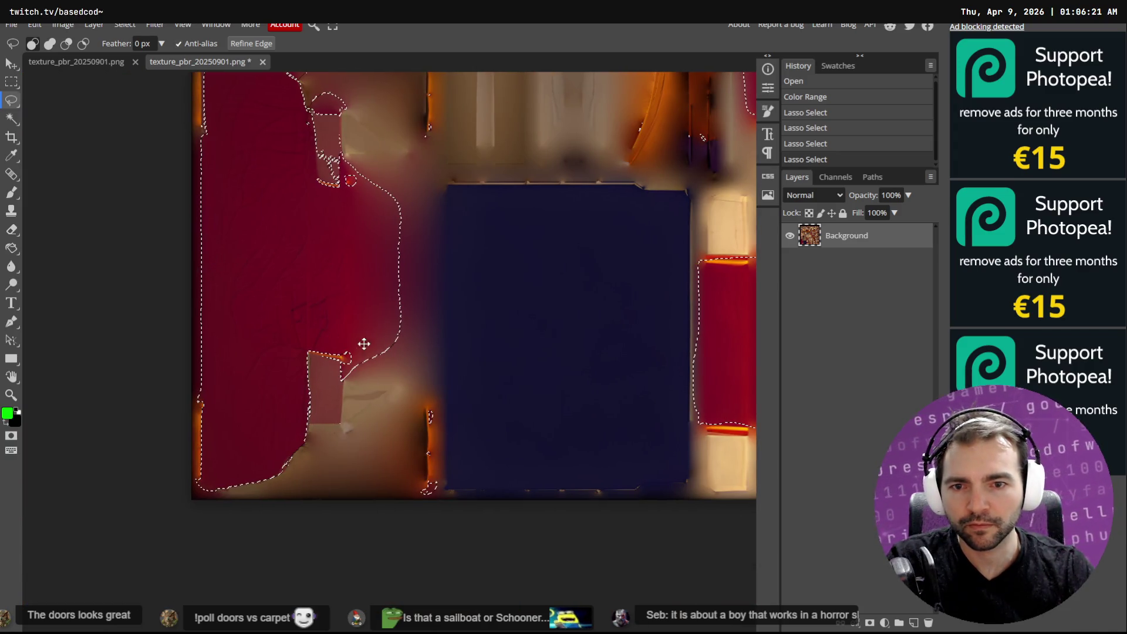
alt+scroll(303, 248, down, 2)
alt+scroll(320, 260, down, 2)
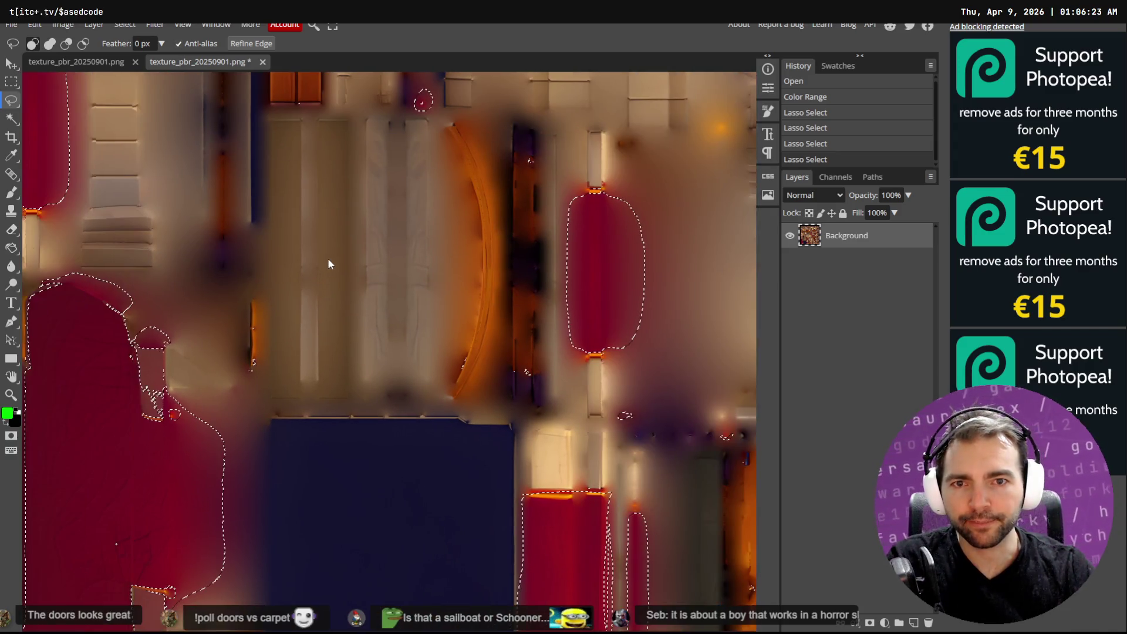
alt+scroll(330, 271, down, 2)
scroll(486, 251, down, 1)
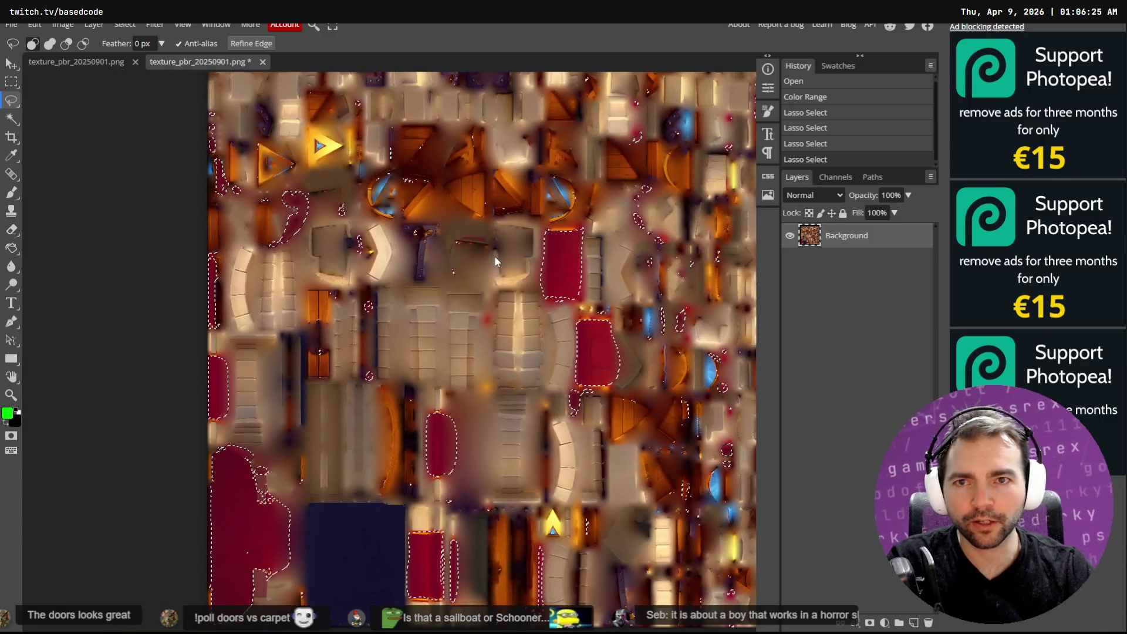
scroll(503, 259, down, 2)
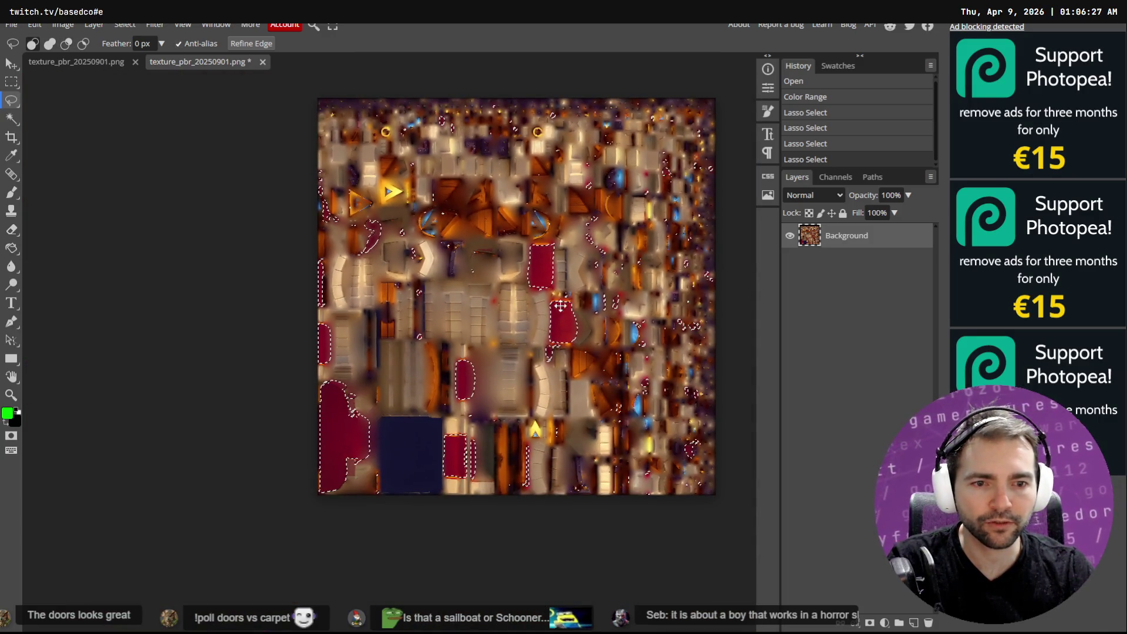
click(63, 24)
mouse_move(86, 63)
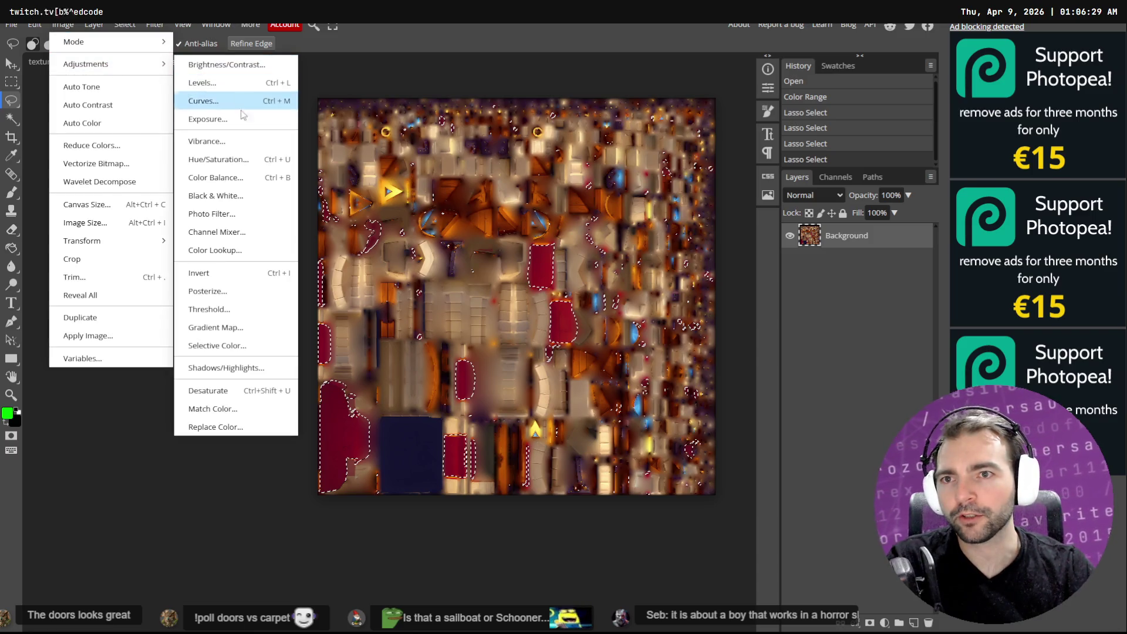
Step: Raise Hue/Saturation saturation by 19 on the selected red areas and save the texture
click(236, 166)
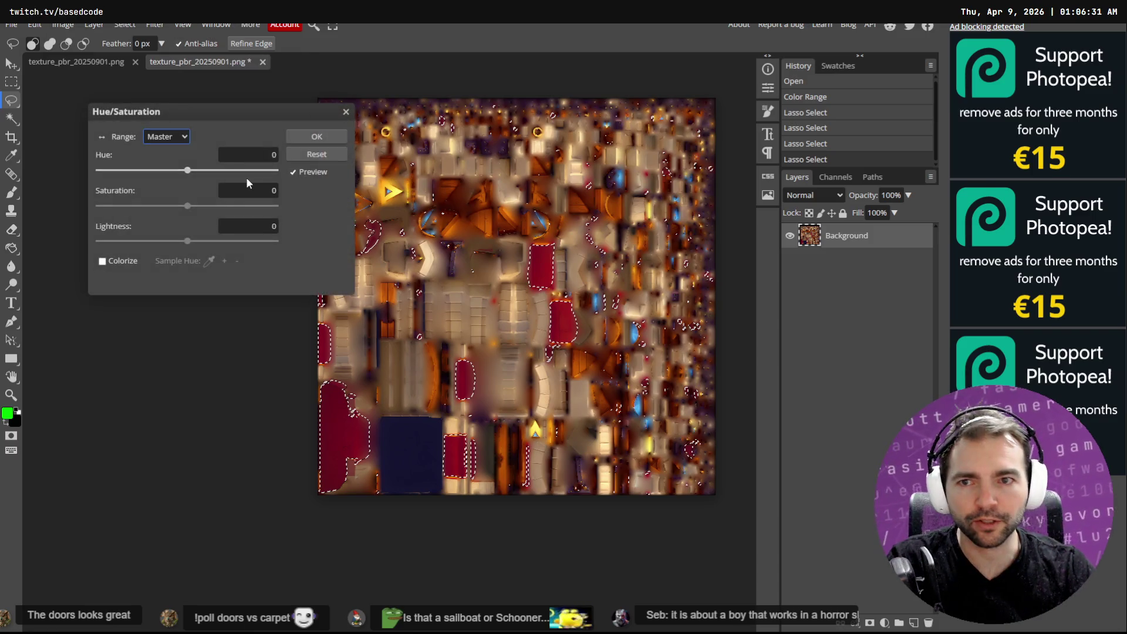
drag(233, 113, 670, 222)
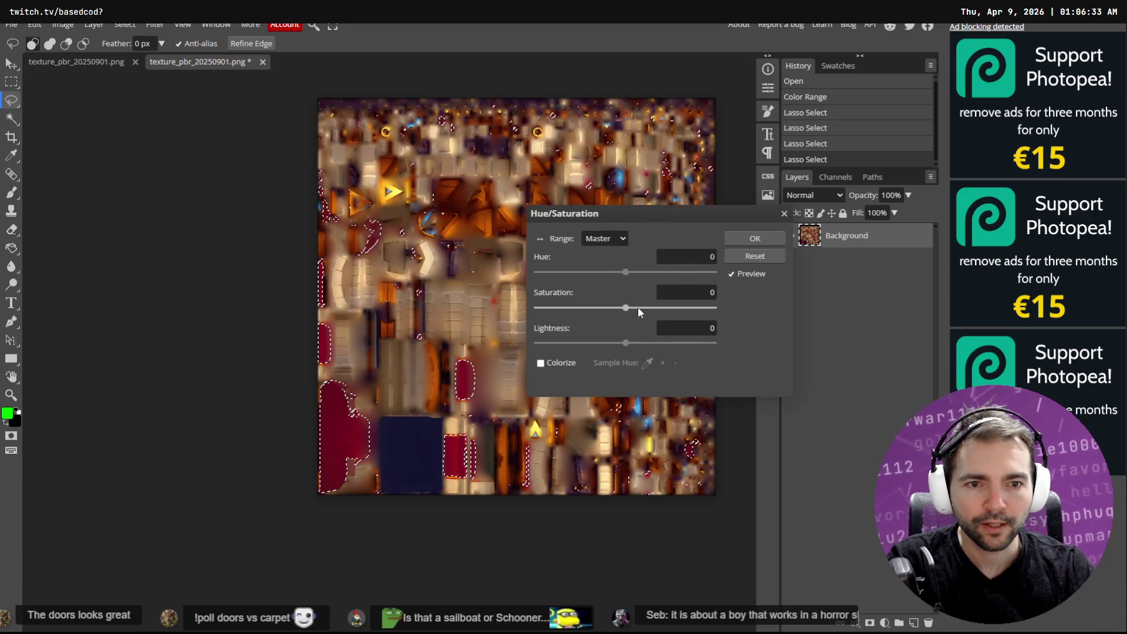
drag(638, 308, 635, 308)
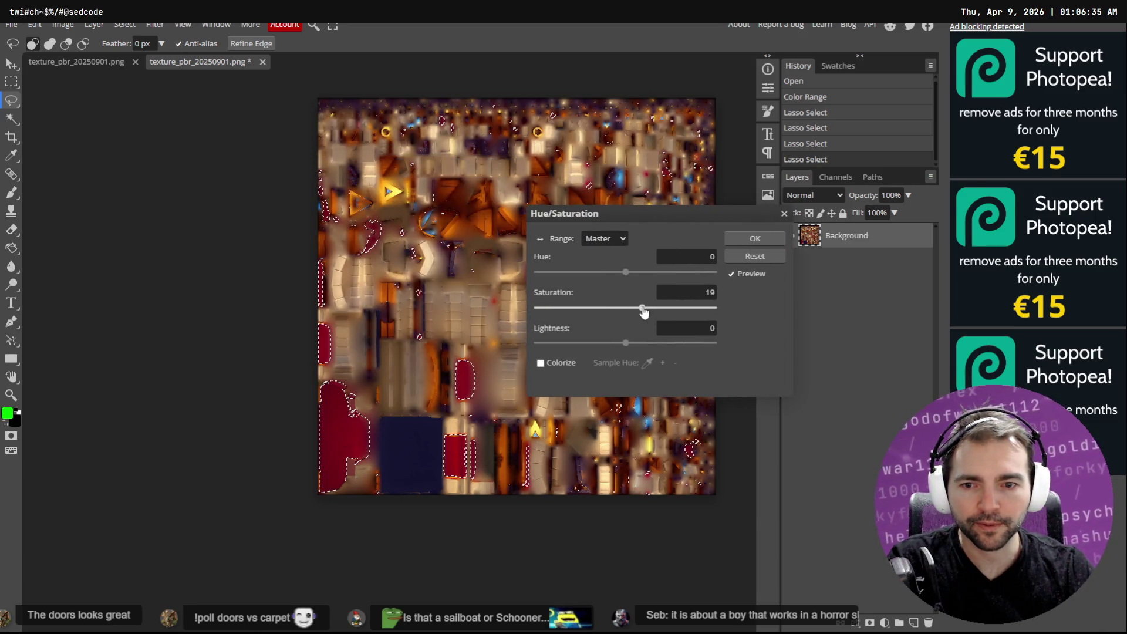
click(751, 241)
key(ctrl+s)
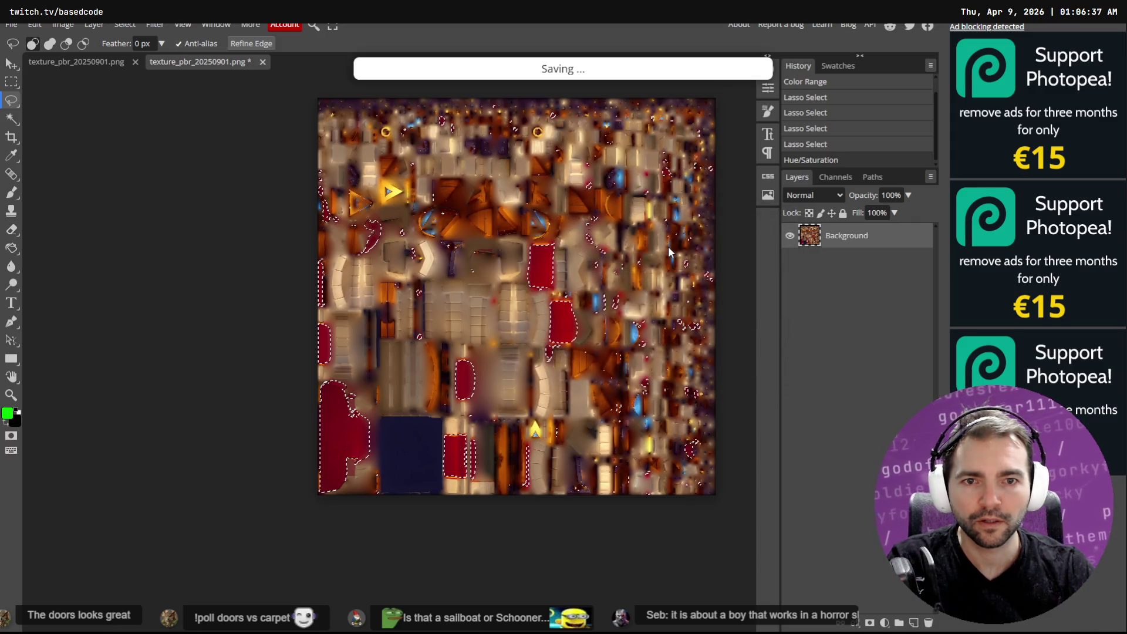
Step: Switch back to Godot and bring up the Chapel scene to see the updated door
key(alt+Tab)
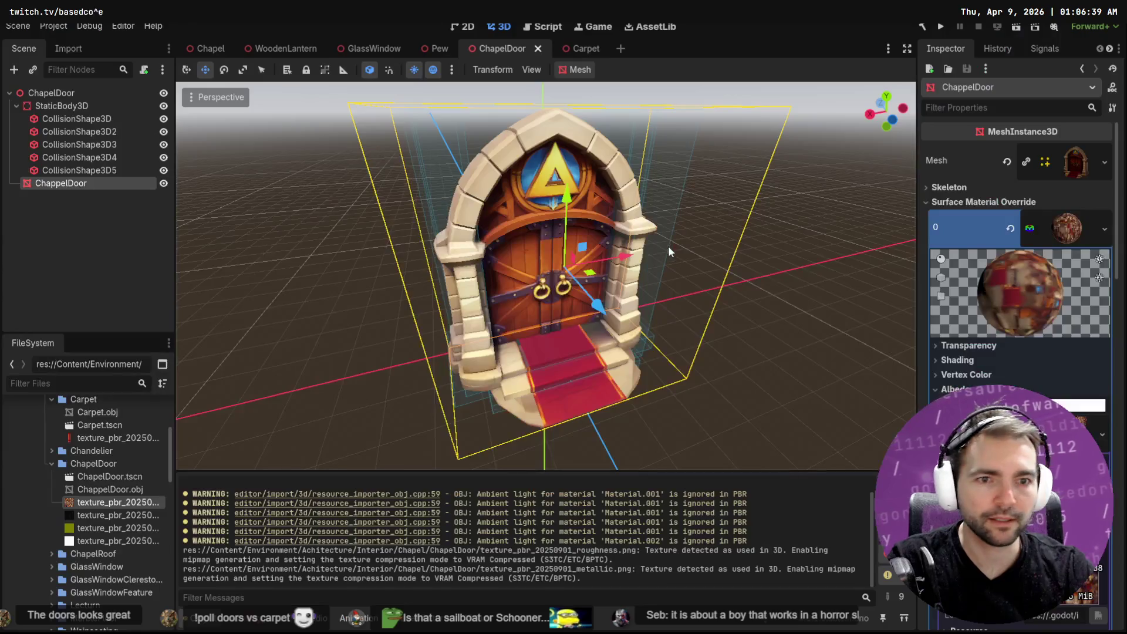
key(alt+Tab)
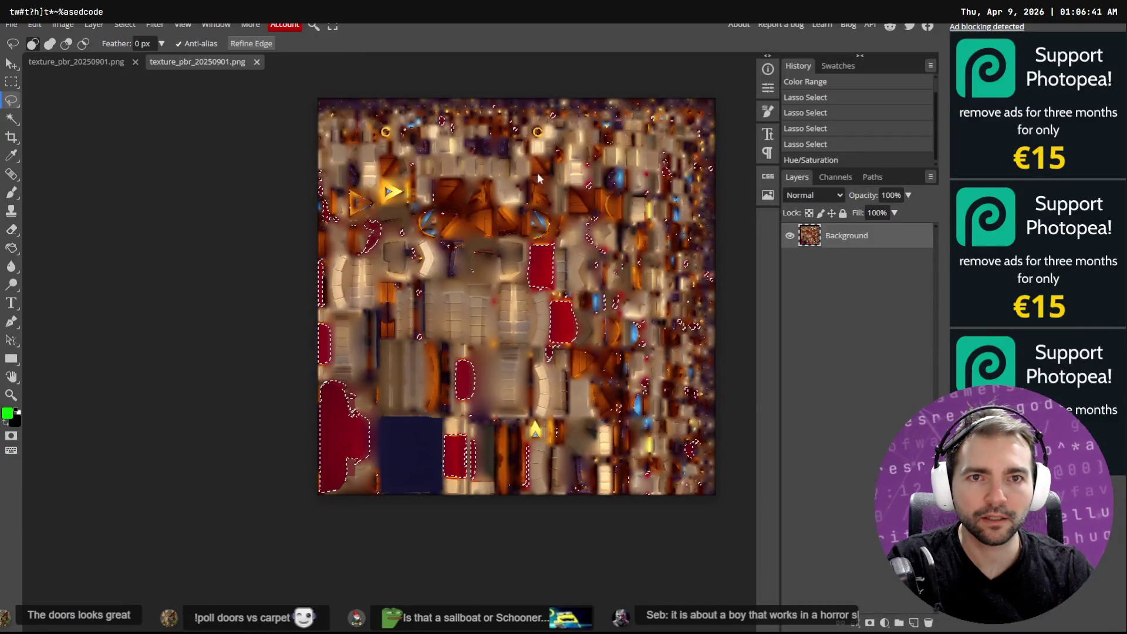
key(alt+Tab)
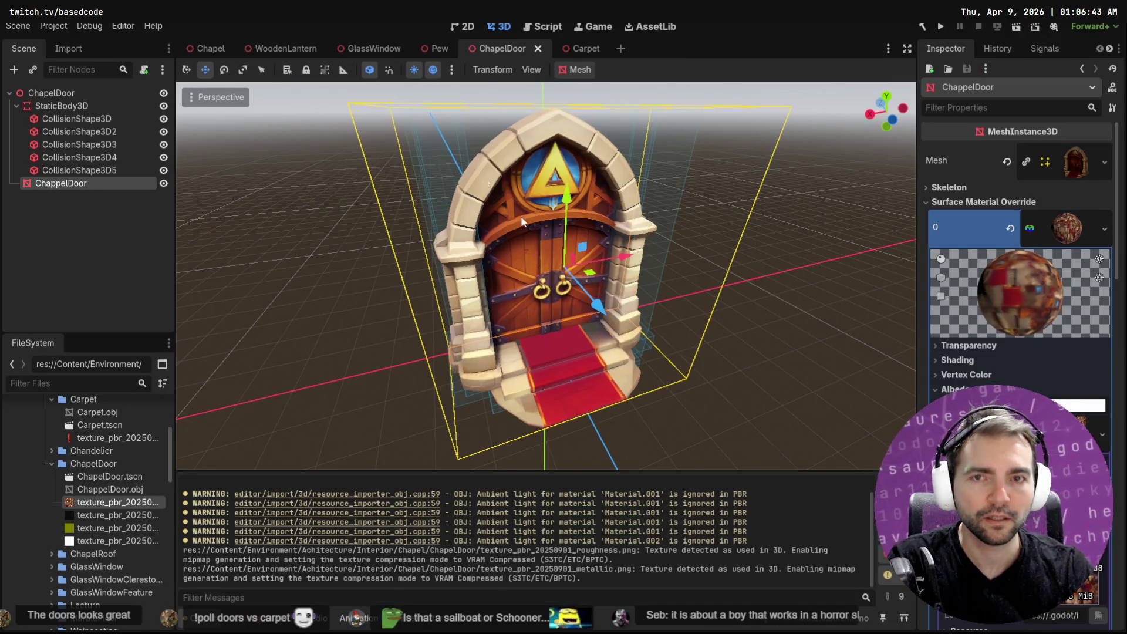
click(210, 48)
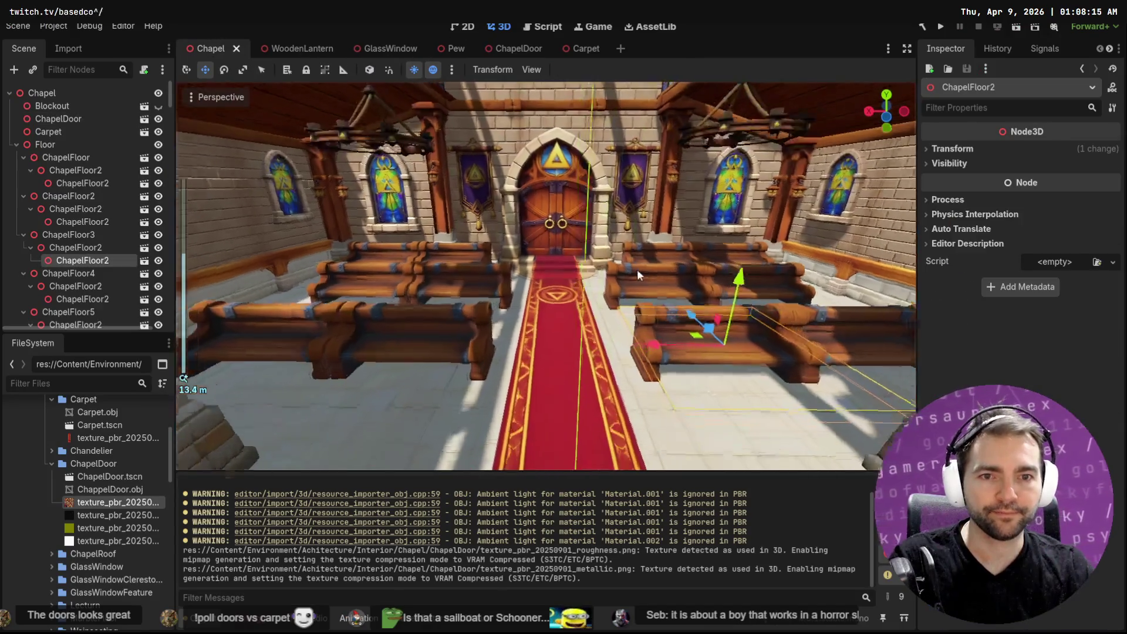
scroll(637, 269, up, 5)
scroll(645, 266, up, 2)
scroll(649, 287, up, 2)
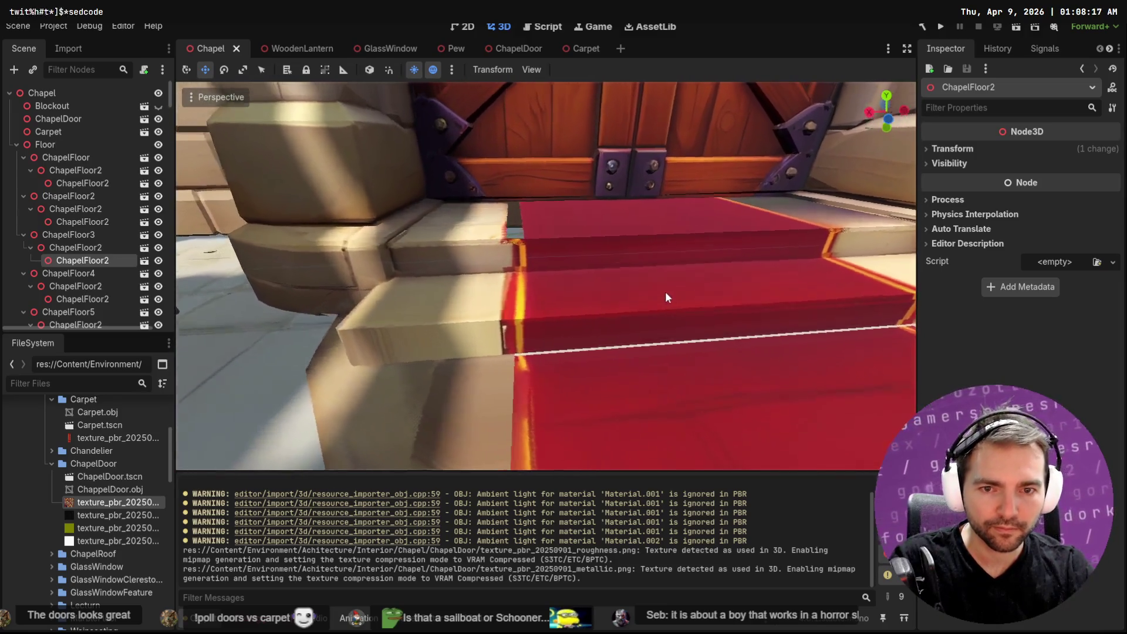
scroll(665, 297, up, 1)
Step: Orbit to face the recoloured carpet steps head-on, then move to Blender
mouse_move(799, 356)
middle_down()
mouse_move(785, 356)
mouse_move(826, 352)
mouse_move(348, 355)
mouse_move(478, 350)
middle_up()
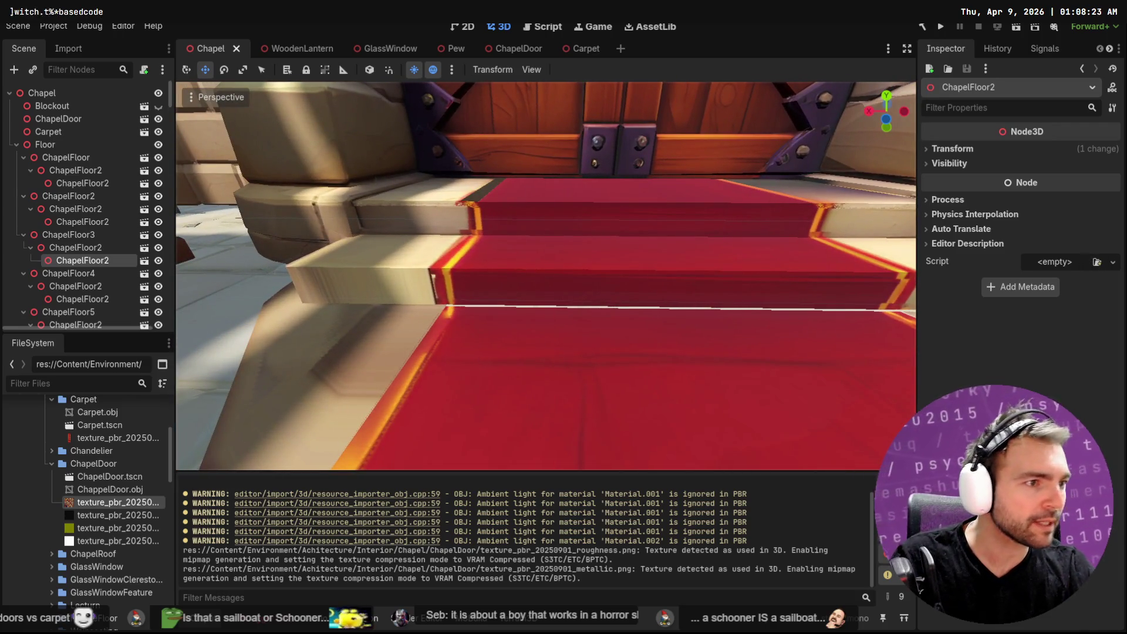
key(alt+Tab)
scroll(570, 315, up, 2)
scroll(571, 318, up, 2)
scroll(607, 318, up, 3)
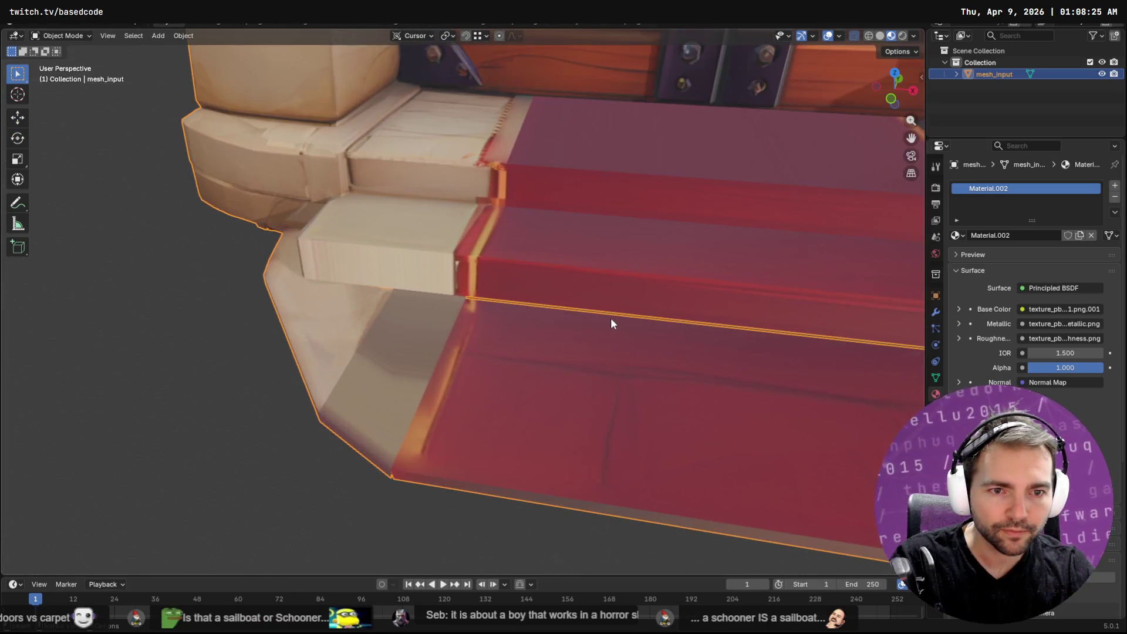
Step: In Edit Mode, select the carpet step's front seam edges in edge mode
key(Tab)
click(620, 316)
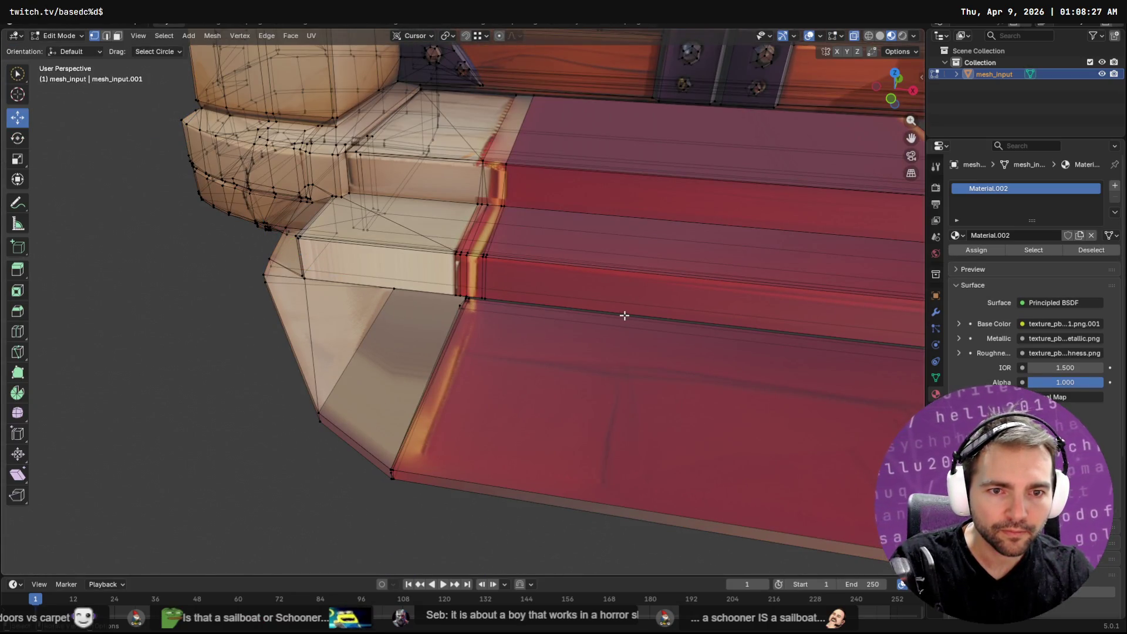
key(2)
click(629, 318)
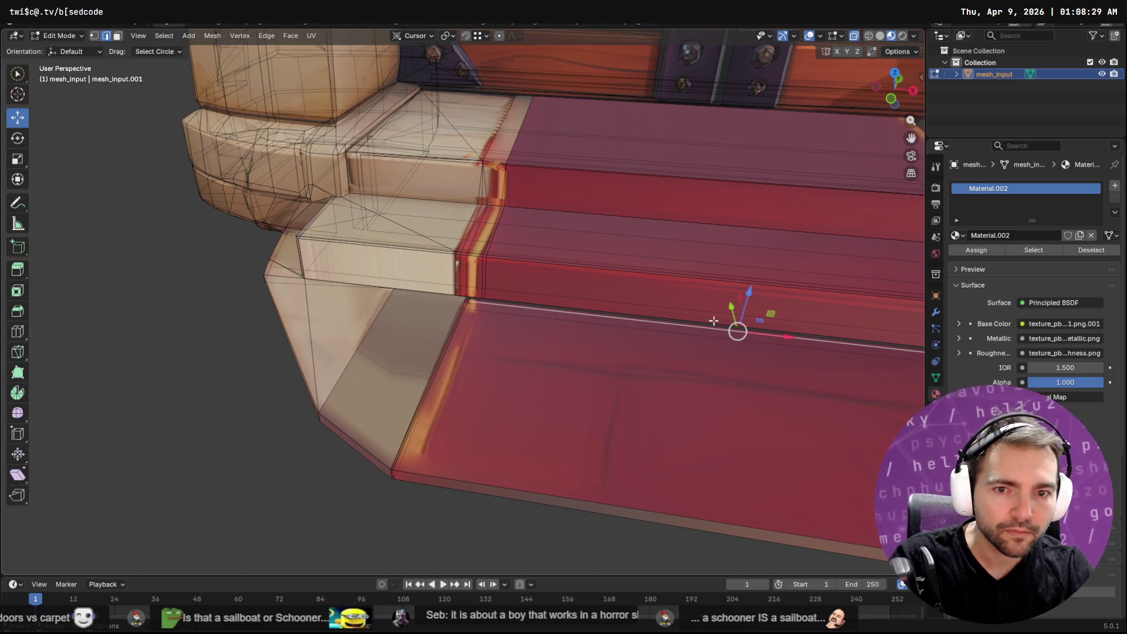
shift+click(692, 325)
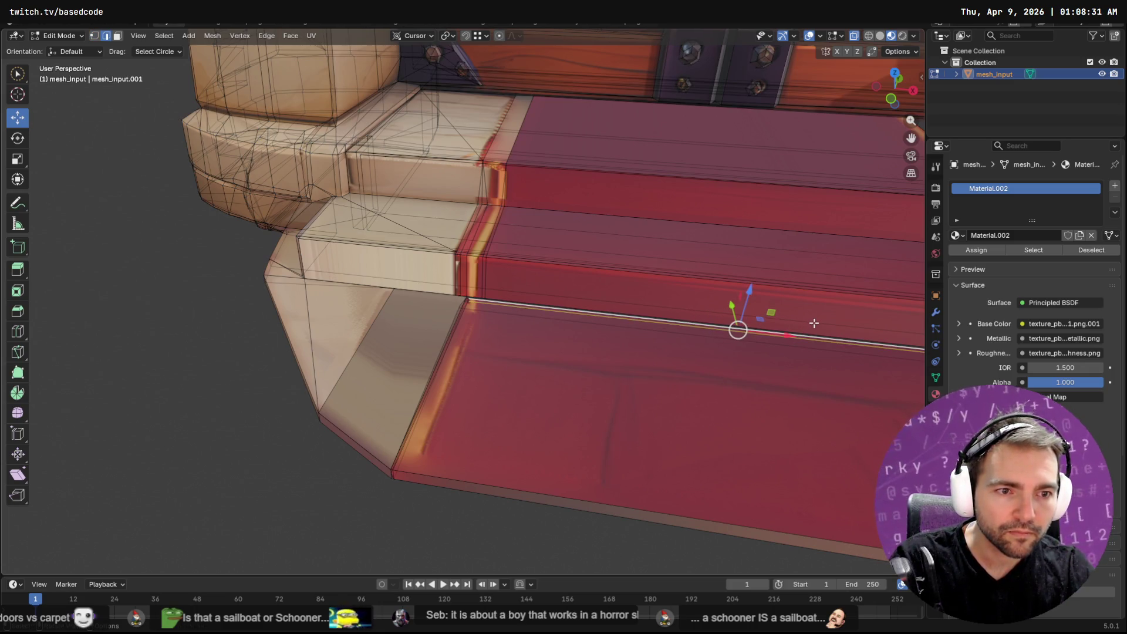
key(shift+g)
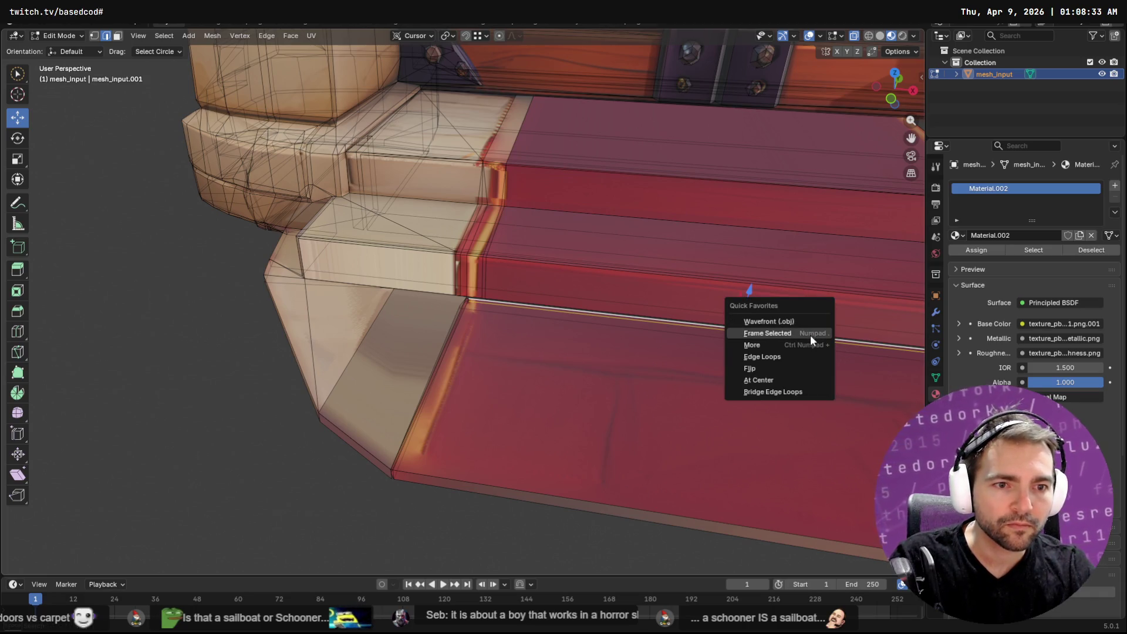
click(811, 335)
shift+click(720, 332)
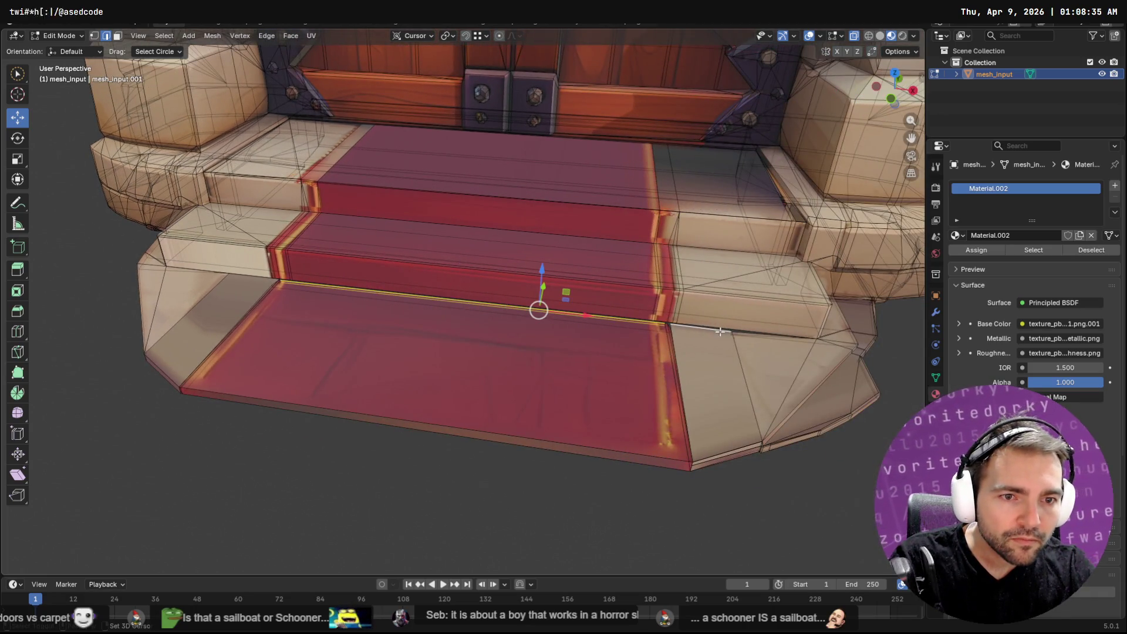
shift+click(754, 333)
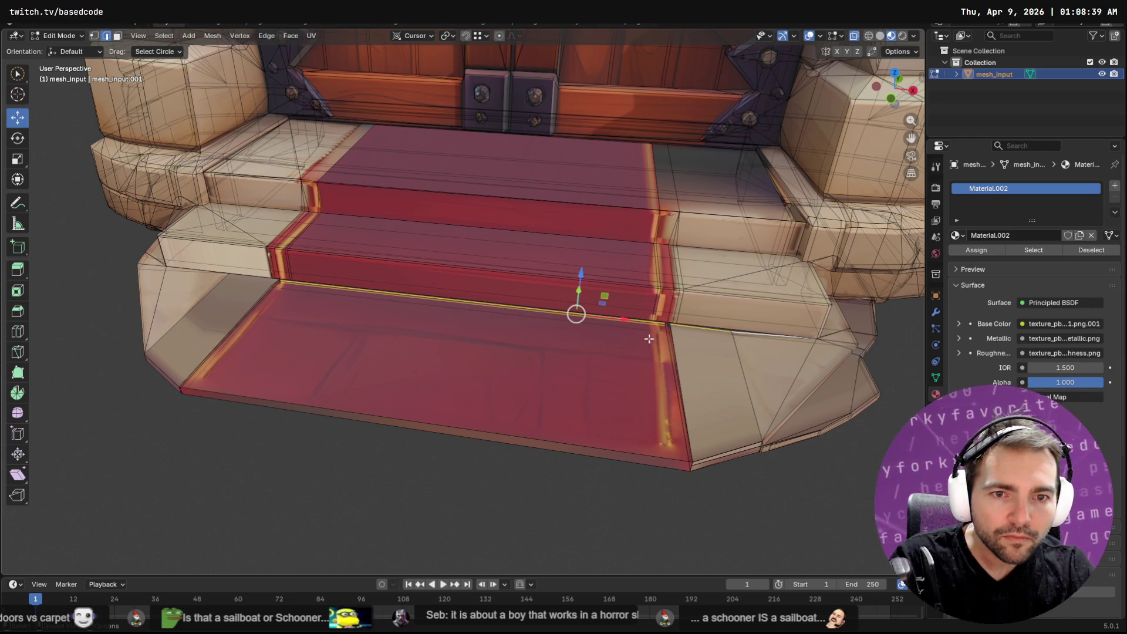
Step: Move the selected edges along Y with Ctrl snapping to align with the stone steps, then inspect the seam
middle_drag(649, 338, 586, 336)
key(g)
key(y)
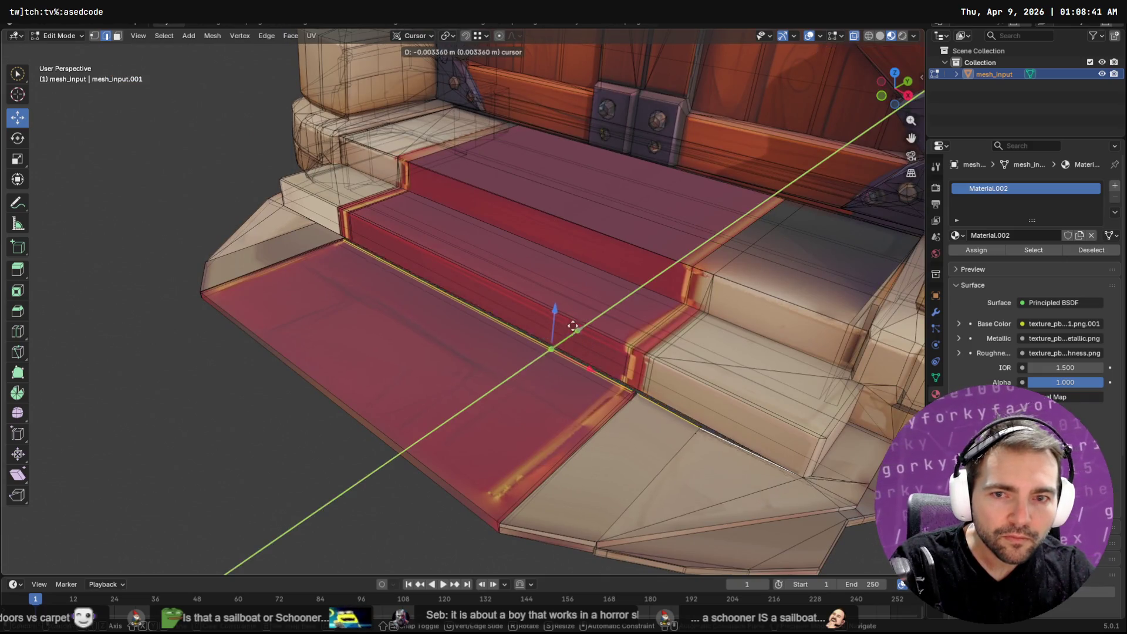
key(ctrl)
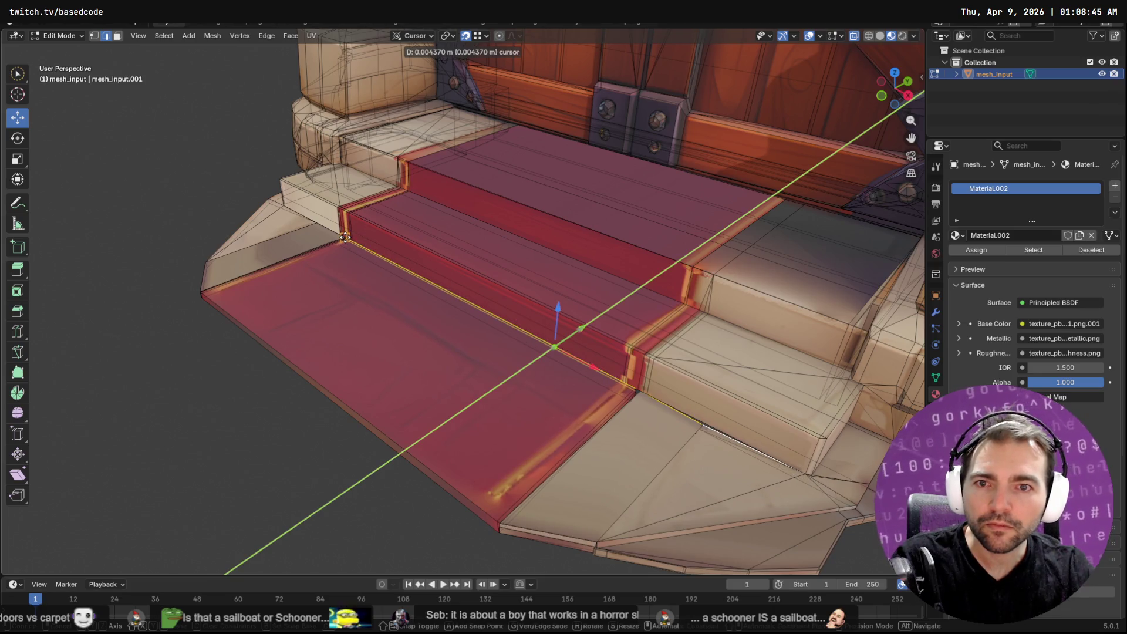
click(345, 236)
scroll(345, 236, up, 2)
scroll(370, 242, up, 3)
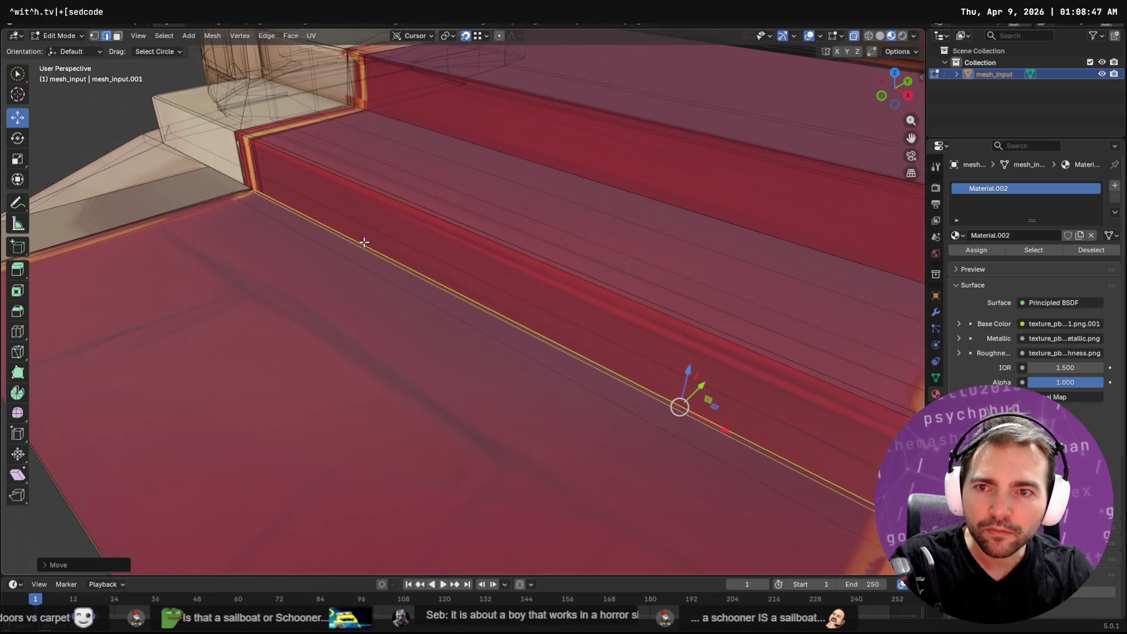
scroll(413, 247, up, 2)
middle_drag(413, 248, 516, 269)
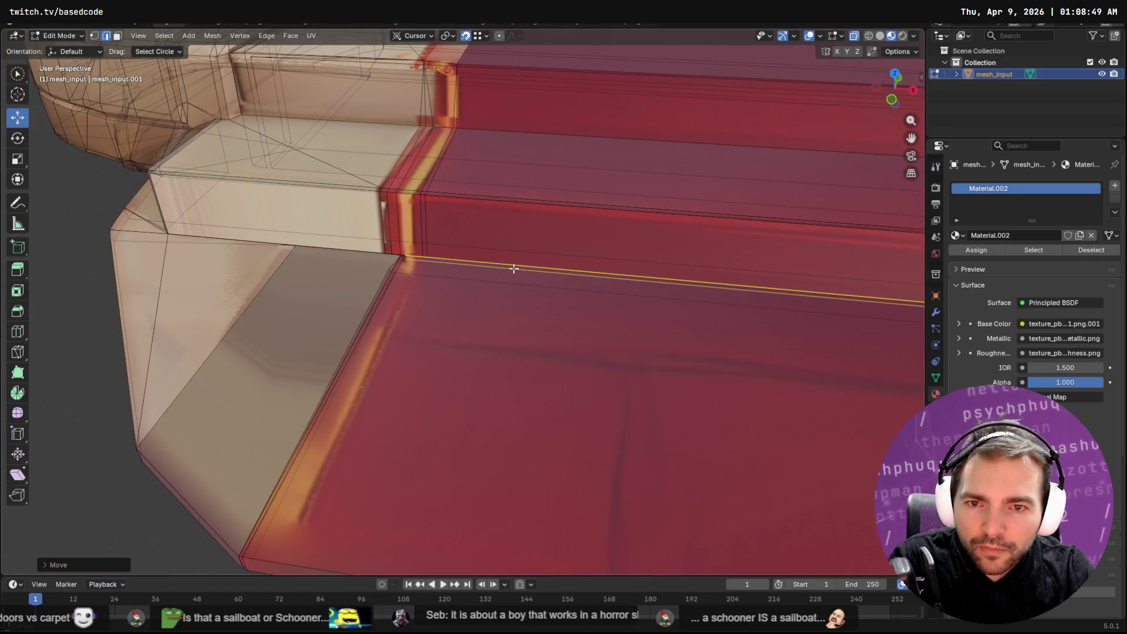
scroll(516, 269, up, 2)
mouse_move(312, 228)
middle_down()
mouse_move(626, 278)
mouse_move(541, 283)
middle_up()
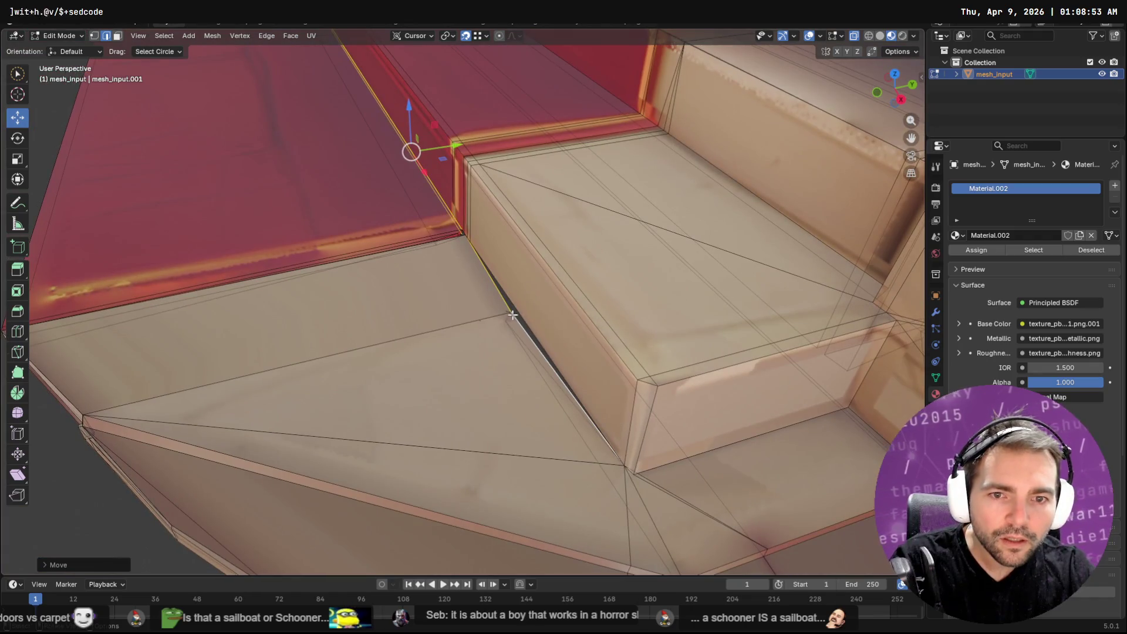
Step: In vertex mode, nudge the stray step-corner vertex along Y and delete two stray vertices
key(1)
click(511, 313)
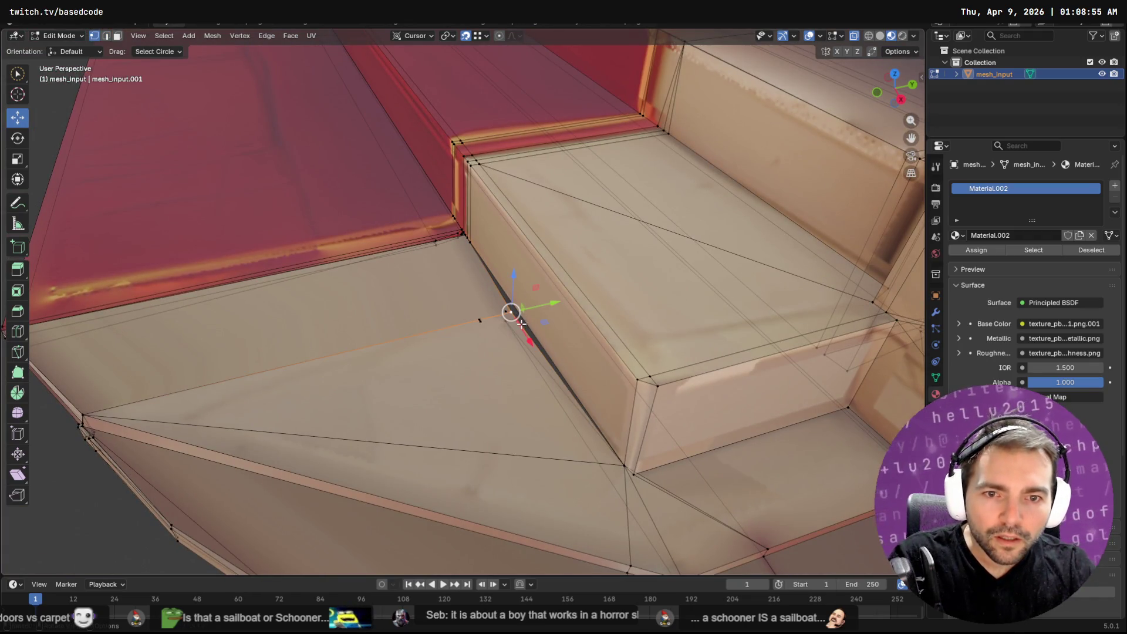
key(g)
key(y)
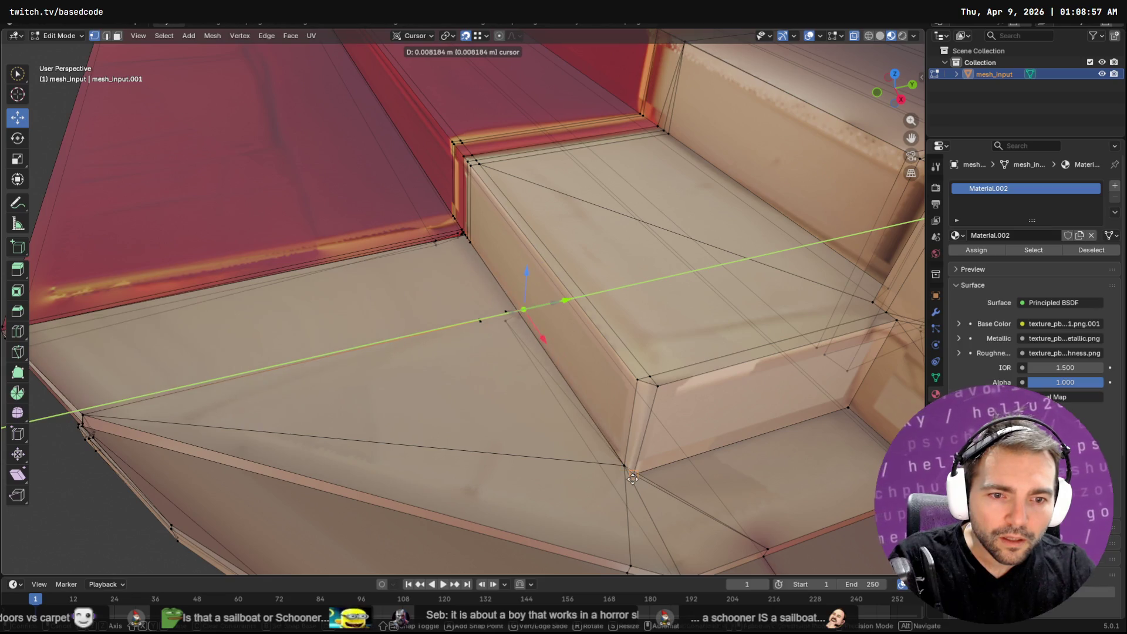
click(626, 464)
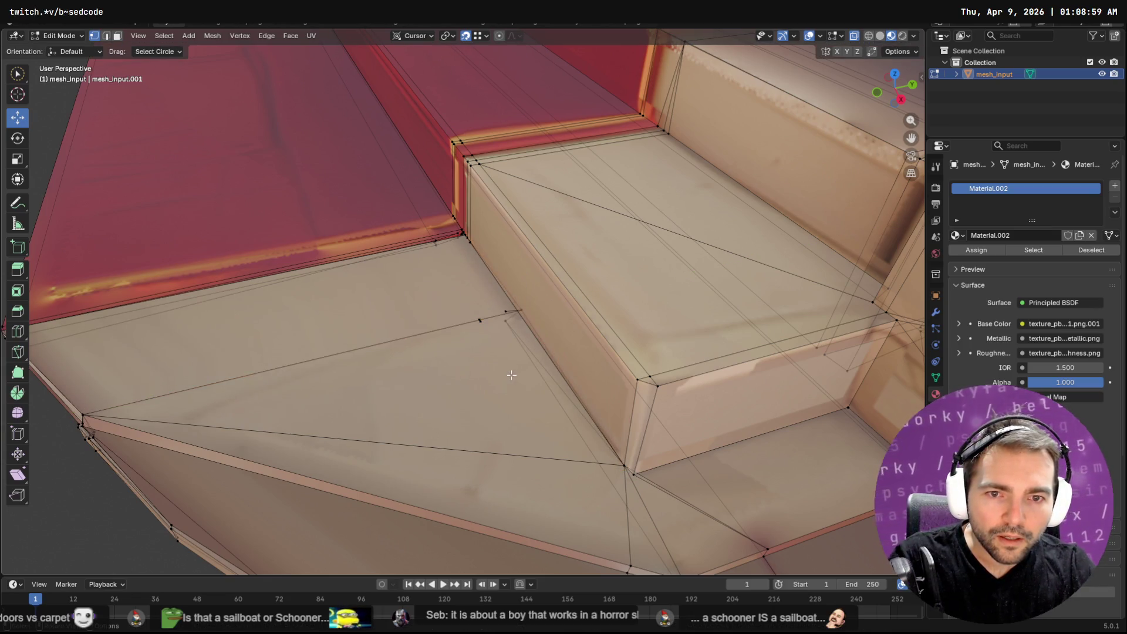
middle_drag(516, 308, 493, 293)
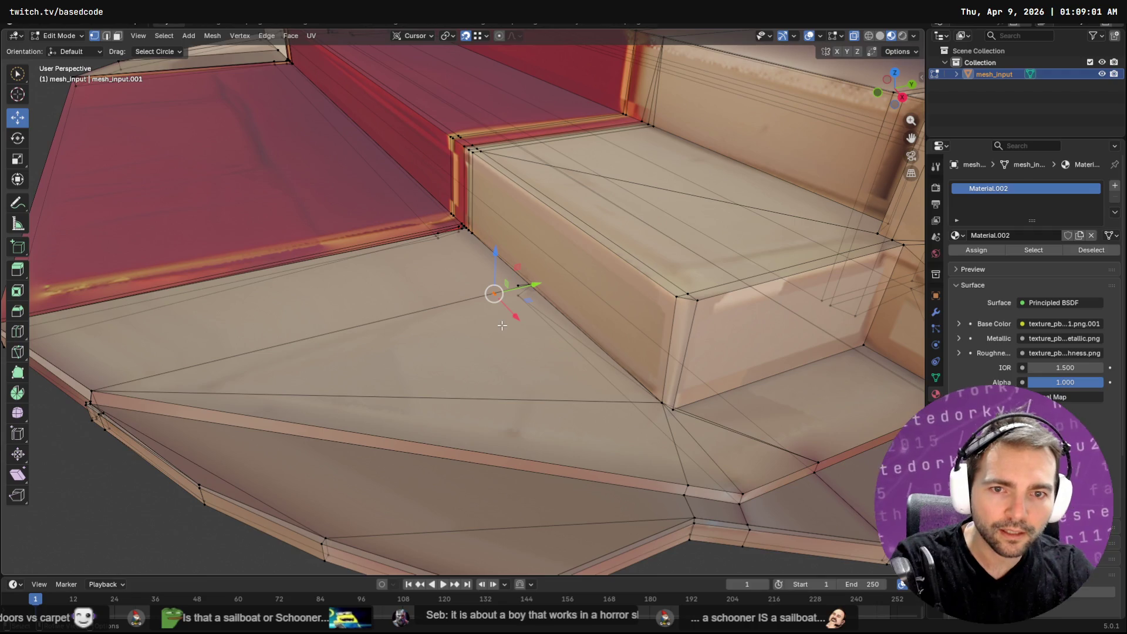
key(x)
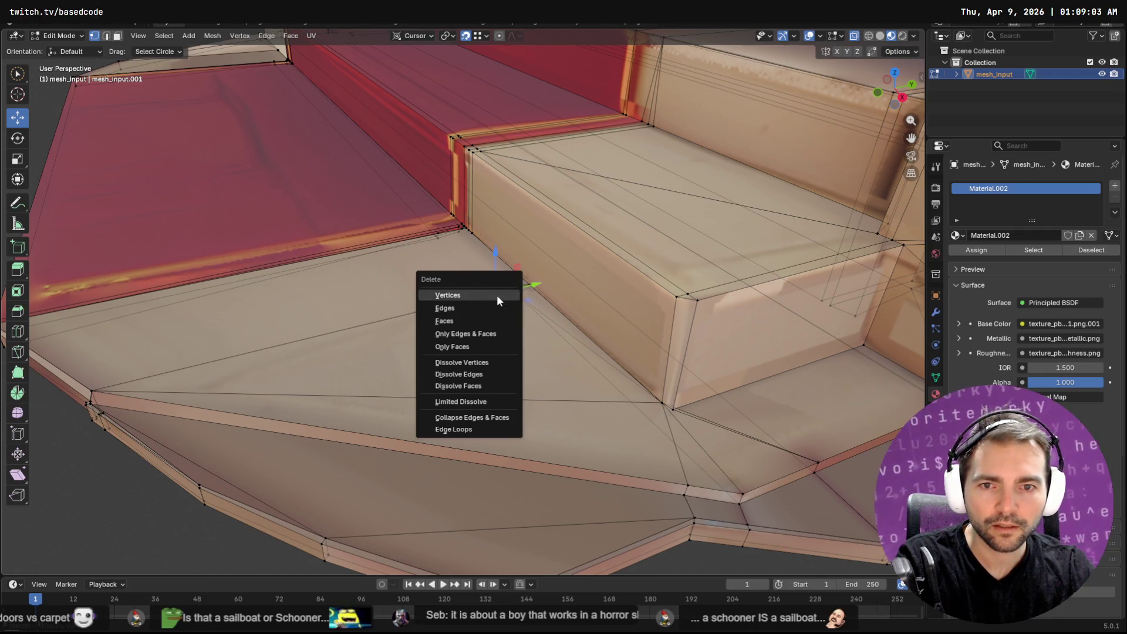
click(497, 295)
key(x)
click(514, 291)
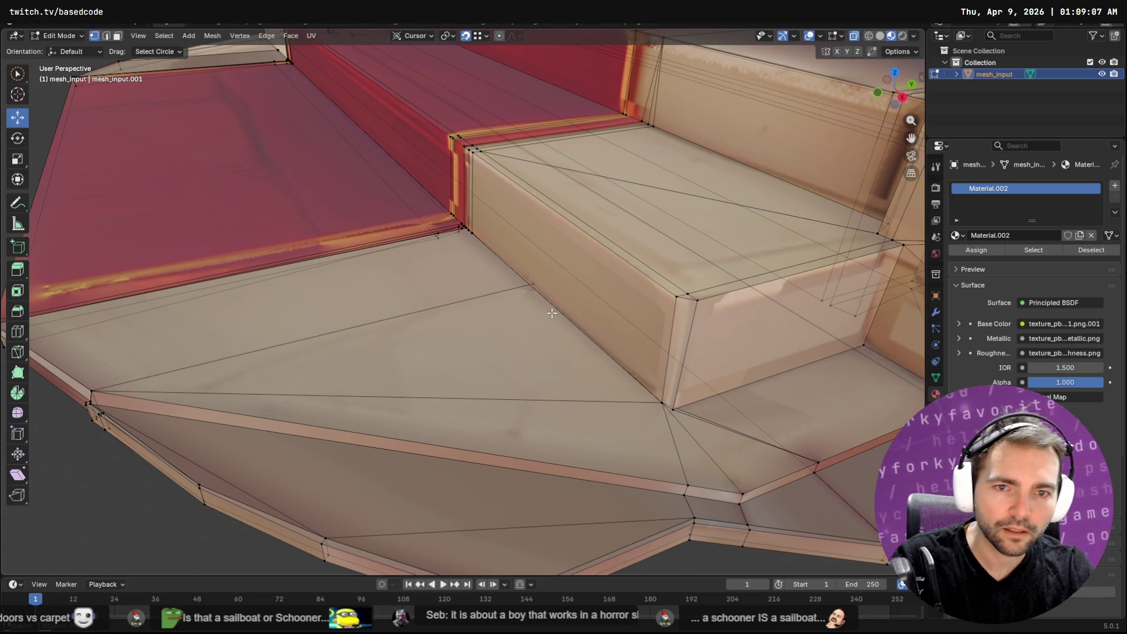
Step: Snap the corner vertex along Y onto the neighbouring edge and check the red step corner
middle_drag(551, 313, 529, 290)
click(535, 285)
key(g)
key(y)
key(ctrl)
click(615, 421)
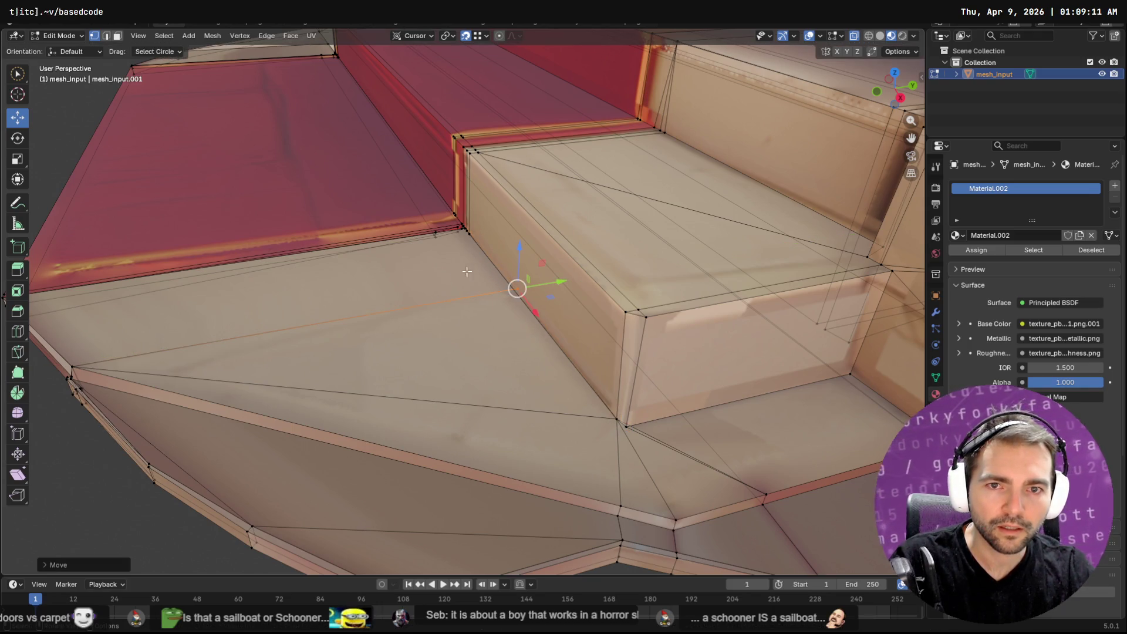
scroll(467, 271, up, 5)
middle_drag(467, 272, 478, 226)
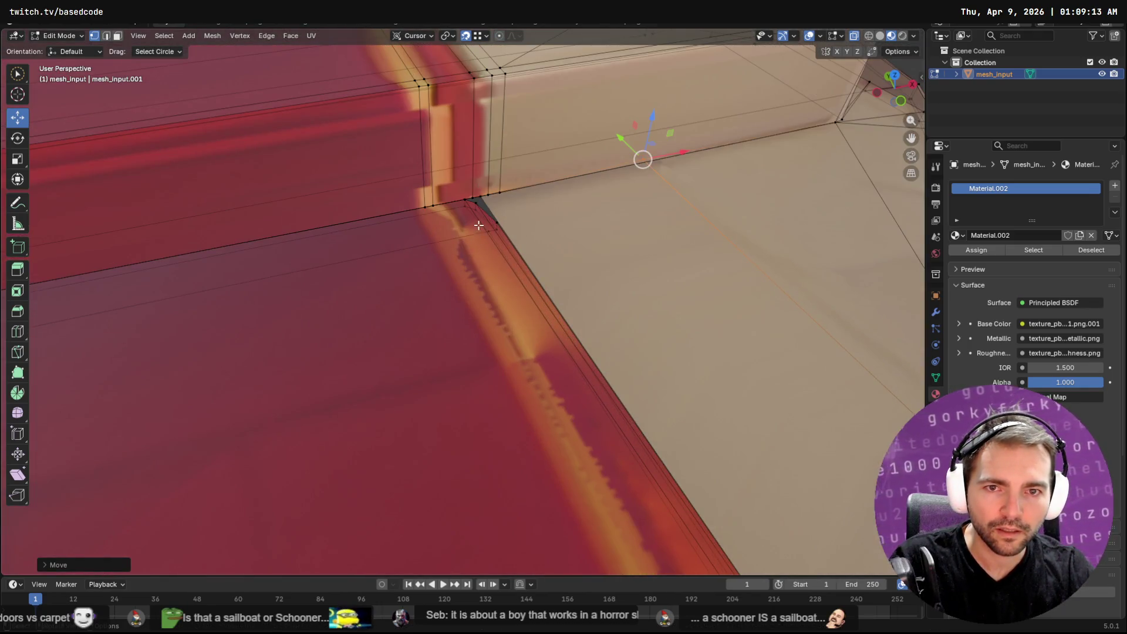
click(472, 205)
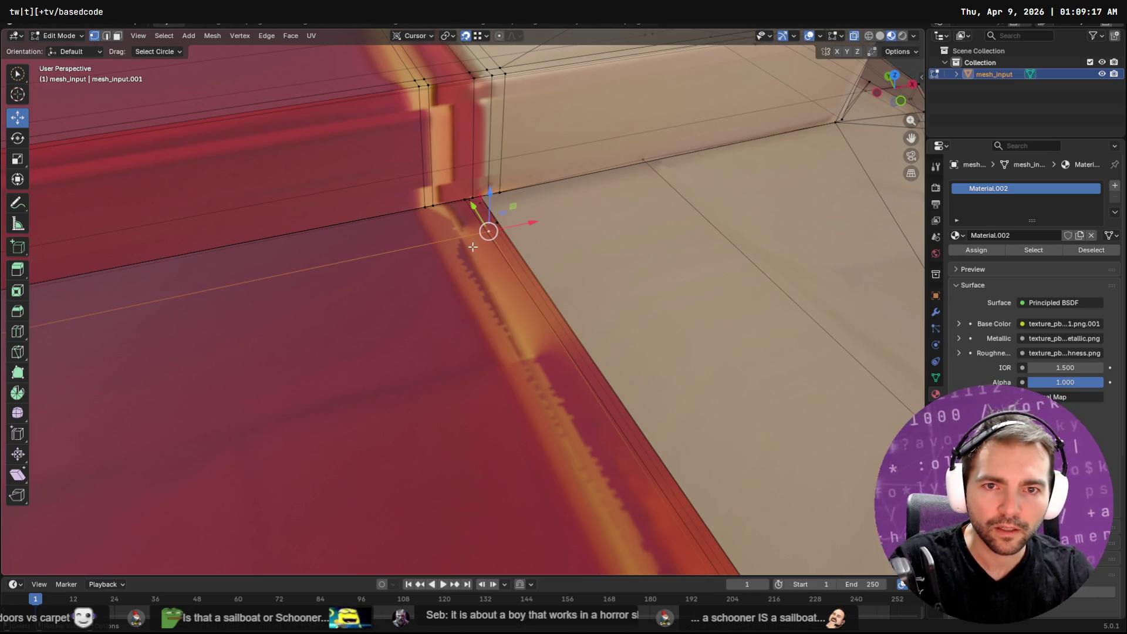
scroll(395, 253, down, 2)
mouse_move(395, 253)
middle_down()
mouse_move(436, 252)
mouse_move(211, 282)
mouse_move(374, 273)
middle_up()
scroll(315, 304, down, 5)
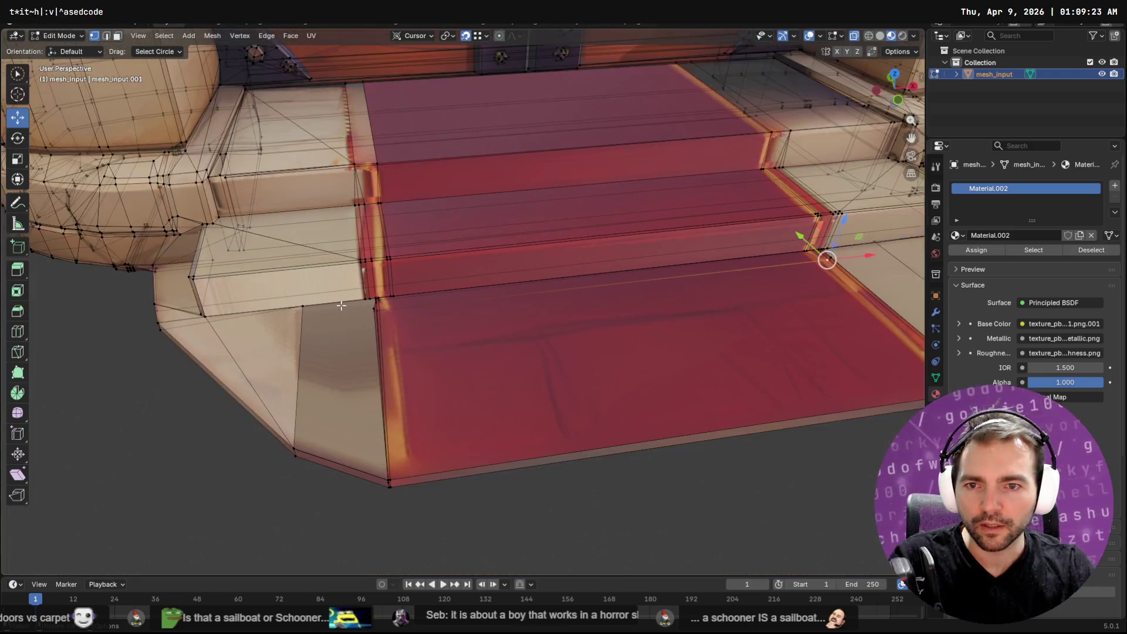
scroll(316, 304, down, 3)
middle_drag(315, 304, 516, 230)
scroll(516, 229, up, 1)
Step: Back in Object Mode, export the door mesh as Wavefront OBJ over ChappelDoor.obj and return to Godot
key(Tab)
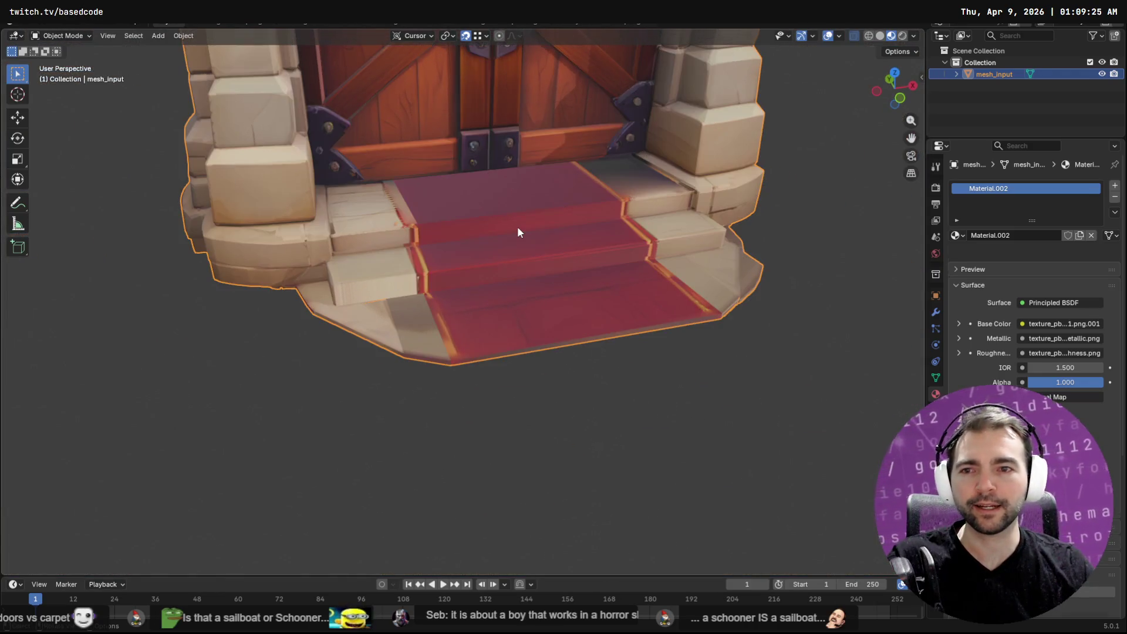
key(F3)
key(Escape)
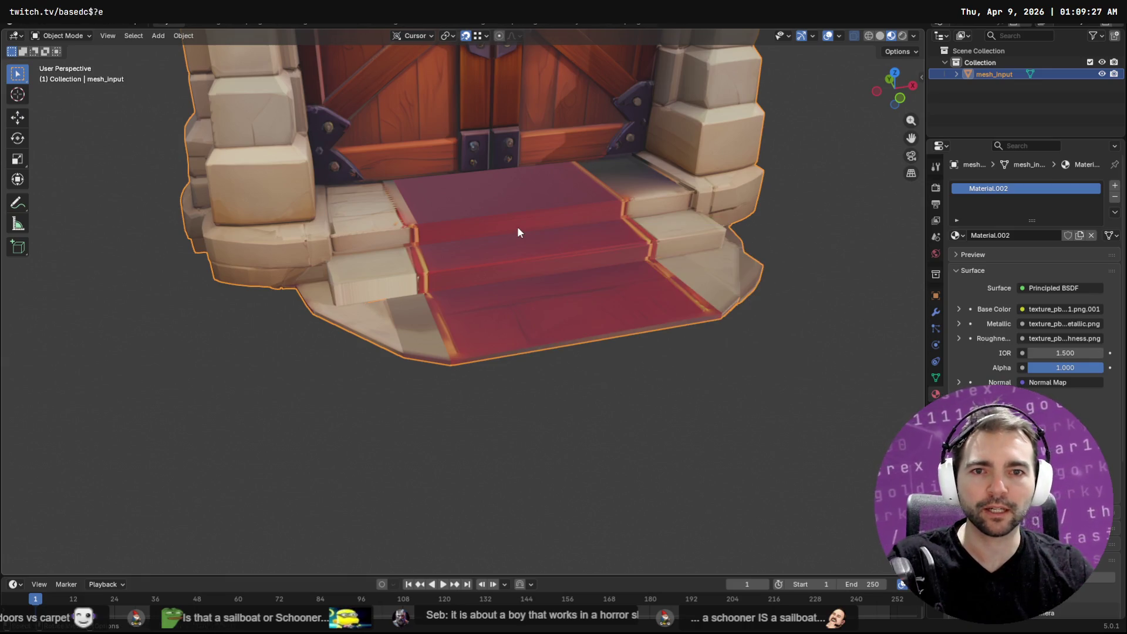
key(F3)
key(Return)
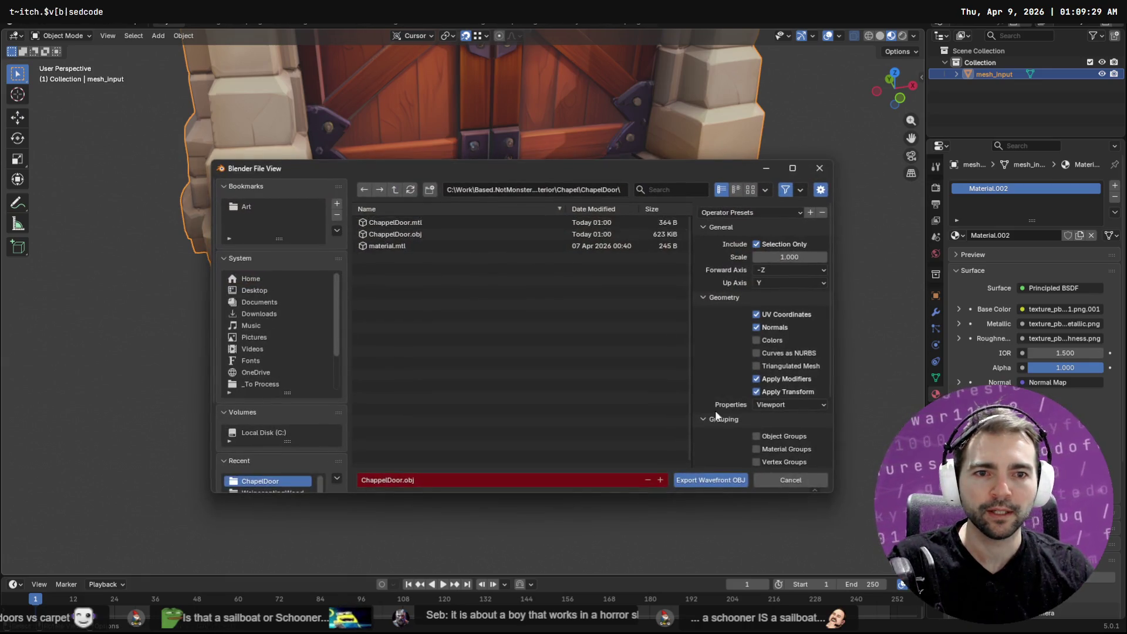
click(699, 470)
key(alt+Tab)
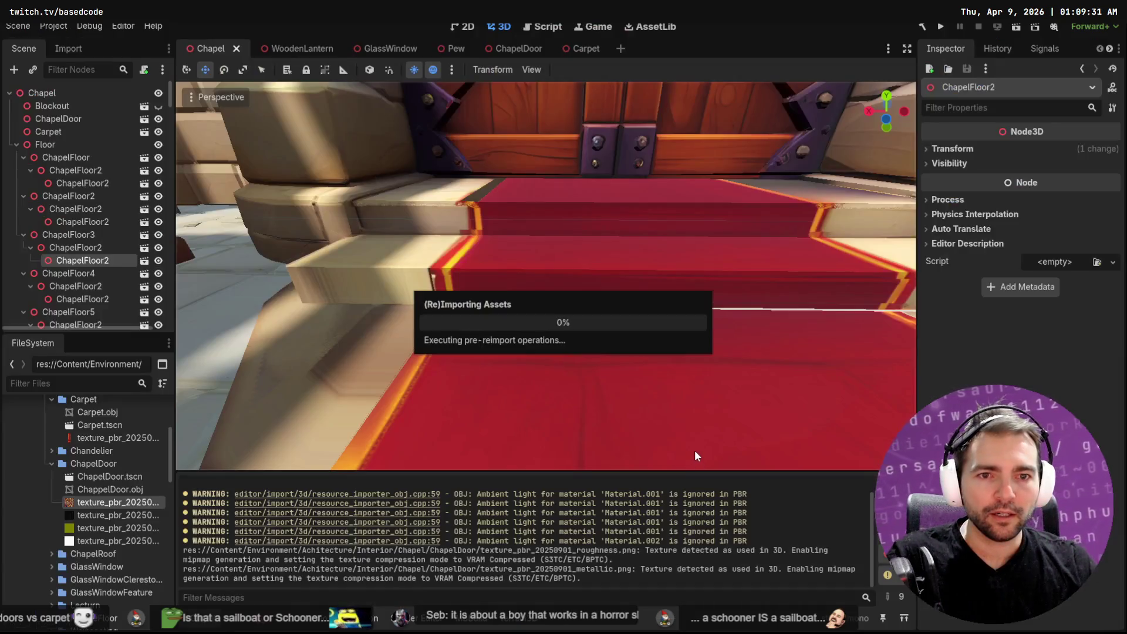
scroll(714, 318, down, 5)
Step: Orbit out over the reimported chapel and run the project with F5
mouse_move(714, 312)
middle_down()
mouse_move(571, 301)
mouse_move(491, 255)
mouse_move(732, 257)
mouse_move(596, 280)
mouse_move(500, 266)
mouse_move(665, 251)
mouse_move(550, 221)
mouse_move(473, 247)
mouse_move(612, 251)
mouse_move(463, 255)
mouse_move(601, 259)
middle_up()
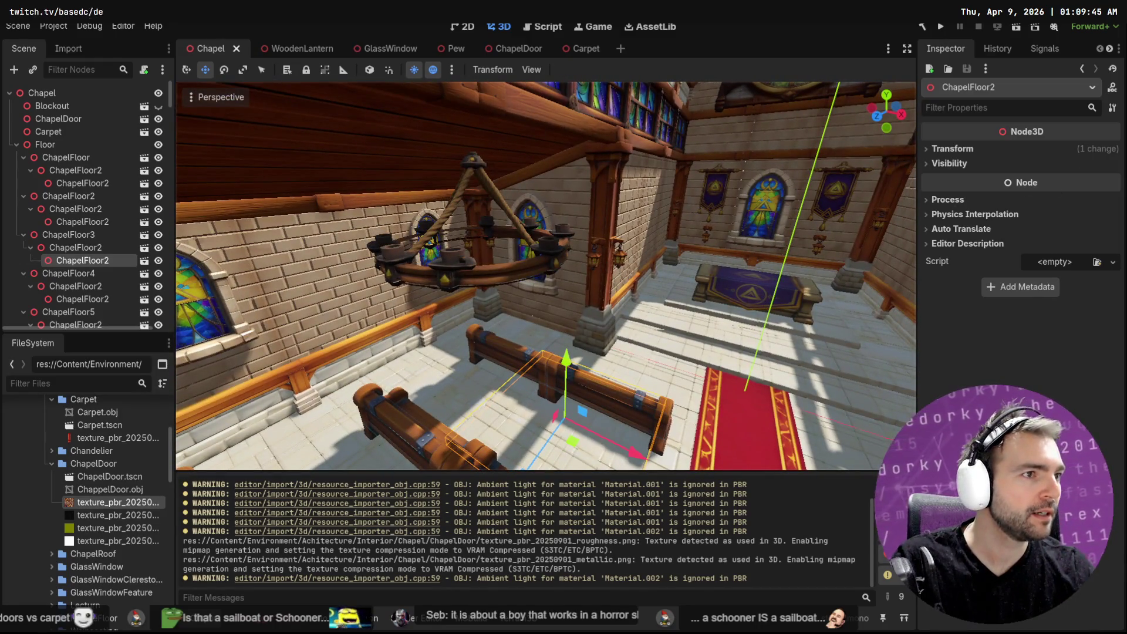
key(F5)
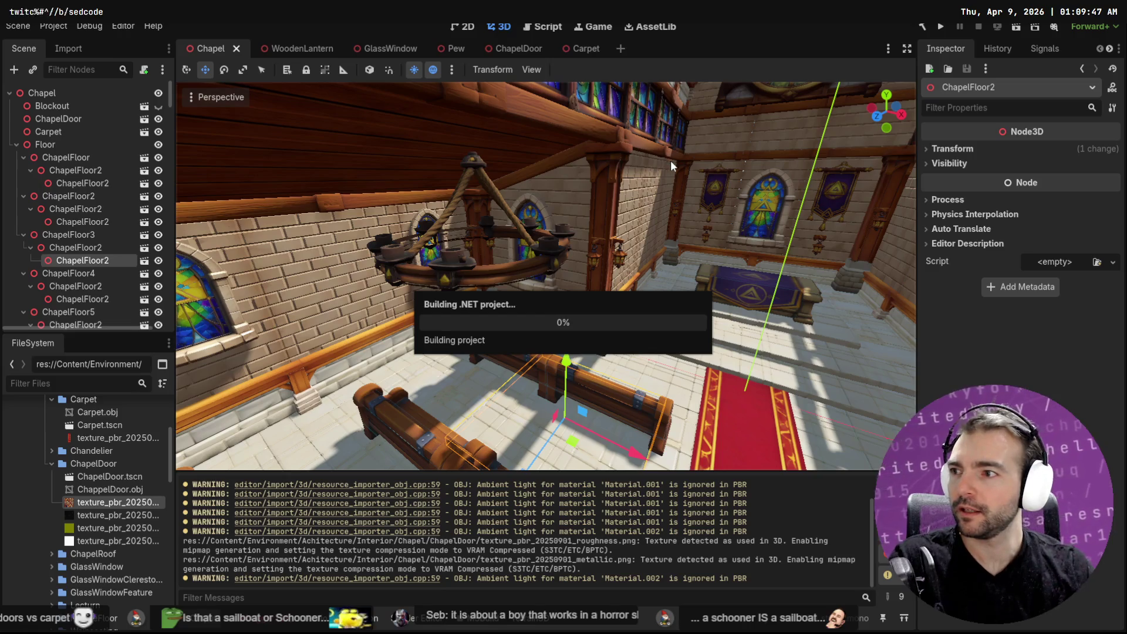
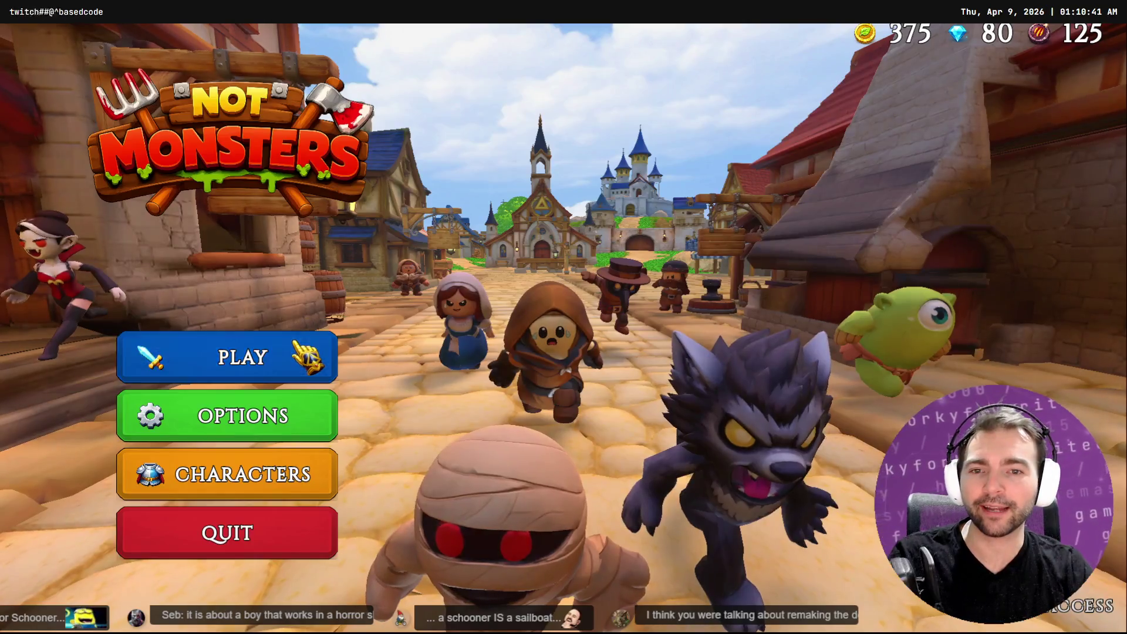
Step: Browse the online play options and peek at the character roster twice from the main menu
click(314, 355)
click(528, 413)
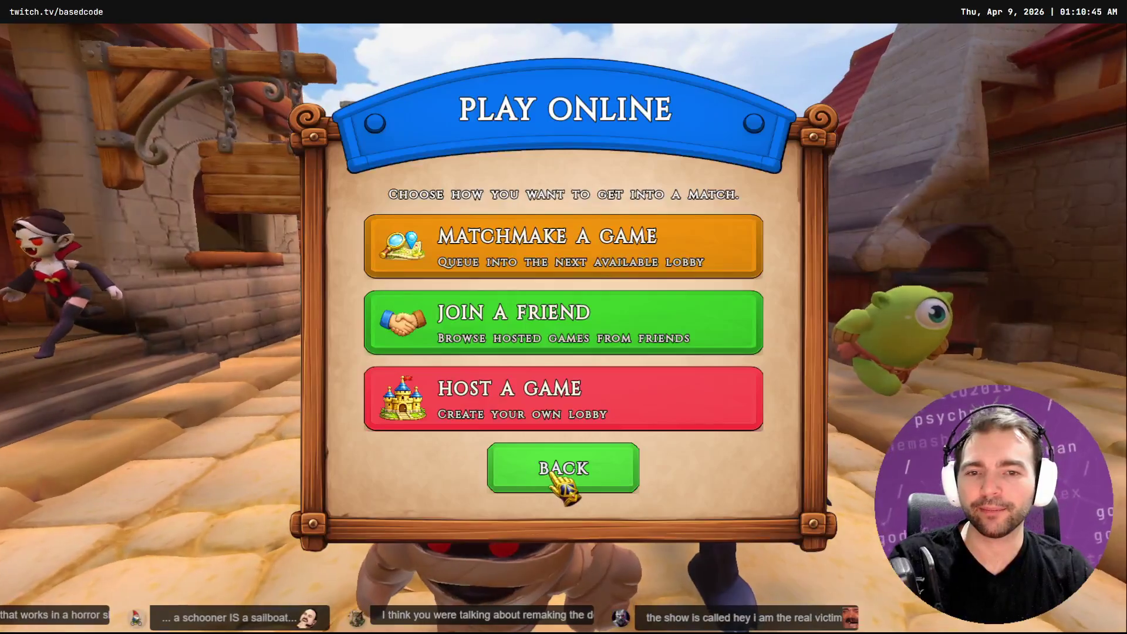
click(606, 467)
click(305, 483)
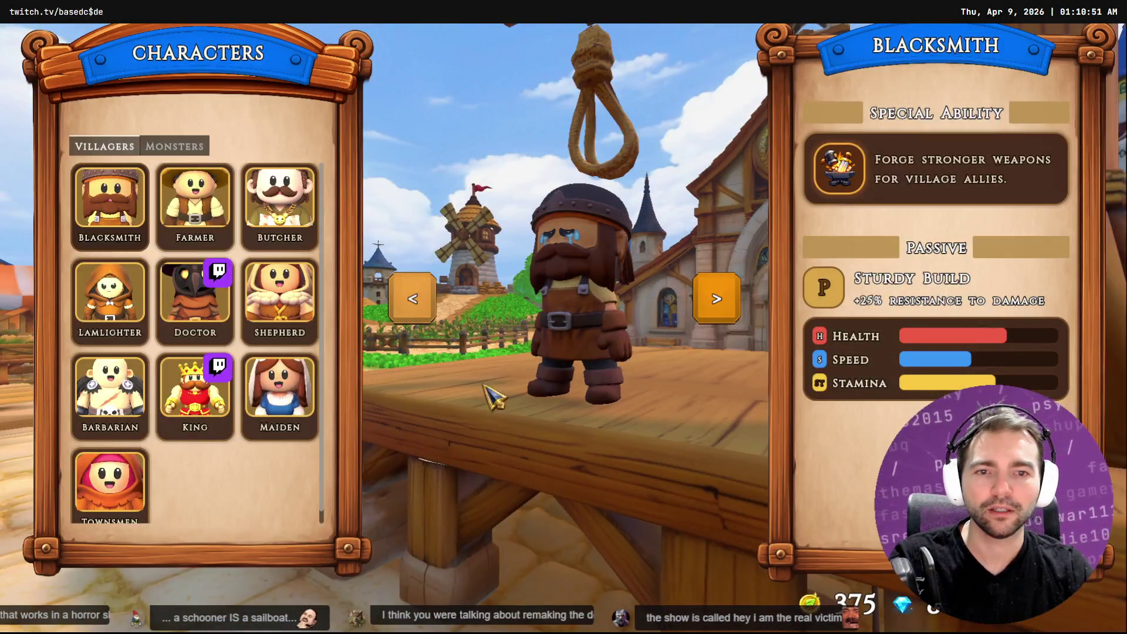
key(Escape)
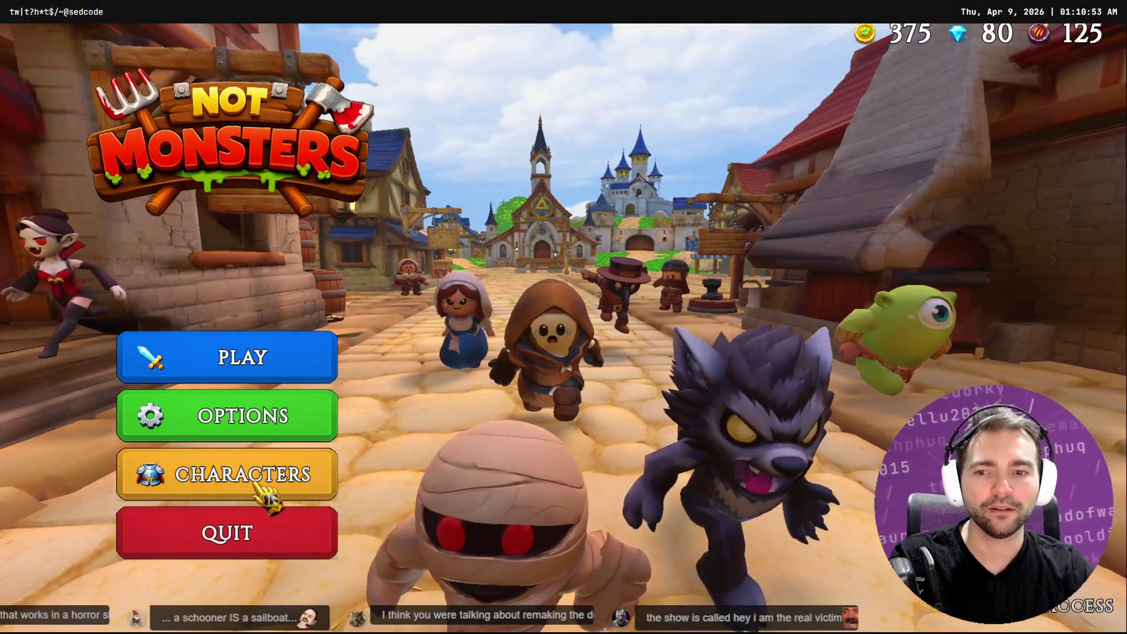
click(259, 468)
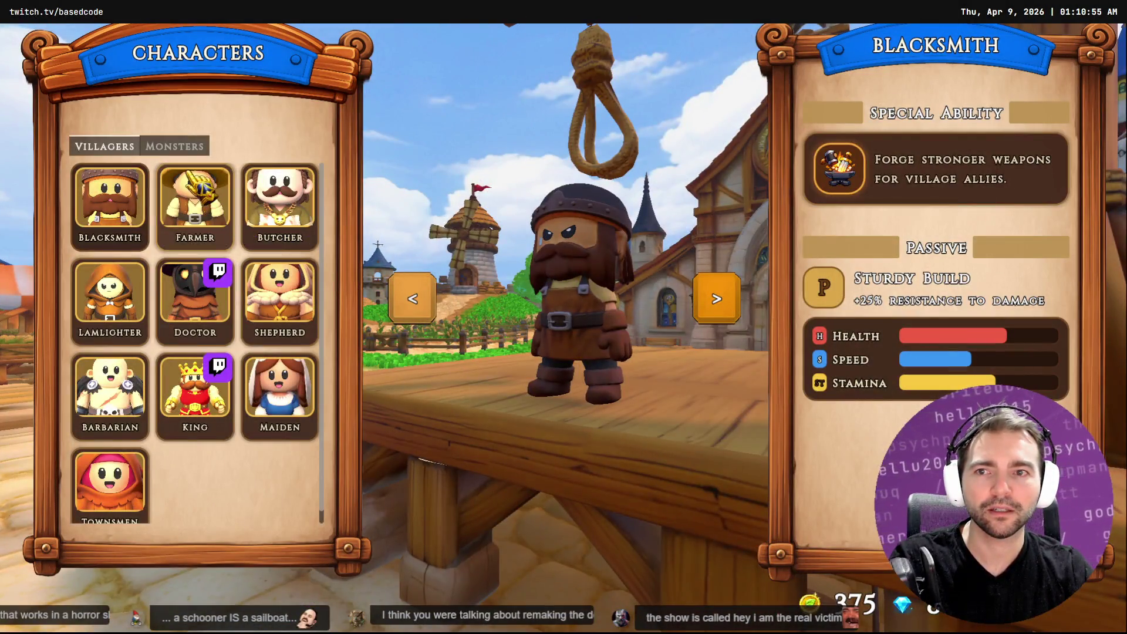
key(Escape)
Step: Reopen and close the online play options several times without choosing anything
click(238, 353)
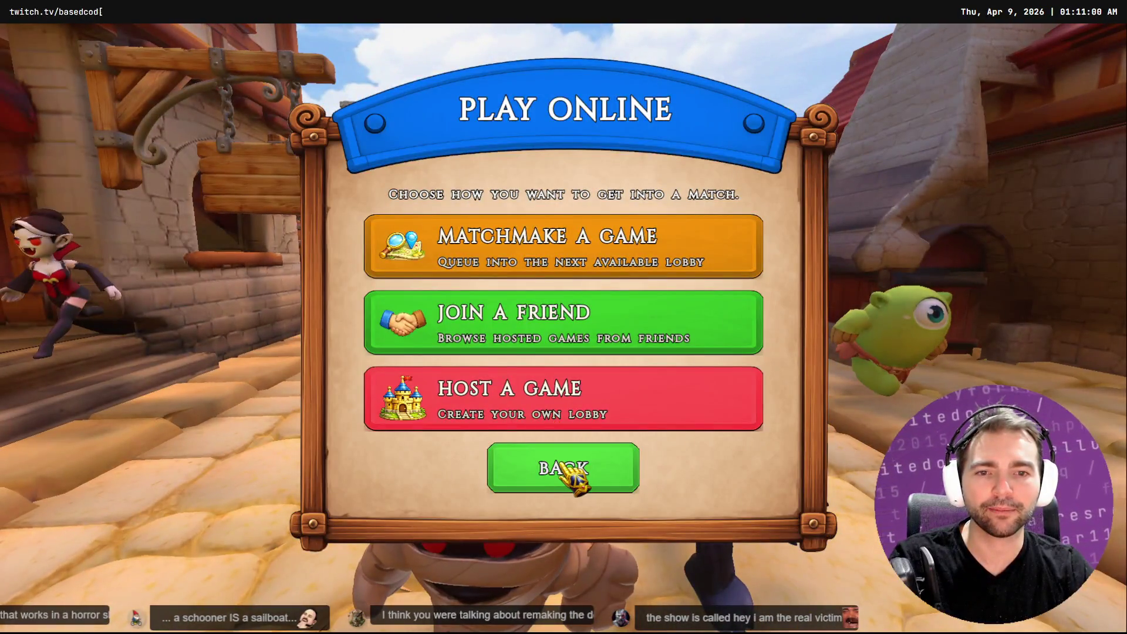
click(572, 471)
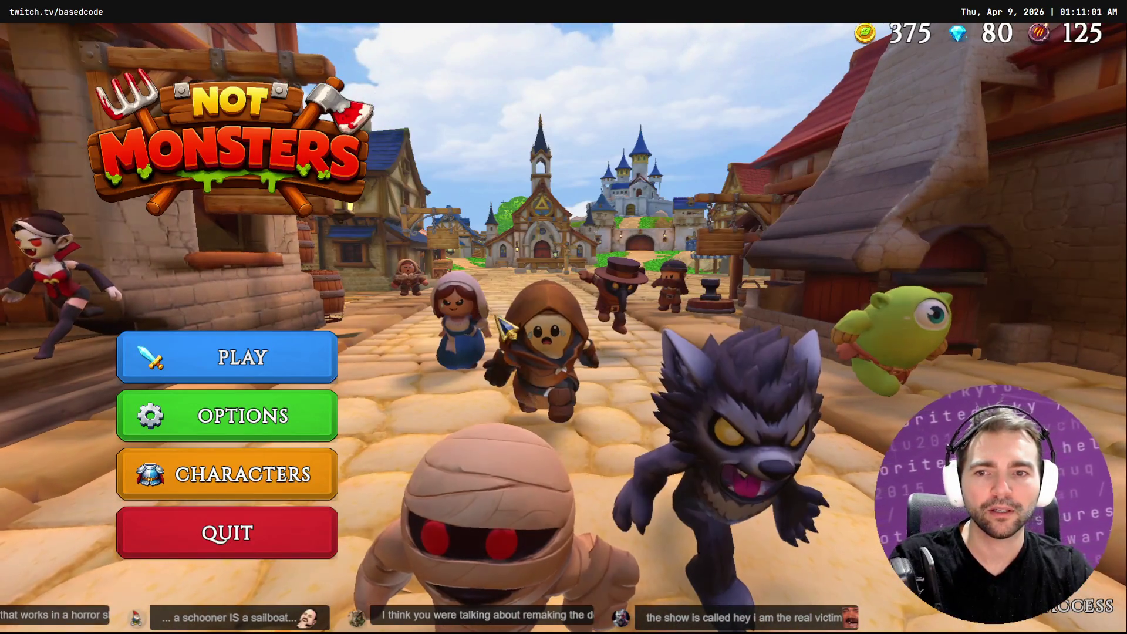
click(238, 355)
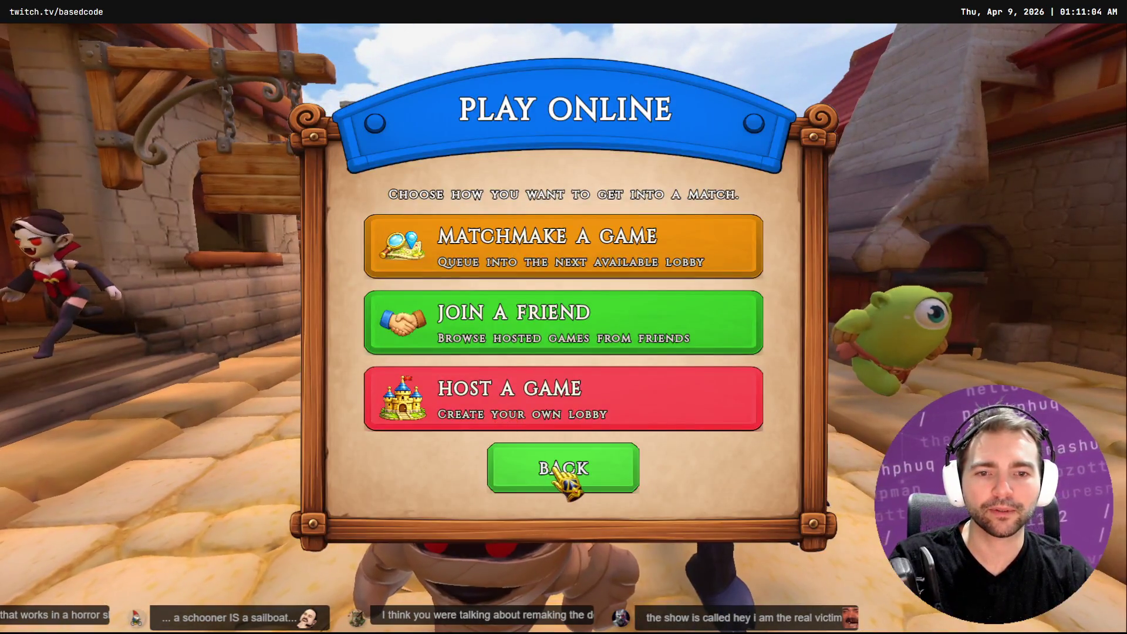
click(564, 470)
click(326, 359)
key(Escape)
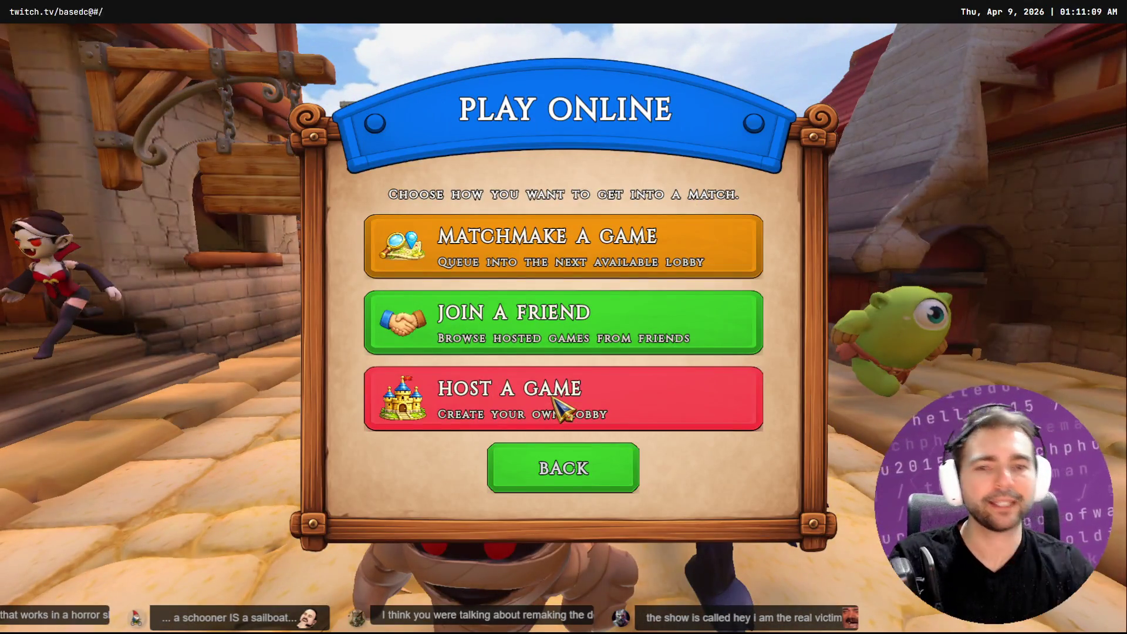
click(557, 475)
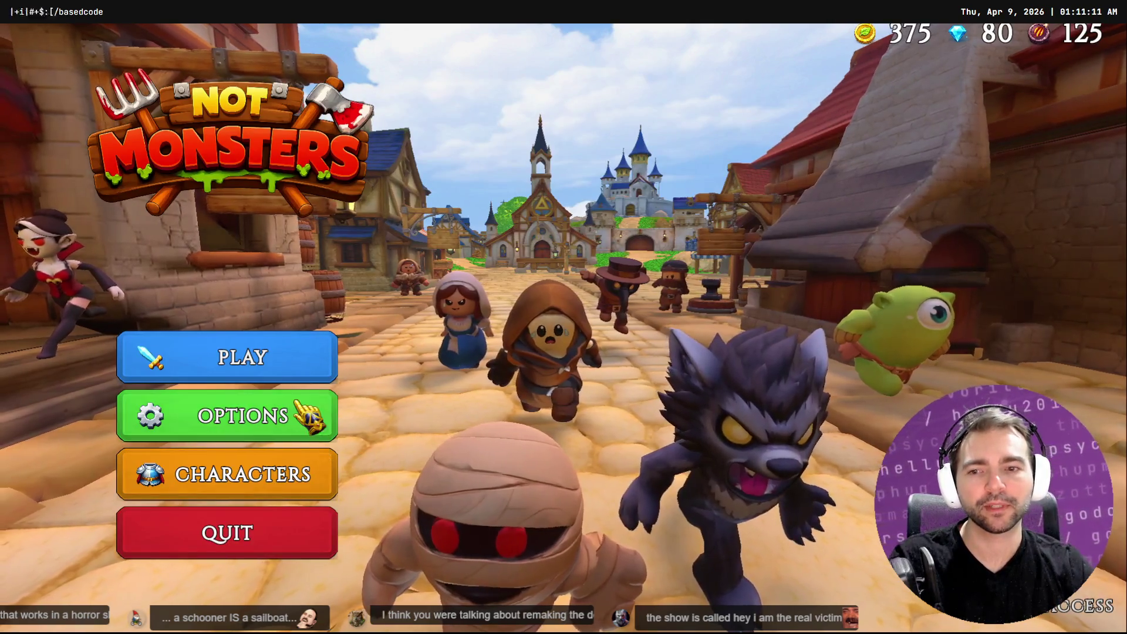
Step: View the Butcher, Farmer and other villagers, then select the Barbarian as the character
click(308, 357)
click(581, 401)
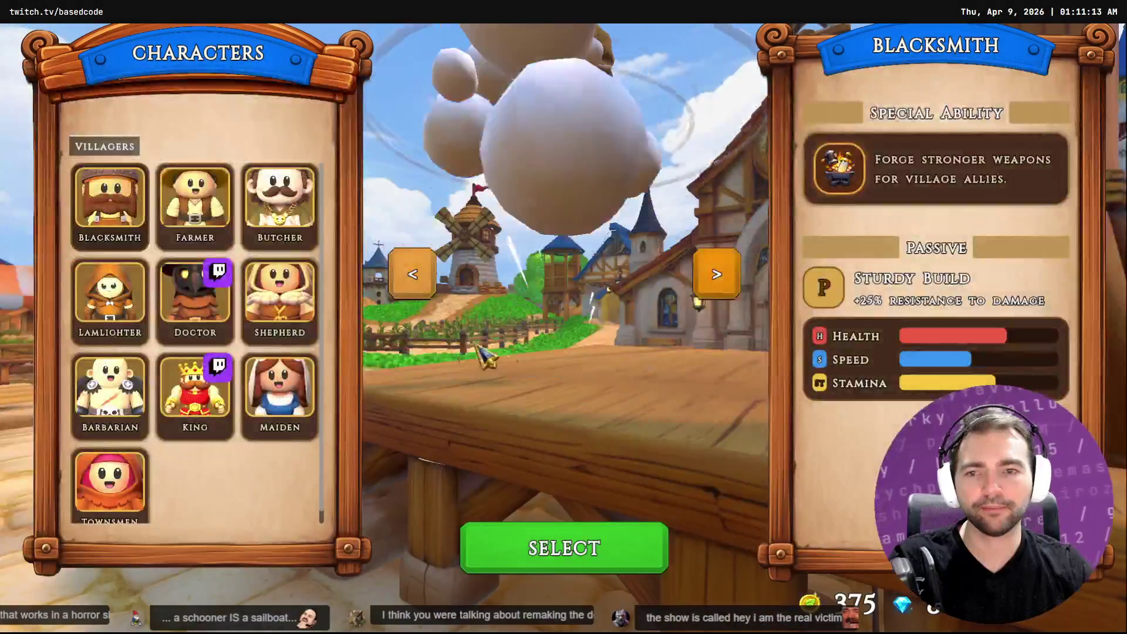
click(280, 201)
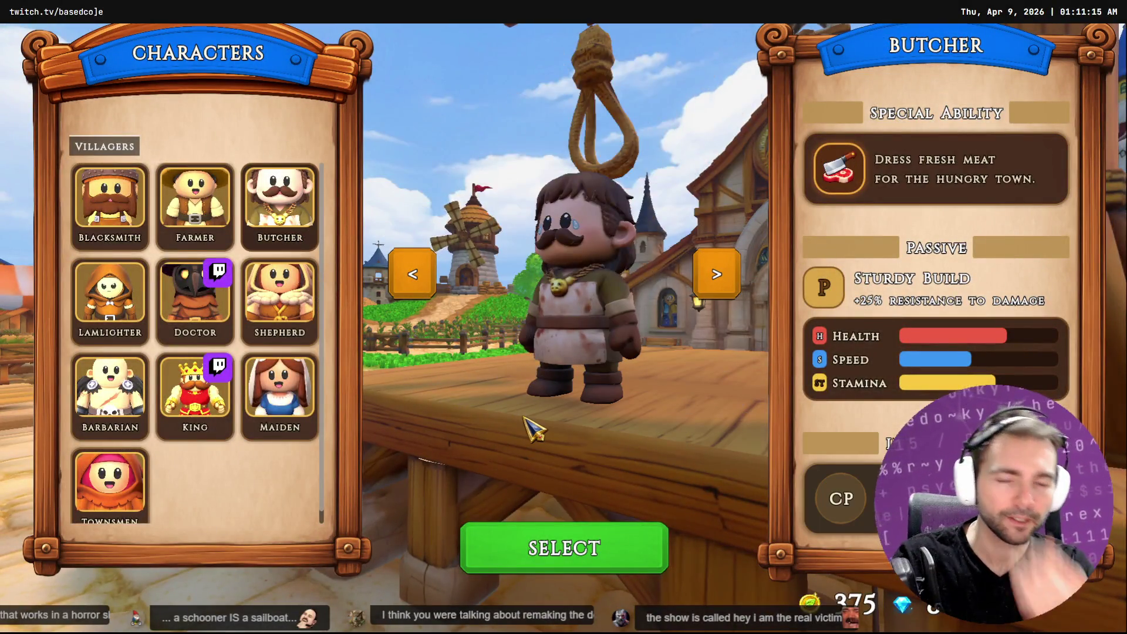
click(195, 201)
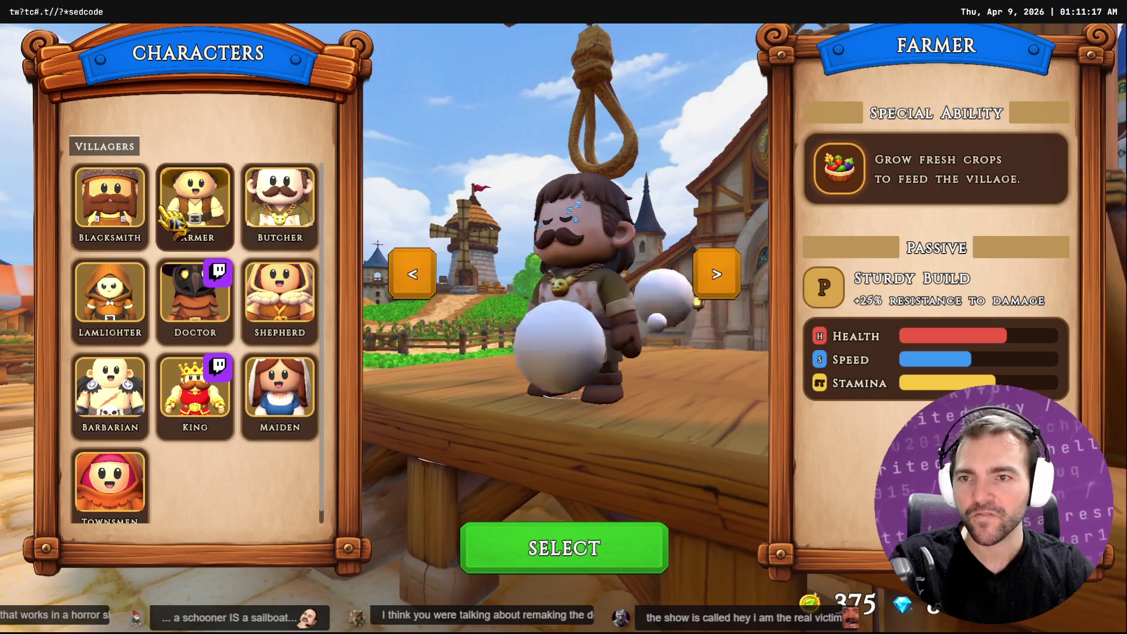
click(110, 295)
click(123, 440)
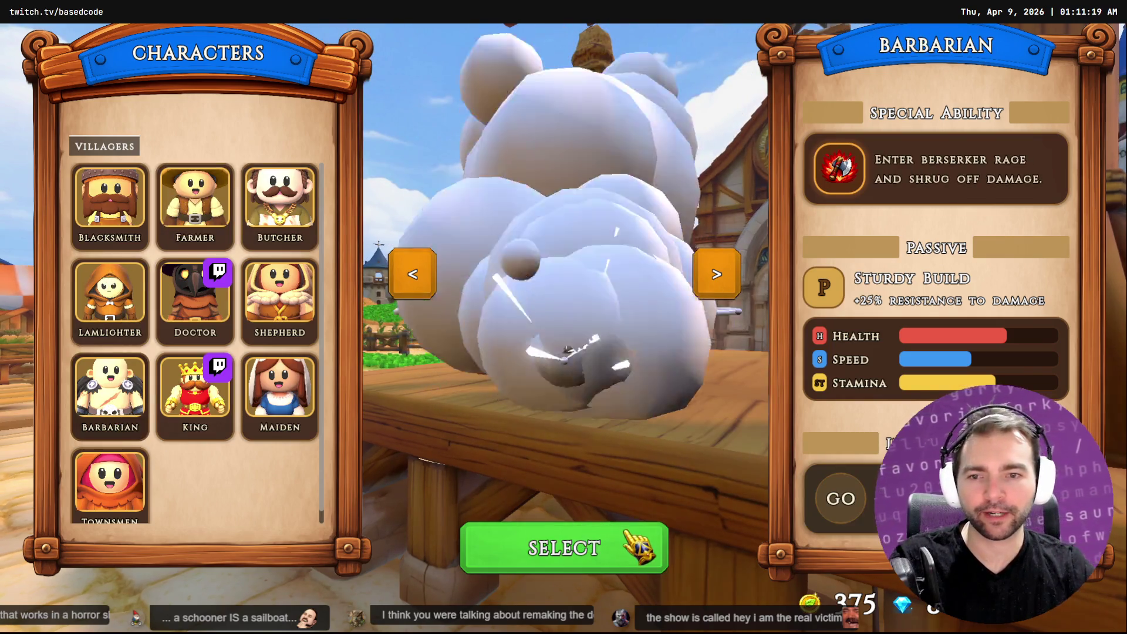
click(608, 544)
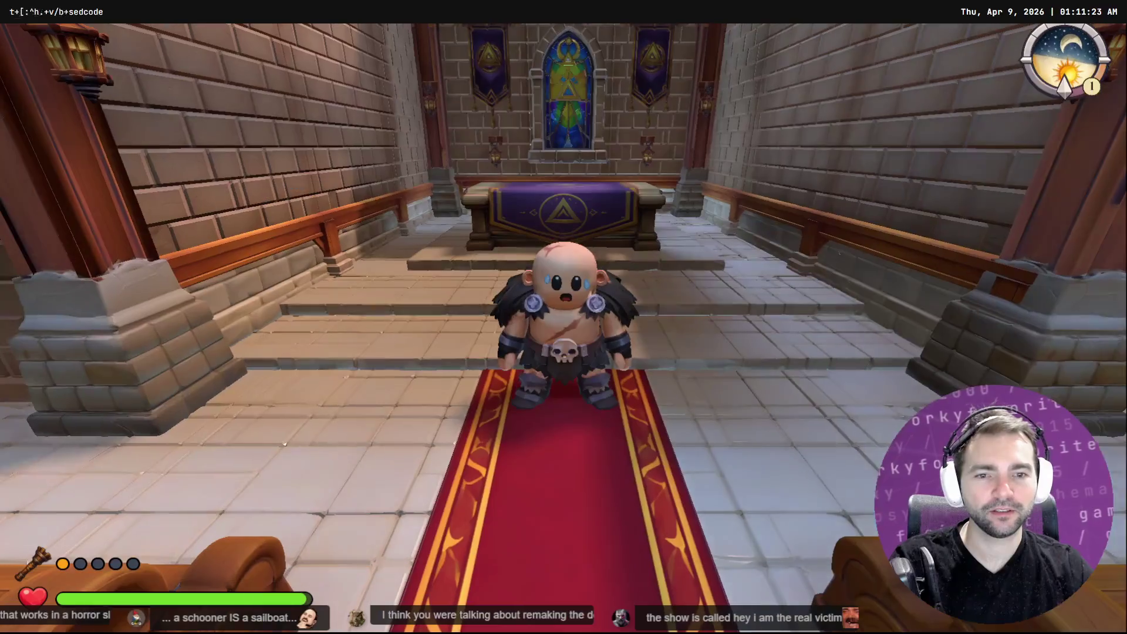
Step: Walk the Barbarian up the chapel carpet between the pews to the doors
key(w)
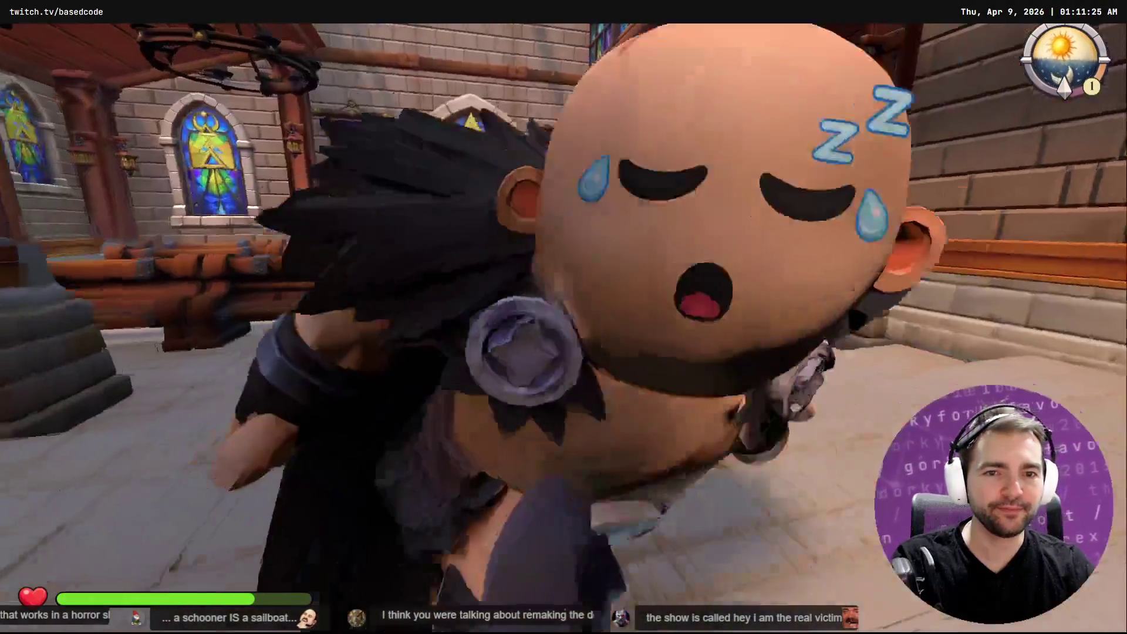
key(w)
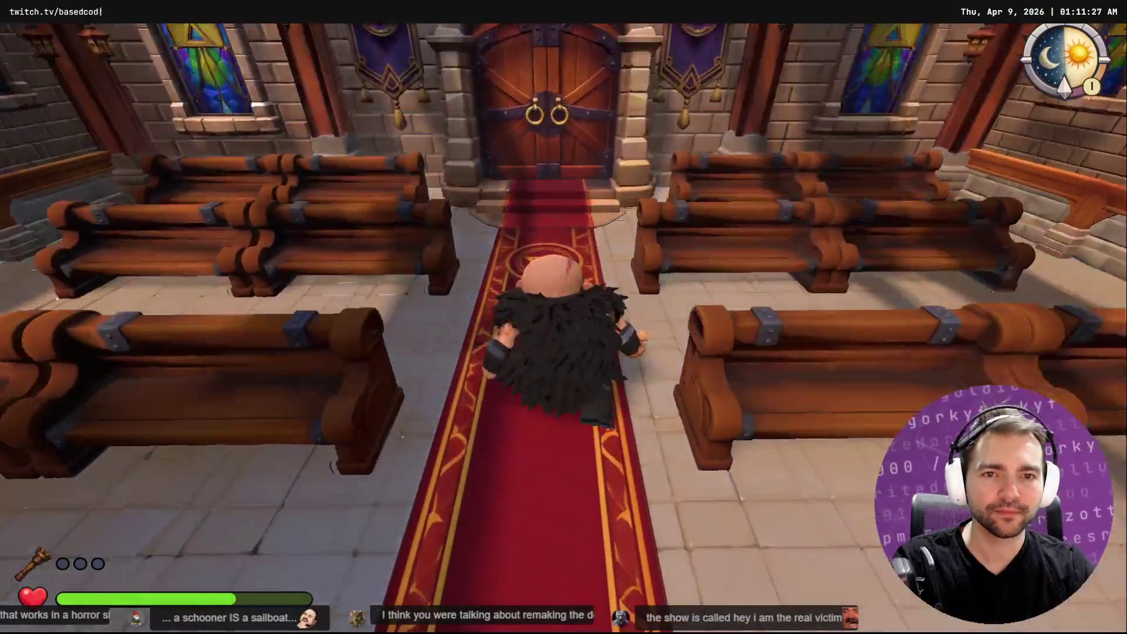
key(w)
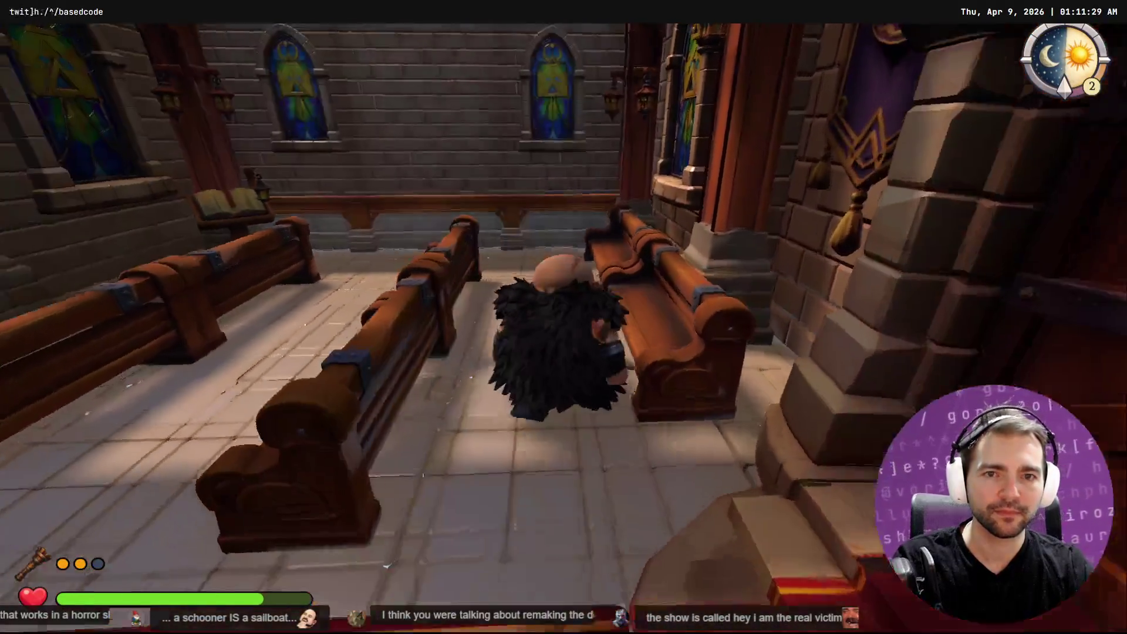
key(w)
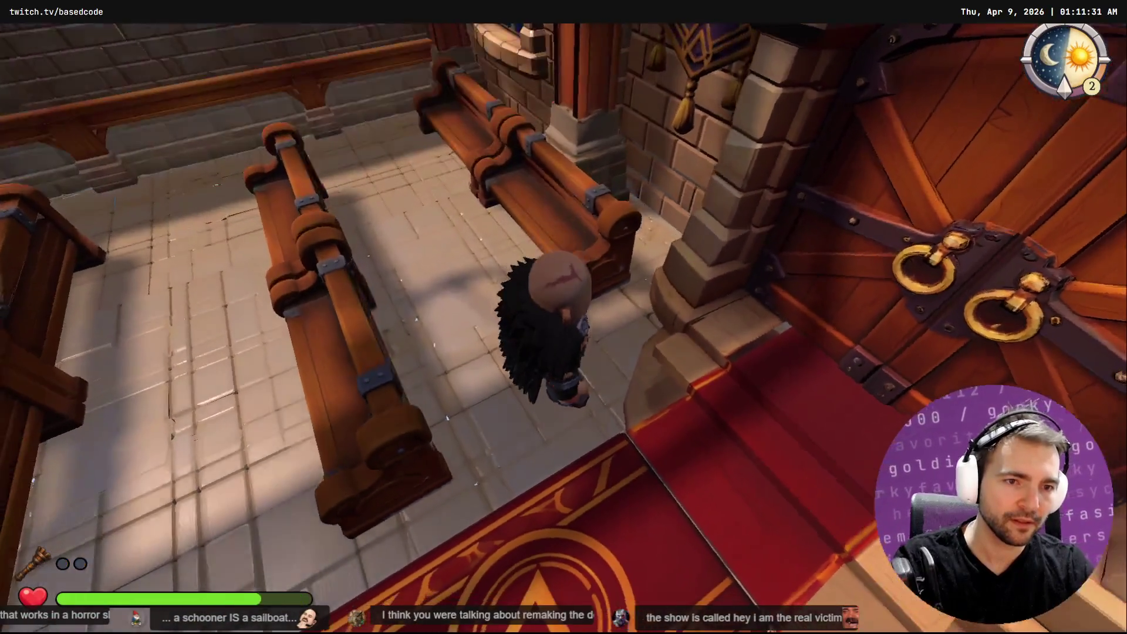
key(w)
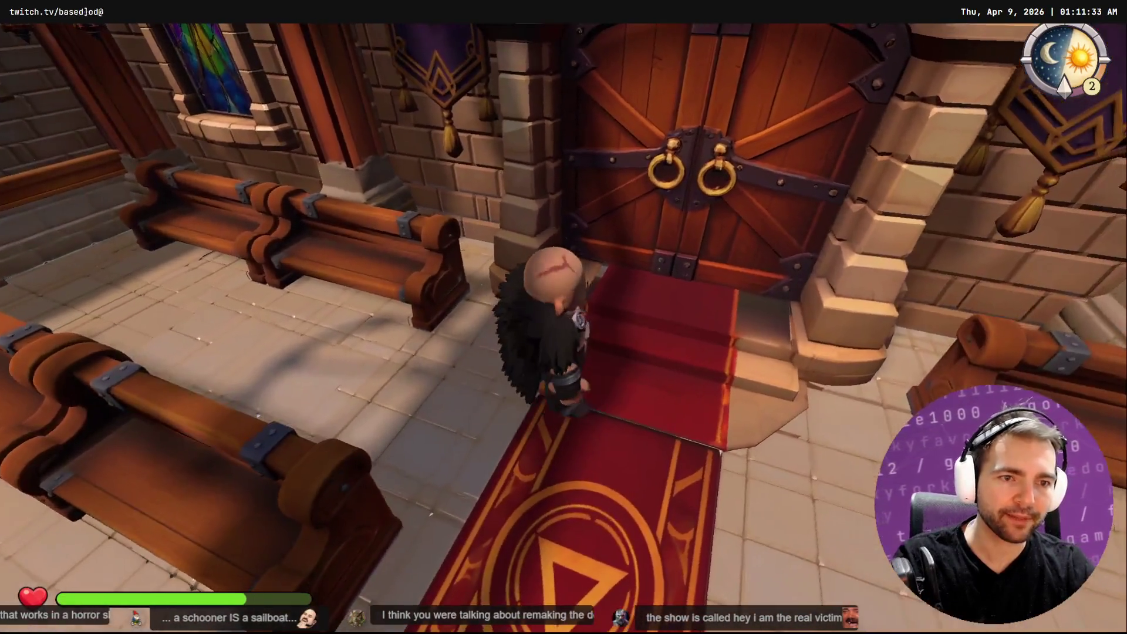
Step: Leave the game for the Godot chapel scene, then switch to the door mesh in Blender
key(alt+F4)
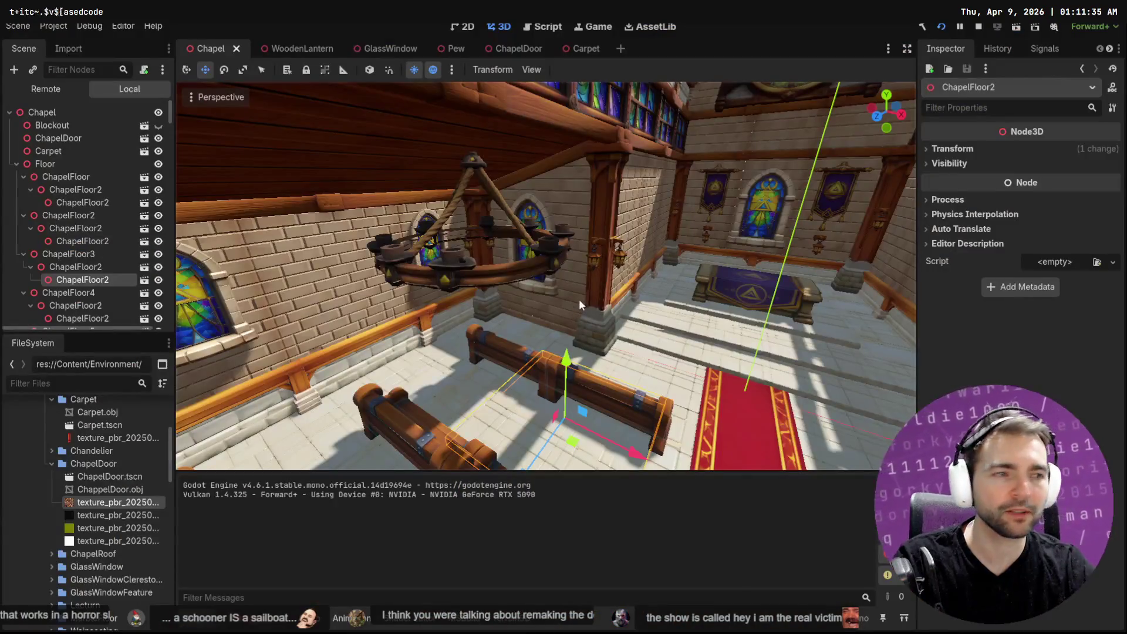
key(alt+Tab)
middle_drag(645, 157, 641, 225)
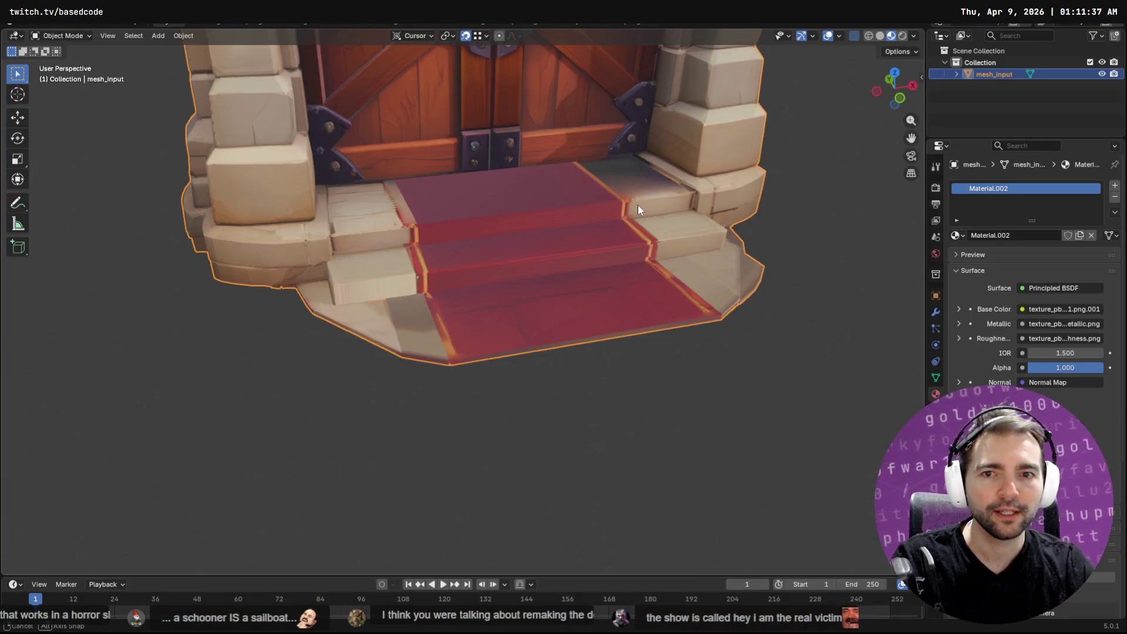
Step: In Edit Mode, select the right-hand top-step face of the doorway and delete it
key(Tab)
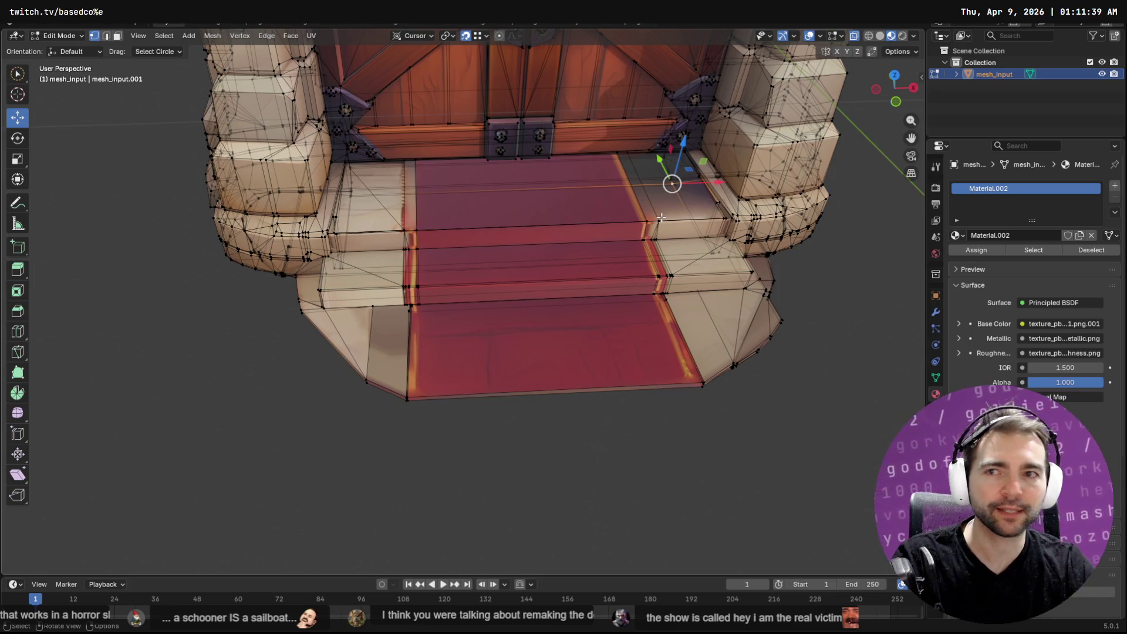
ctrl+click(660, 217)
click(672, 200)
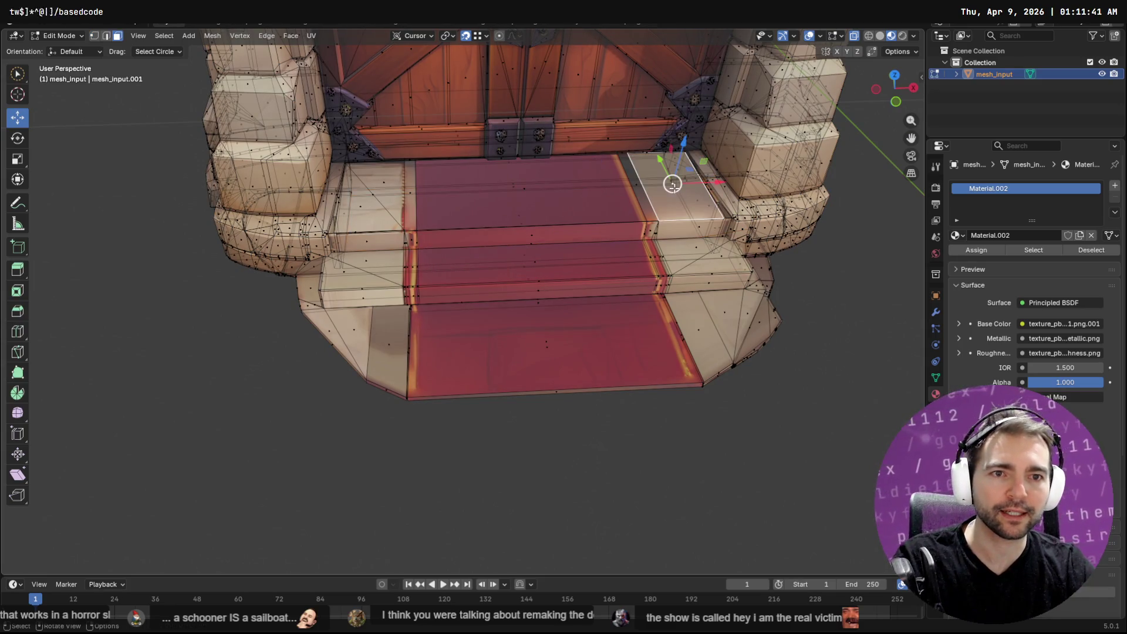
click(652, 182)
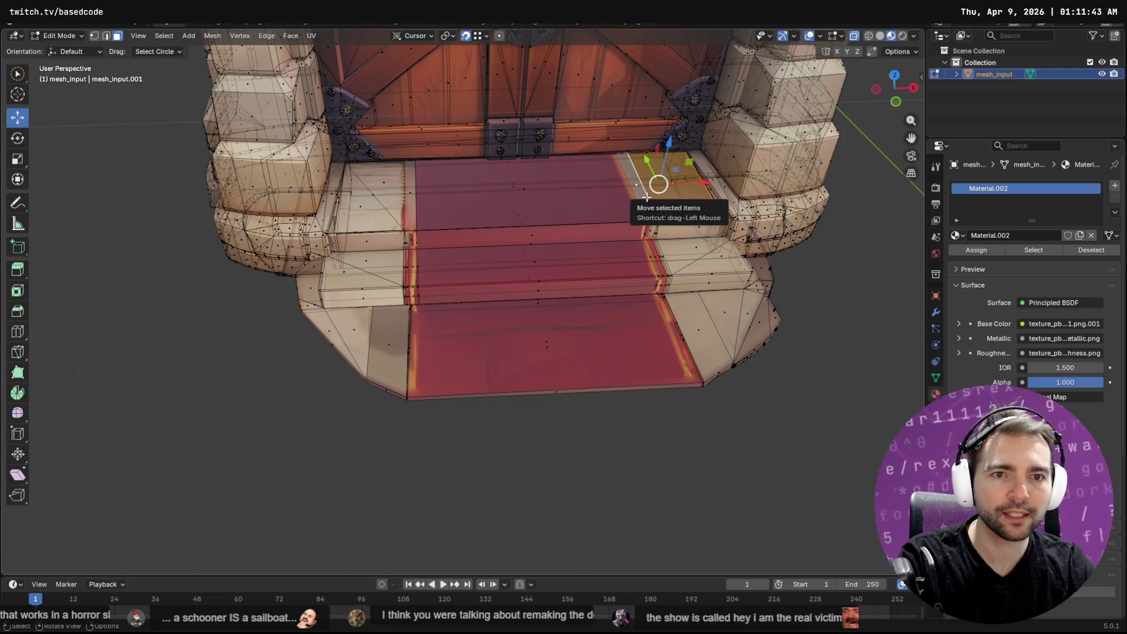
key(x)
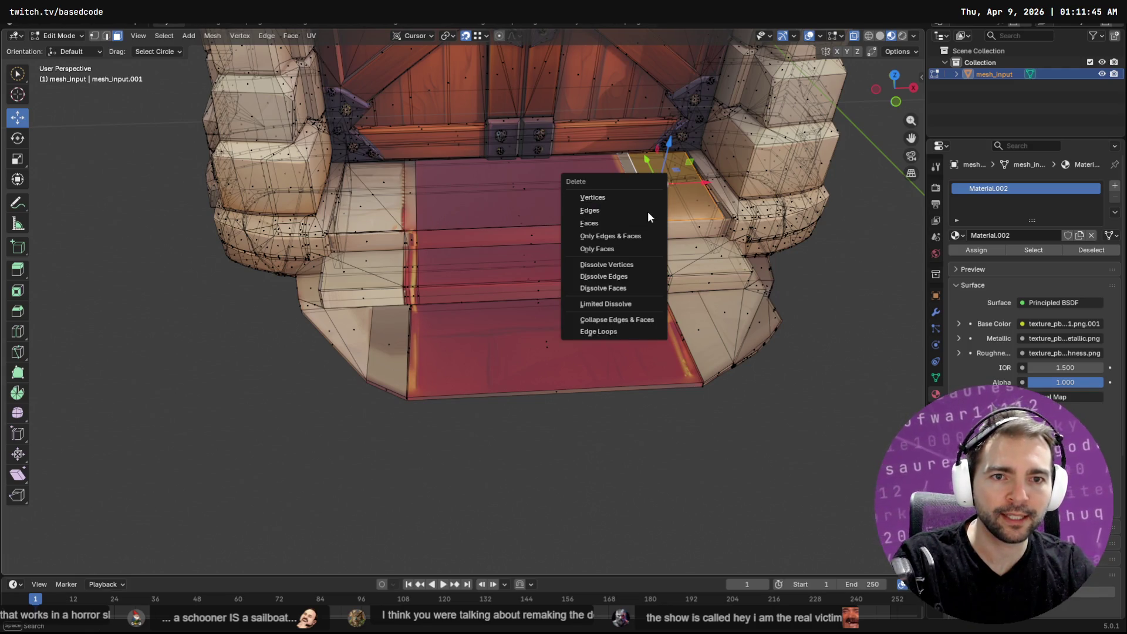
click(615, 210)
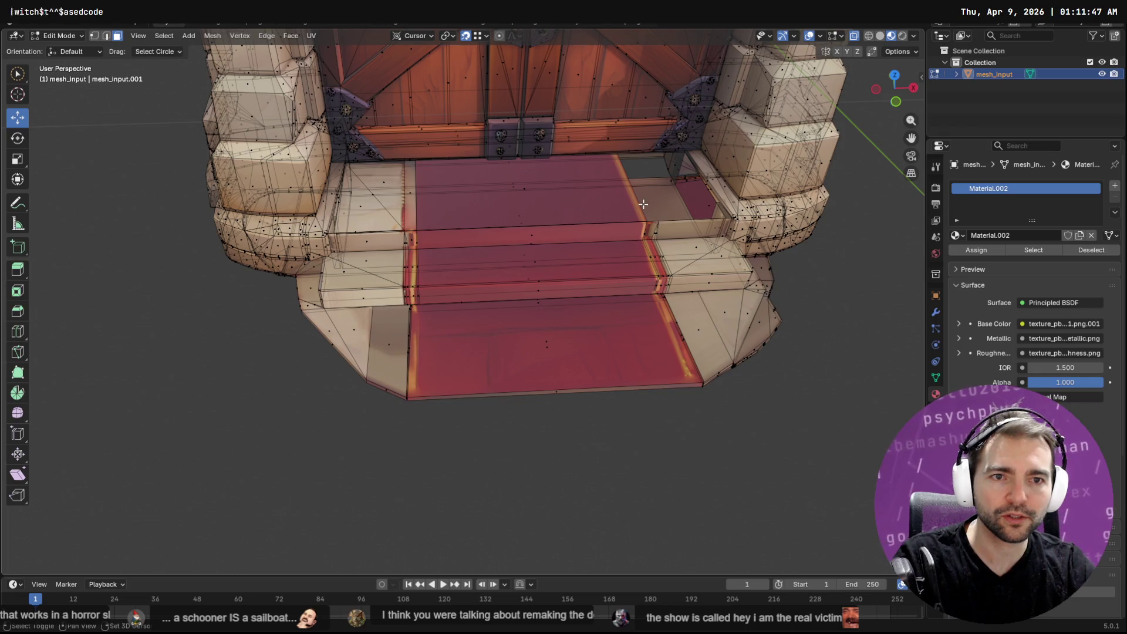
Step: Move the left top-step face along the floor plane to its new position
middle_drag(615, 209, 345, 217)
click(388, 212)
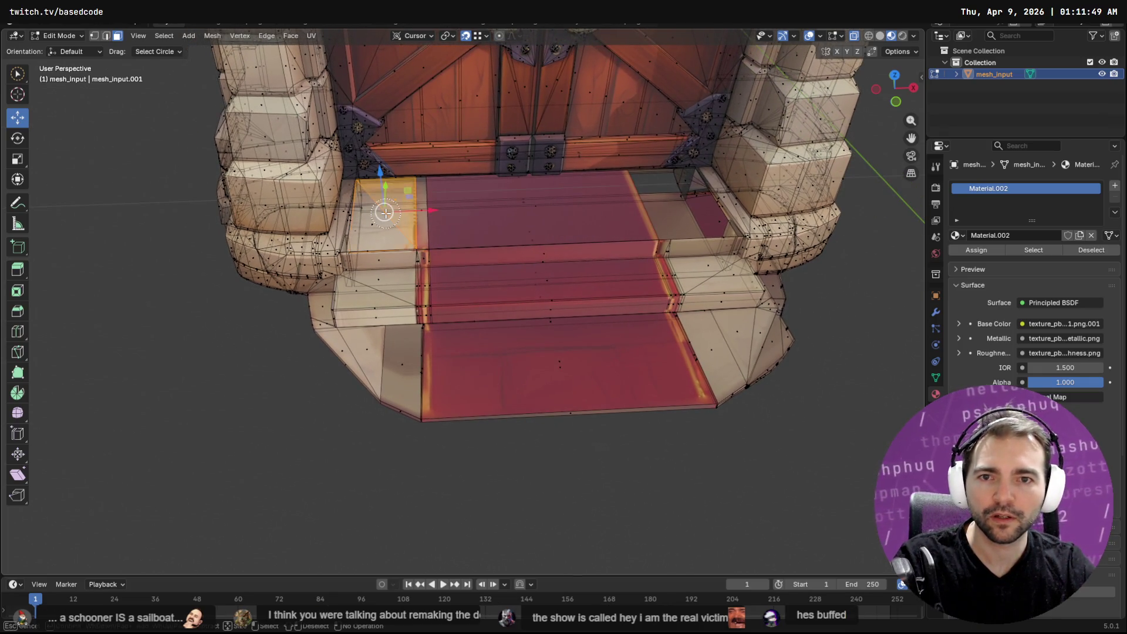
key(g)
key(shift+z)
click(416, 204)
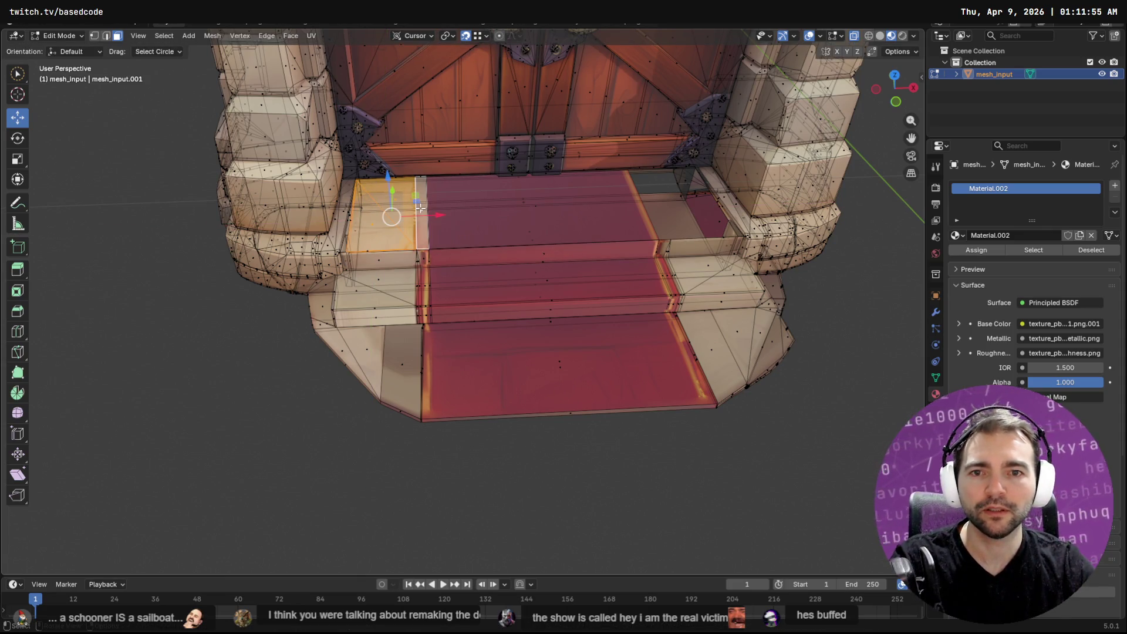
key(F3)
text(dup)
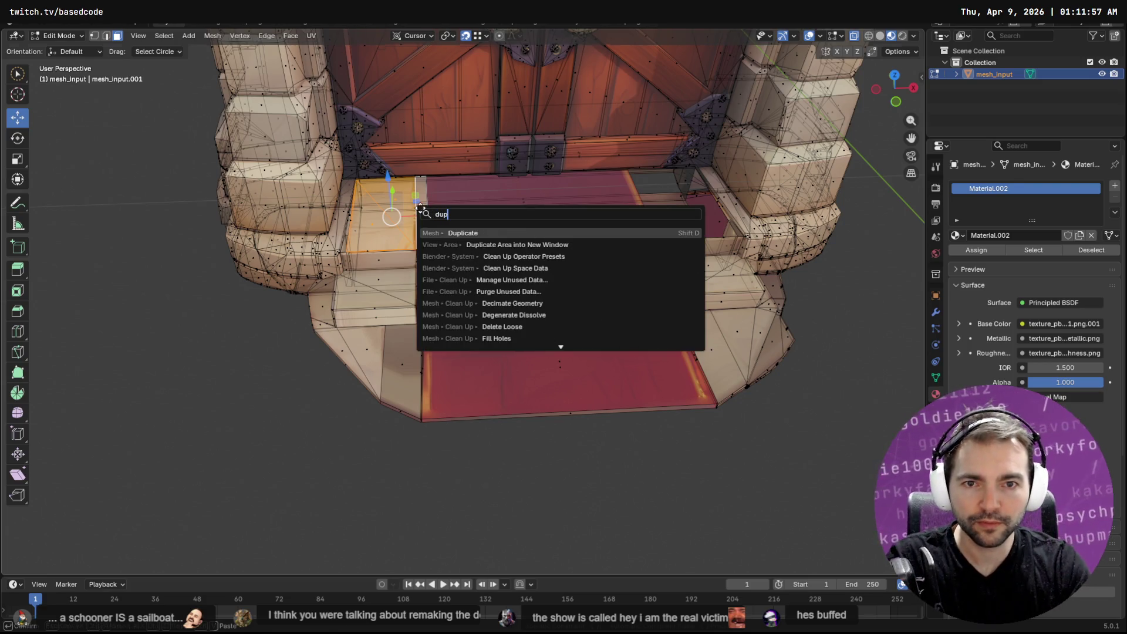
Step: Duplicate the step face onto the right step and nudge its upper corner vertices into place
key(Return)
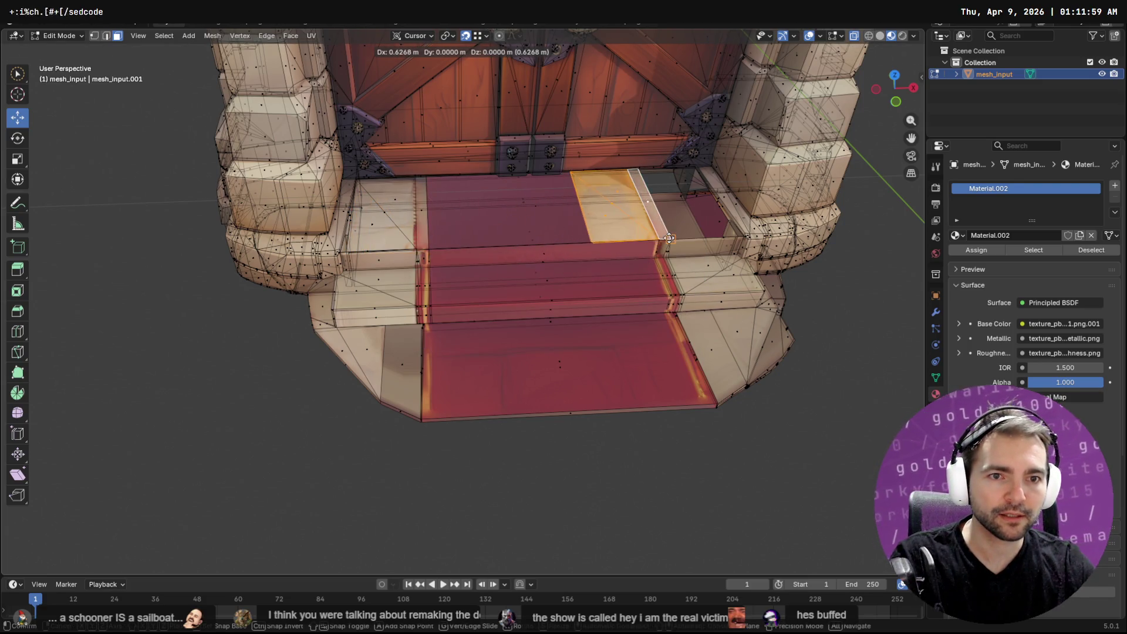
click(735, 235)
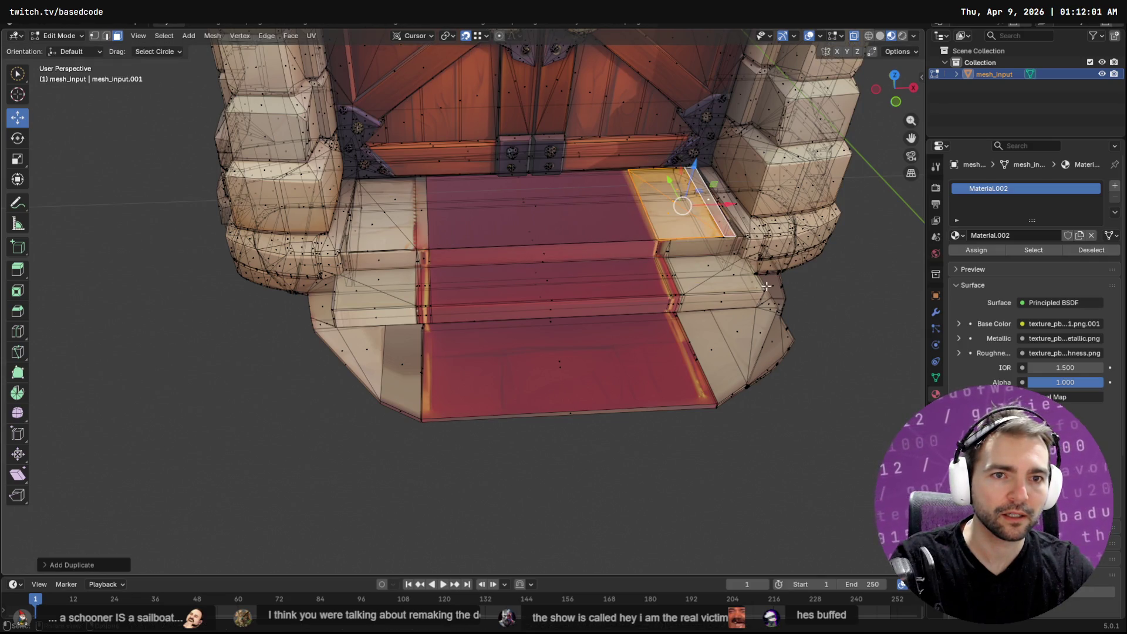
middle_drag(814, 314, 634, 273)
scroll(768, 299, up, 4)
scroll(618, 264, up, 4)
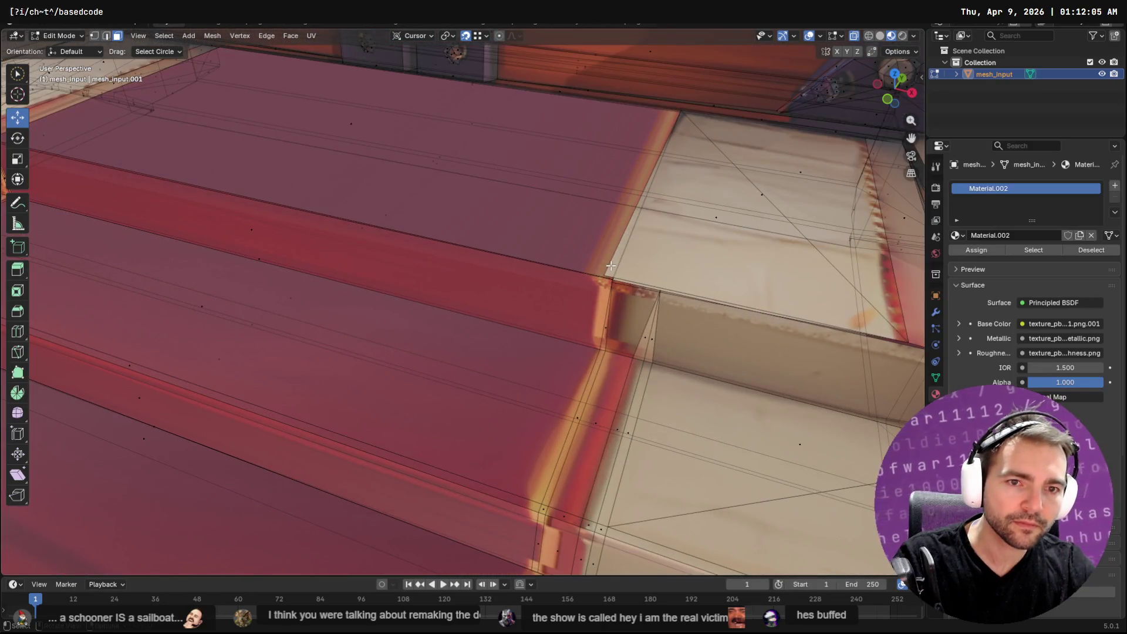
key(1)
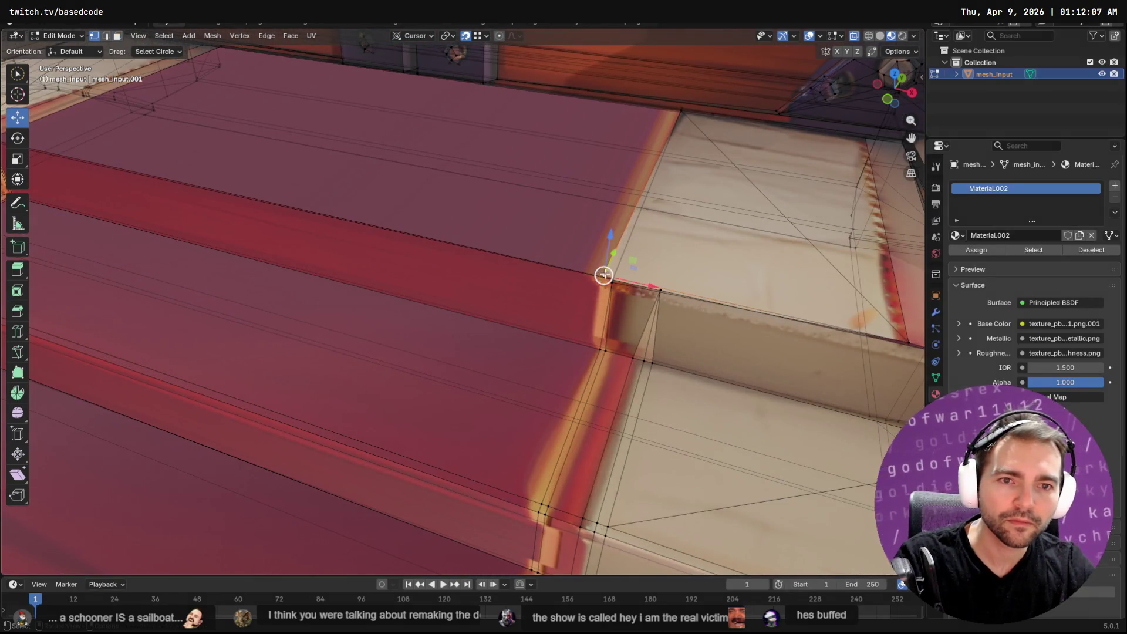
drag(603, 275, 611, 278)
click(689, 114)
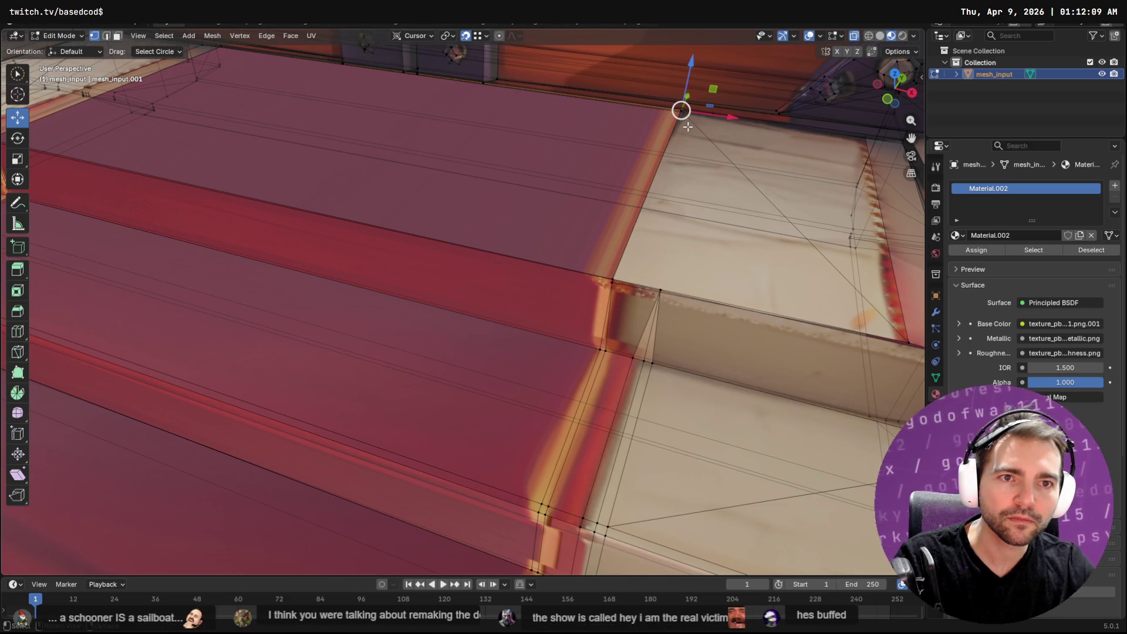
drag(688, 121, 681, 111)
click(683, 113)
Step: Adjust the remaining step corner vertices so they meet the red carpet's edges
middle_drag(678, 114, 664, 239)
click(645, 286)
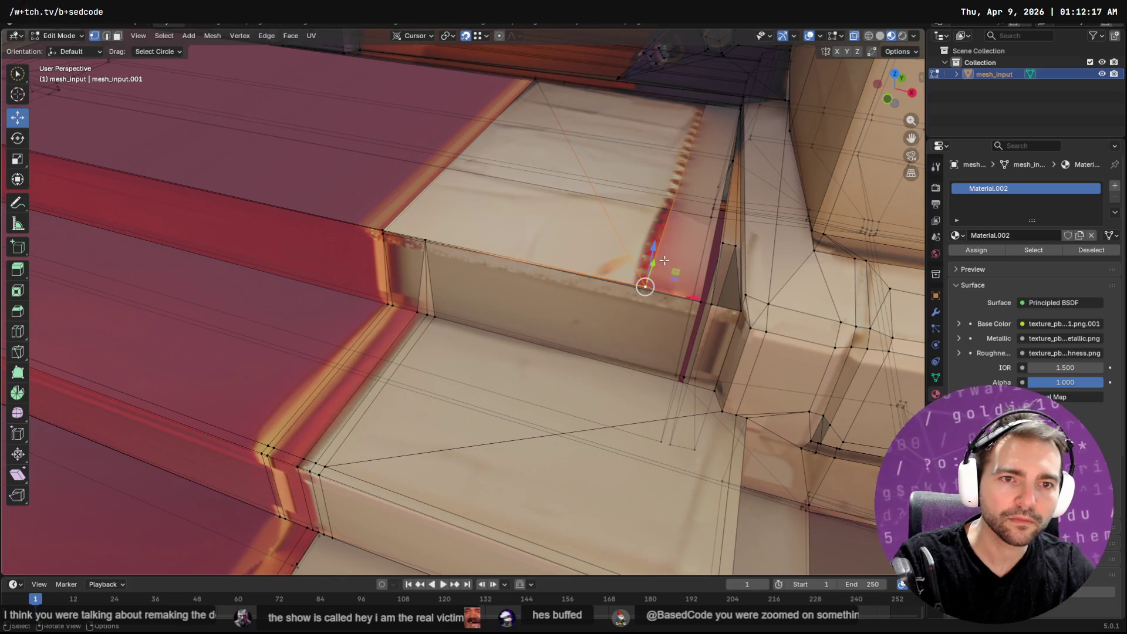
drag(650, 246, 374, 227)
click(424, 240)
middle_drag(709, 300, 592, 288)
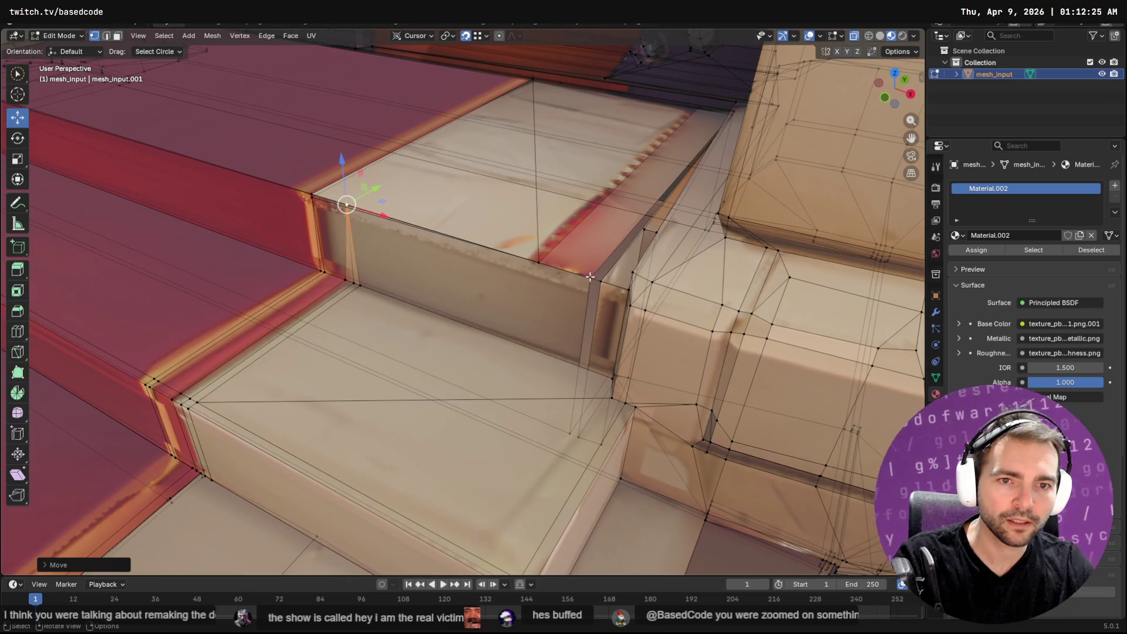
click(589, 276)
drag(590, 276, 600, 281)
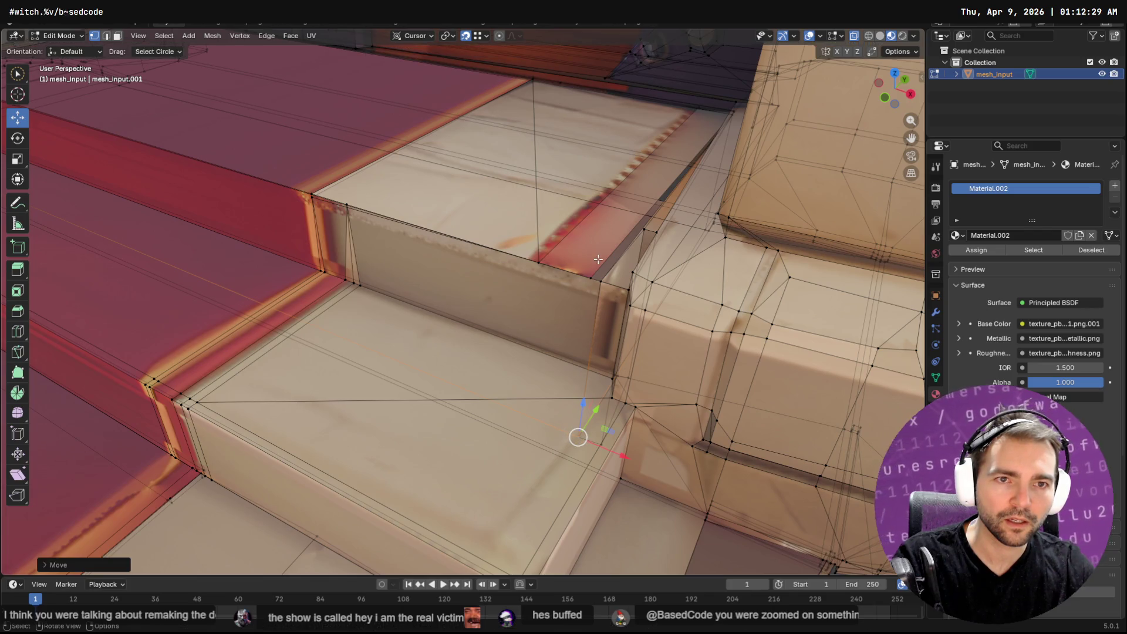
middle_drag(575, 434, 634, 273)
scroll(634, 273, down, 2)
scroll(640, 276, down, 3)
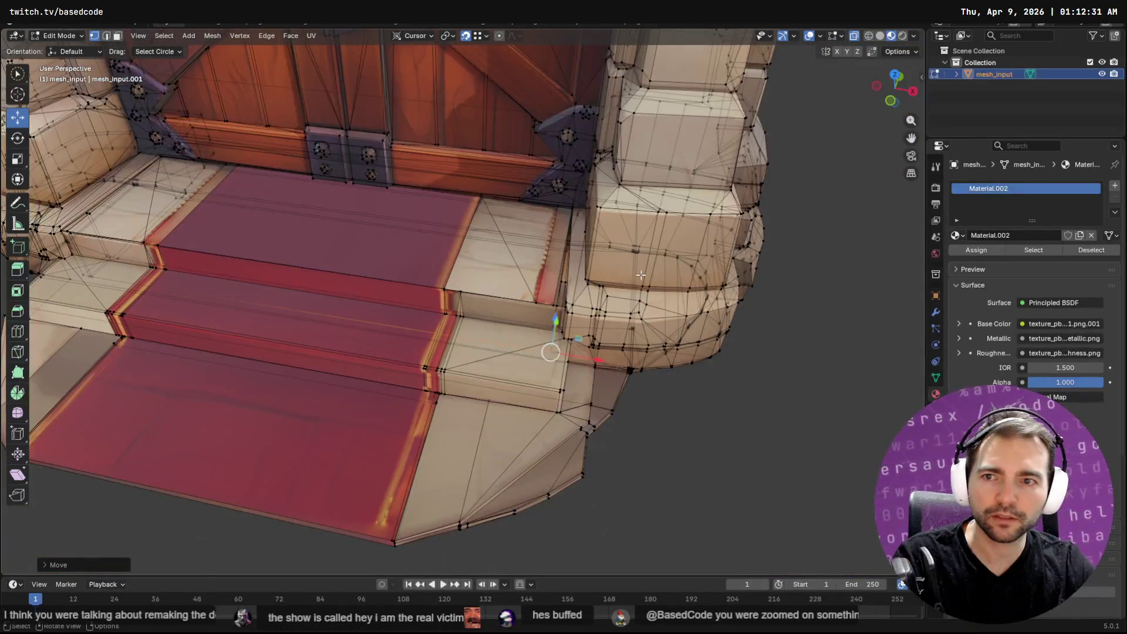
scroll(640, 276, up, 2)
scroll(539, 228, up, 2)
key(F3)
key(Escape)
scroll(519, 243, down, 3)
scroll(548, 242, up, 3)
scroll(549, 242, down, 2)
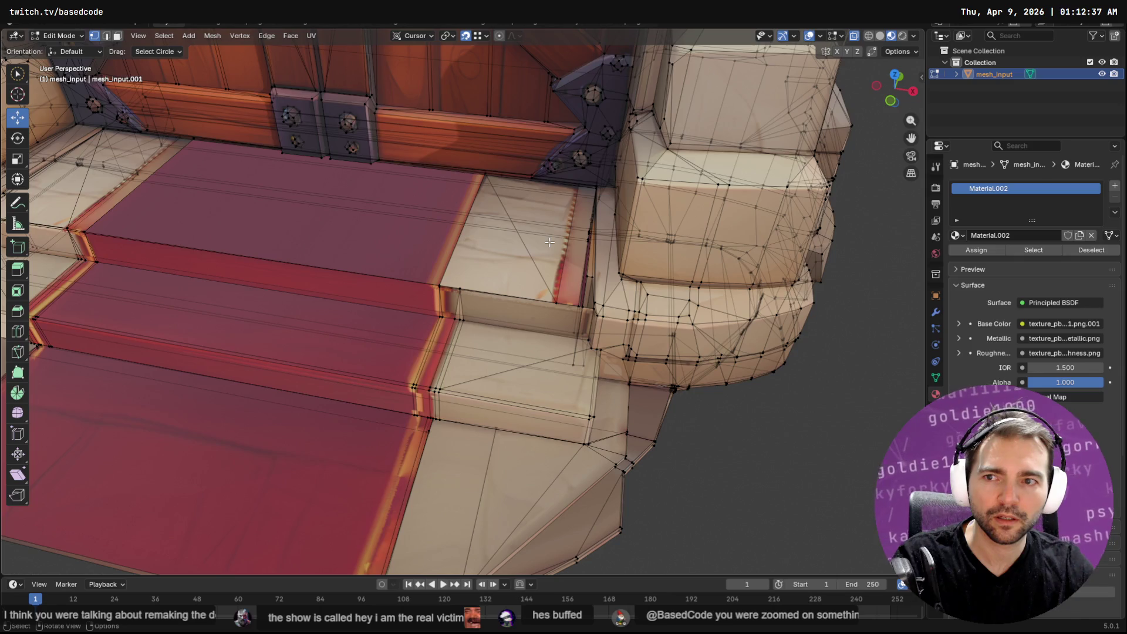
scroll(553, 242, up, 1)
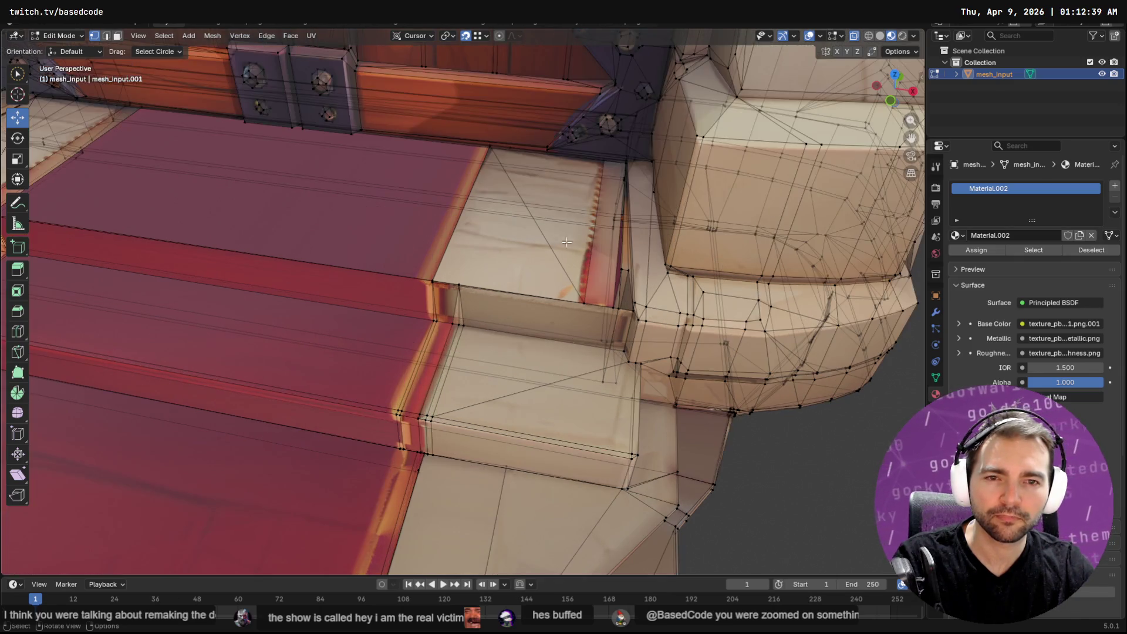
key(Tab)
key(Tab)
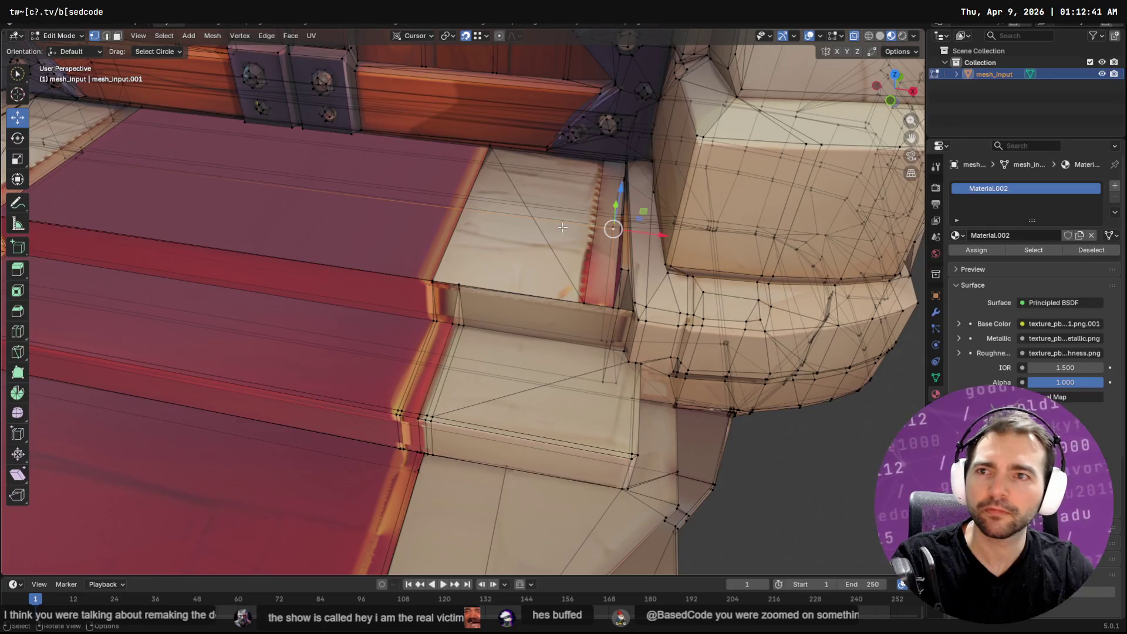
shift+click(561, 228)
click(507, 239)
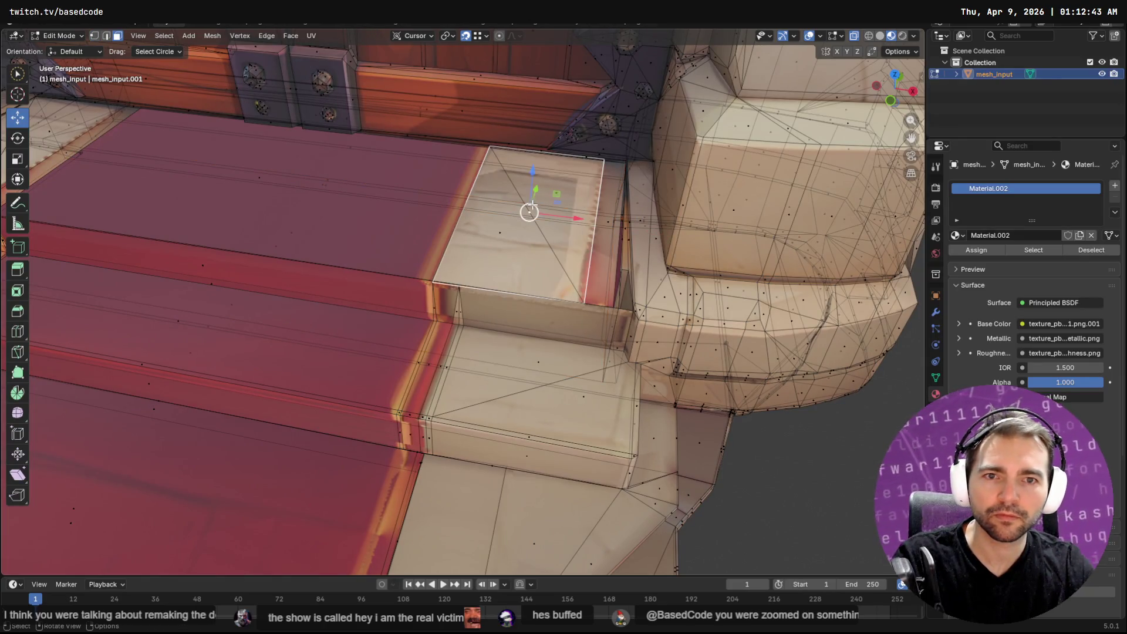
shift+click(503, 242)
shift+click(606, 222)
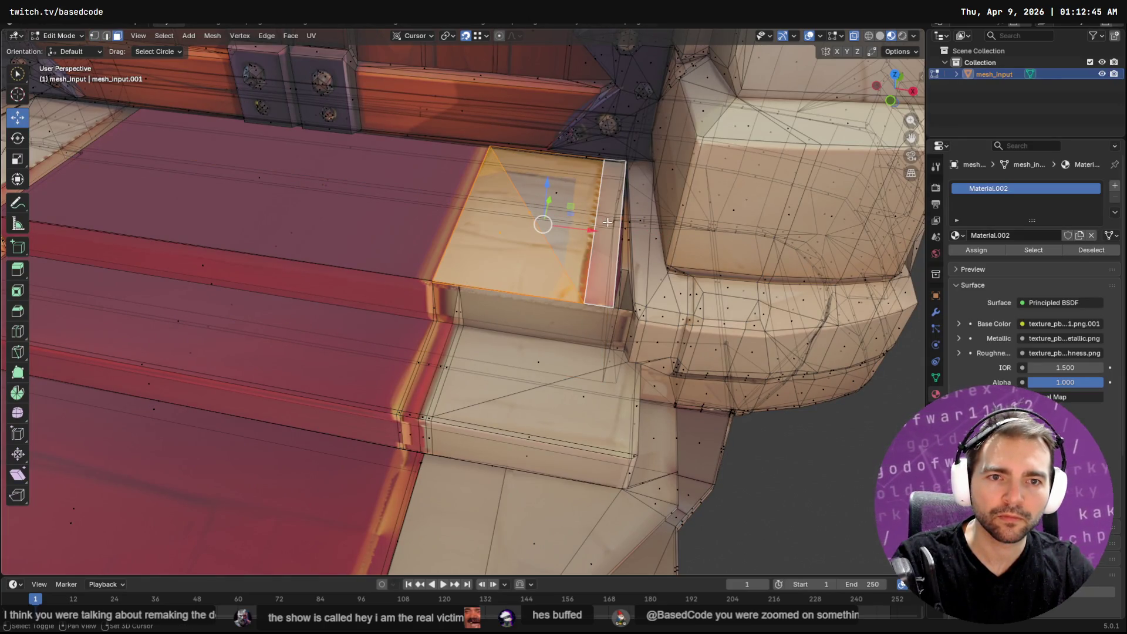
key(e)
key(Escape)
key(r)
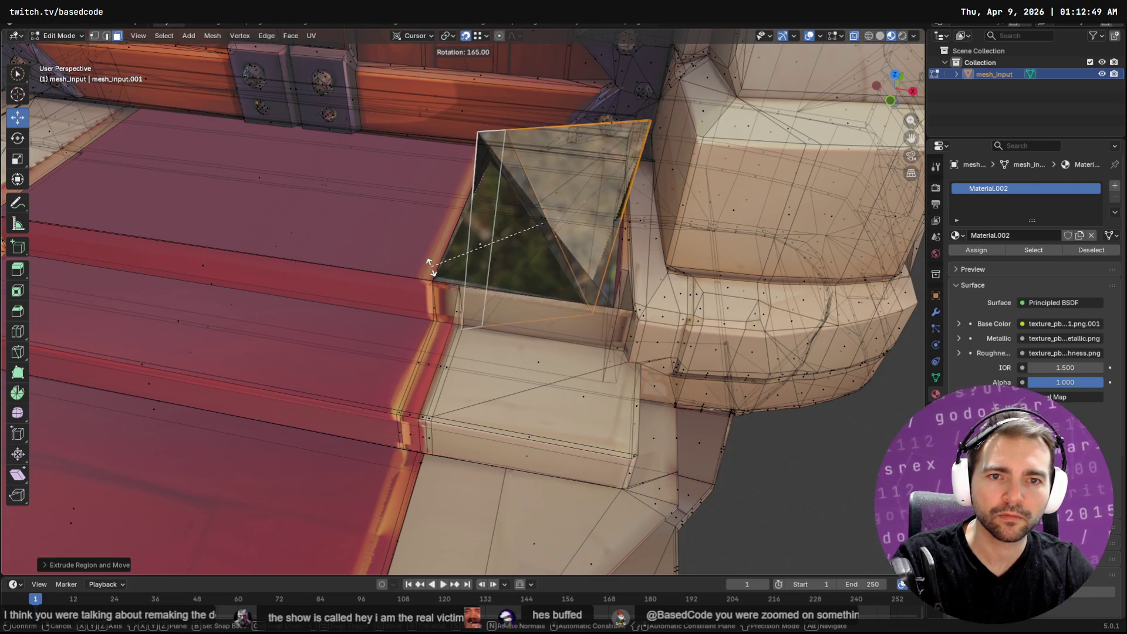
key(Escape)
key(e)
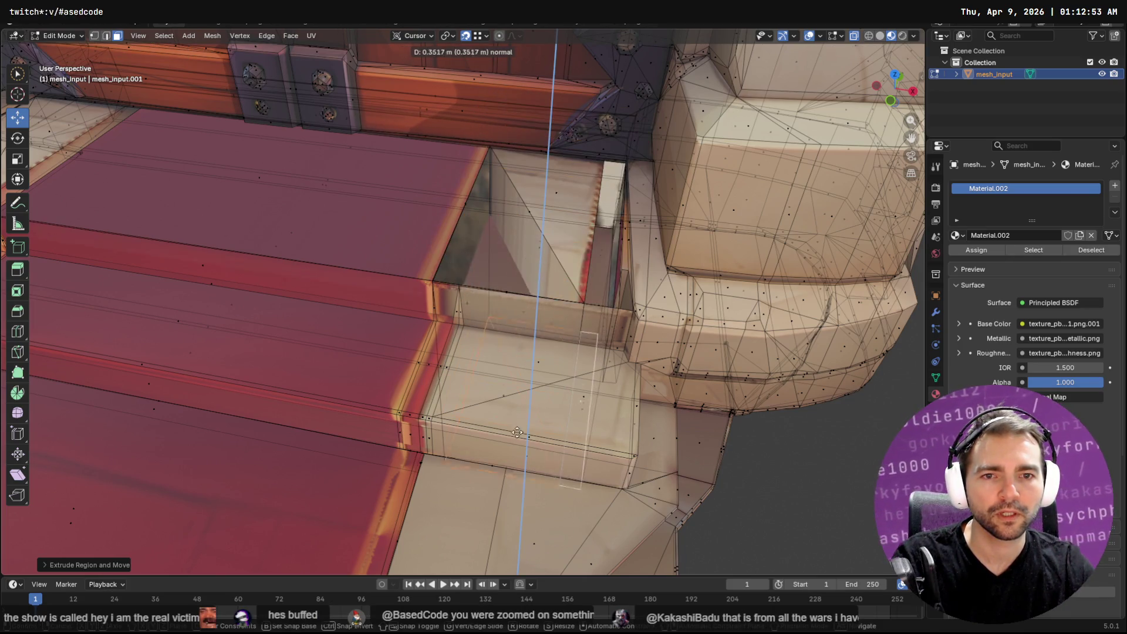
click(556, 393)
middle_drag(555, 393, 629, 355)
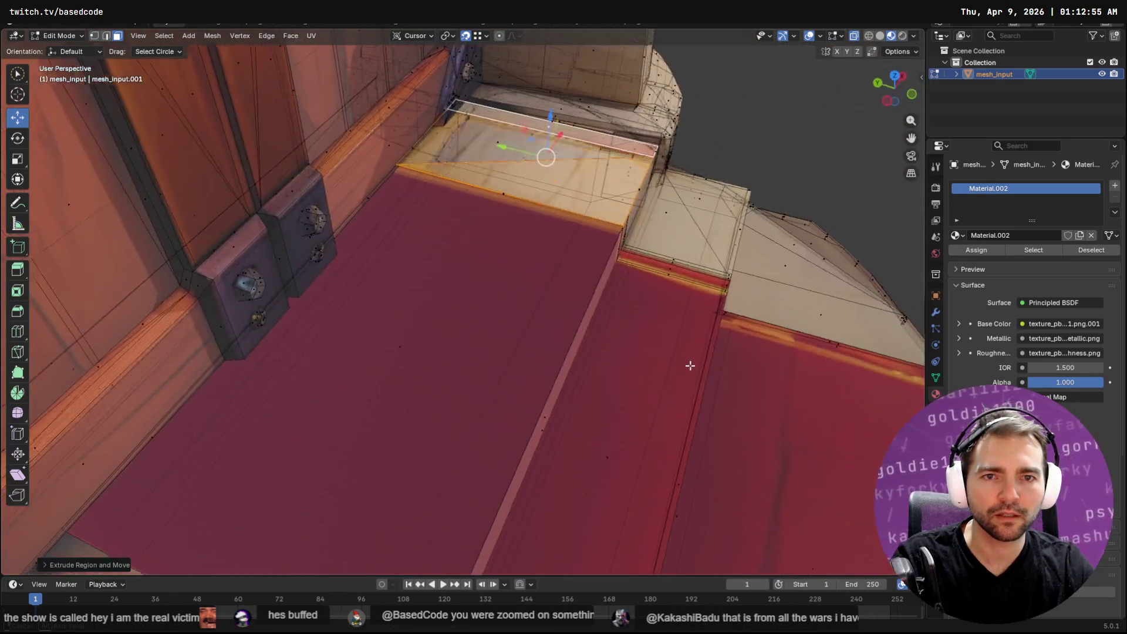
key(e)
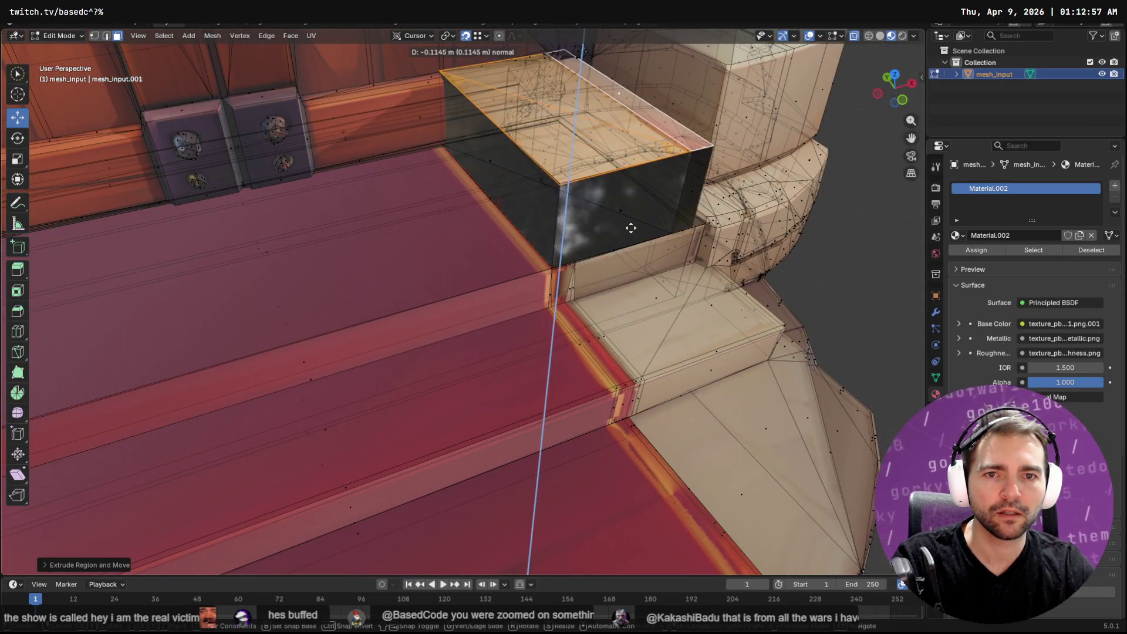
right_click(629, 227)
click(630, 229)
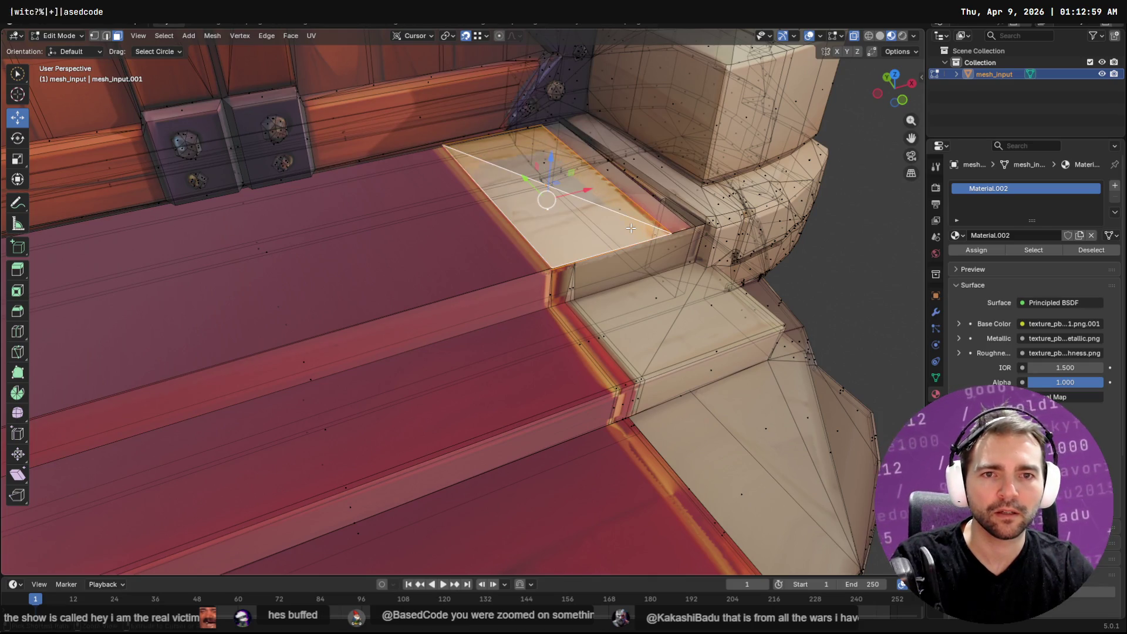
key(r)
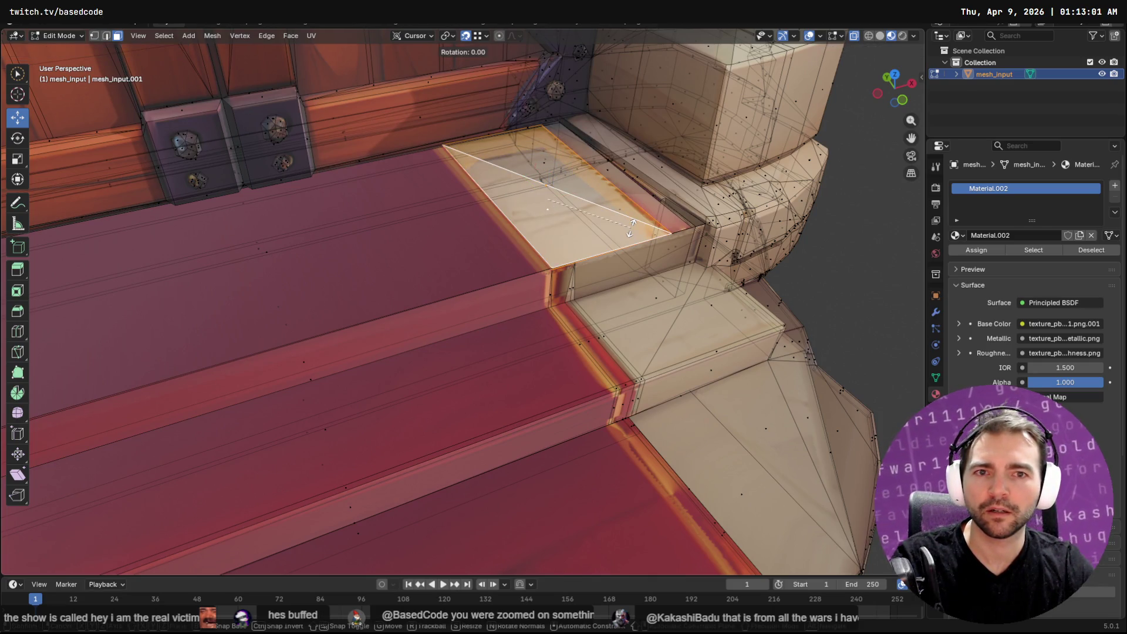
key(z)
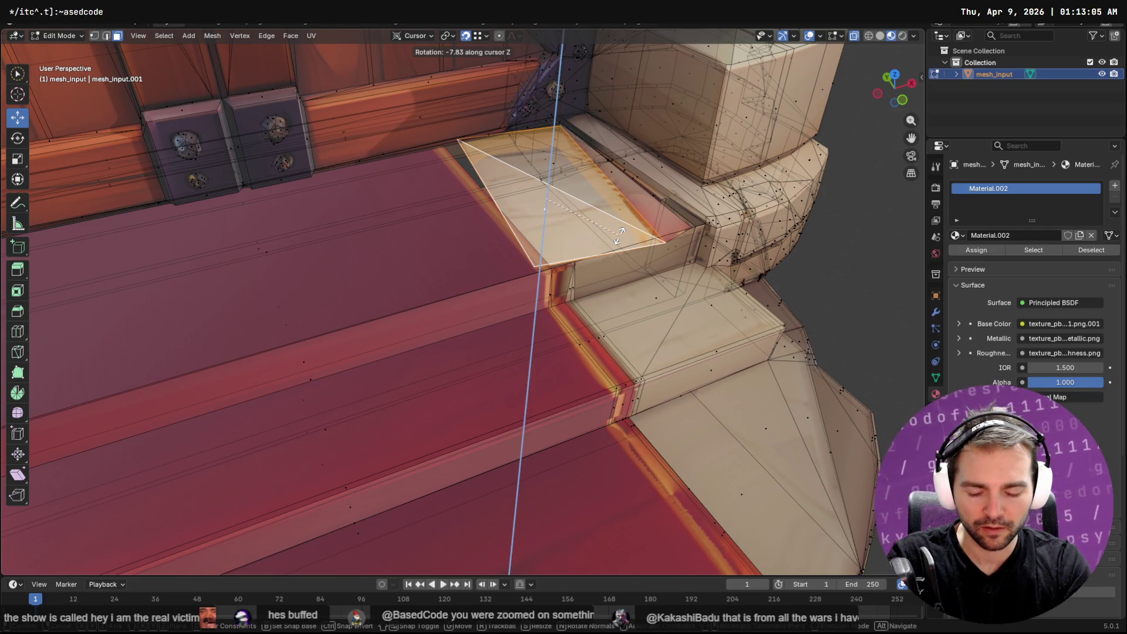
text(90)
key(Return)
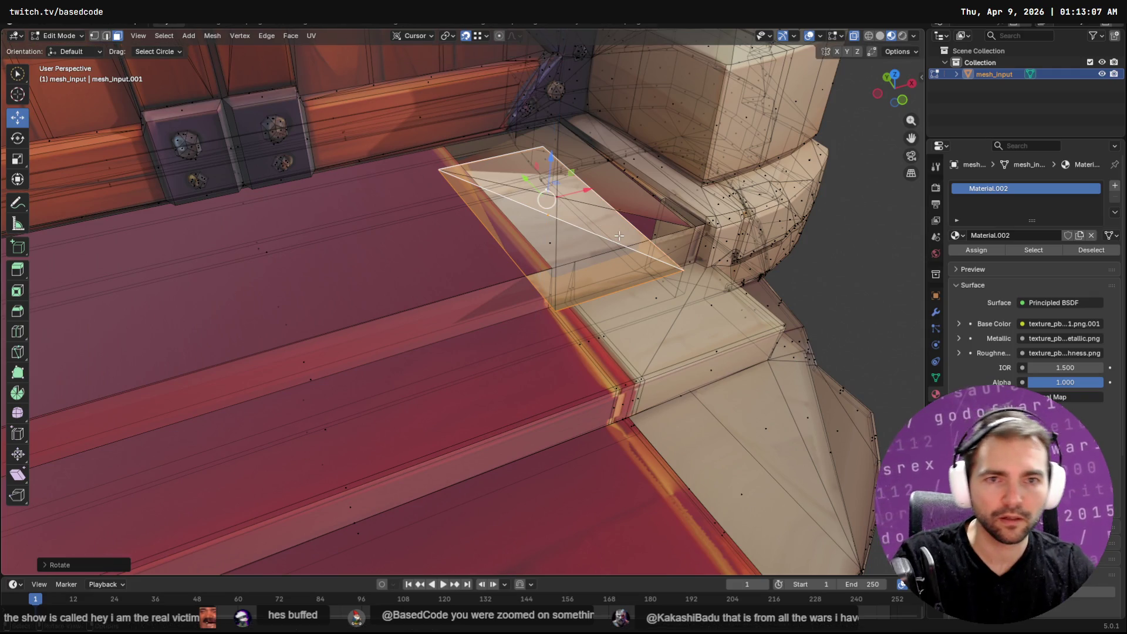
drag(551, 198, 548, 270)
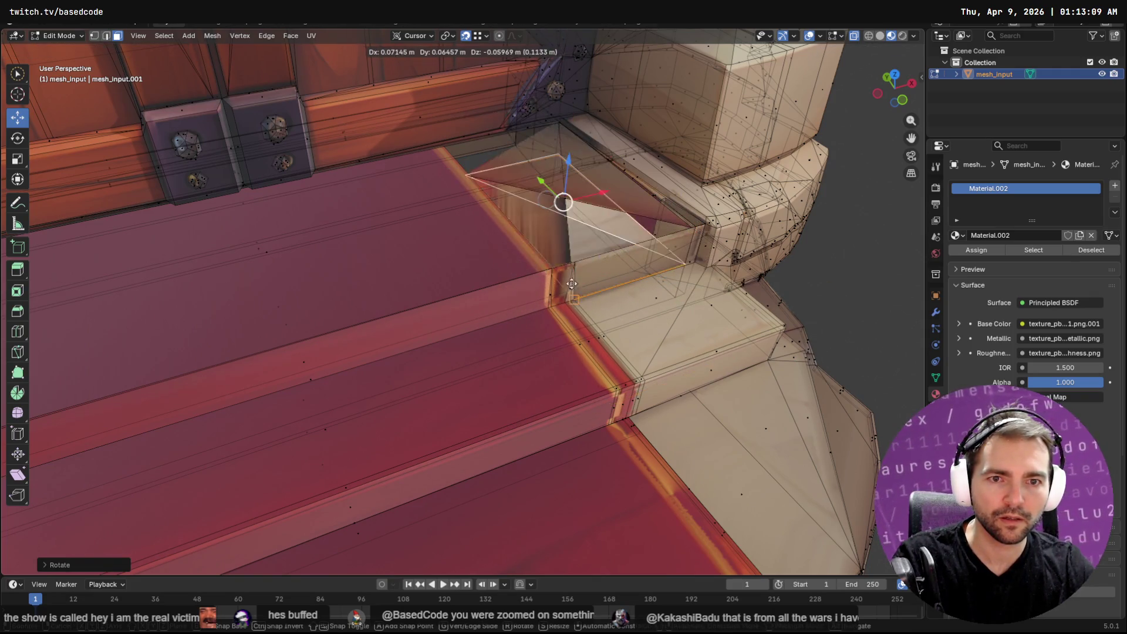
click(547, 267)
middle_drag(548, 267, 582, 203)
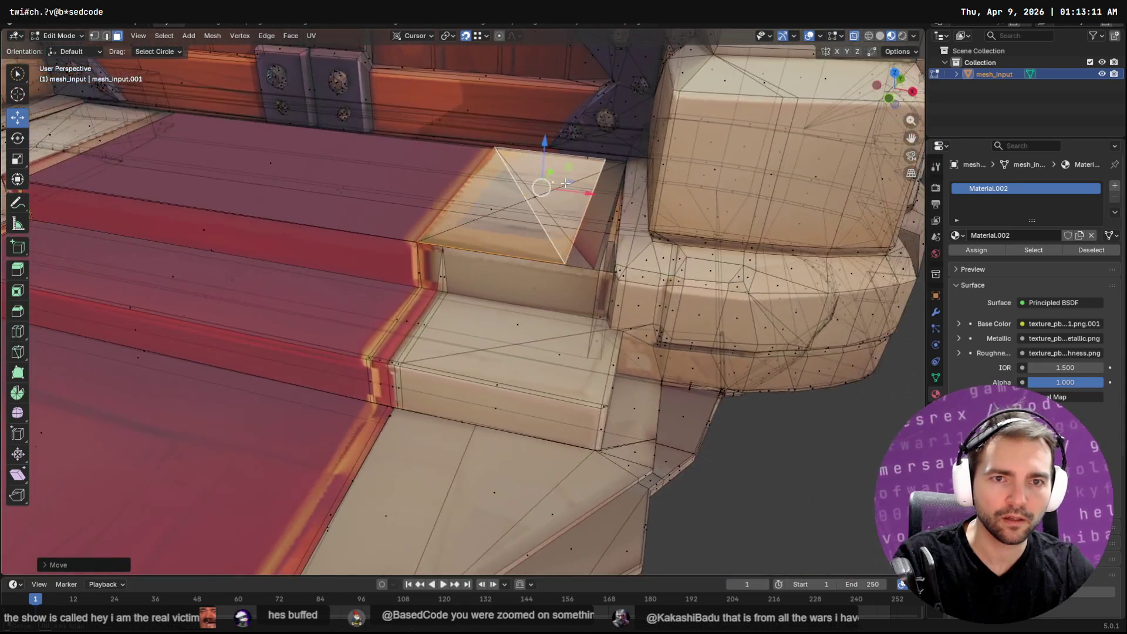
key(g)
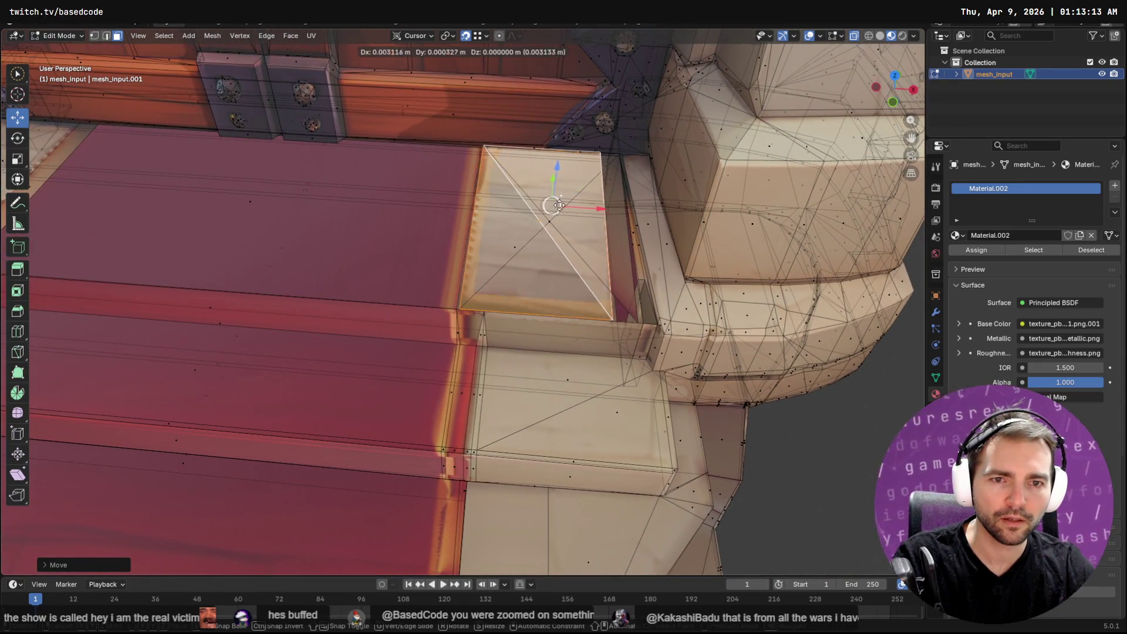
right_click(586, 205)
key(ctrl+z)
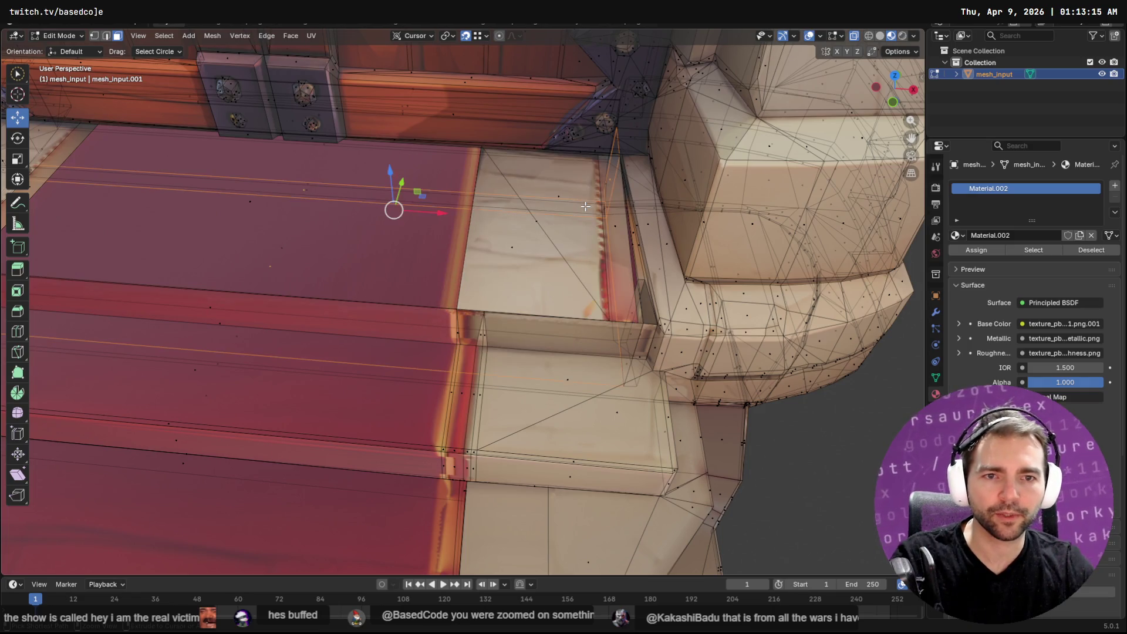
key(ctrl+z)
key(ctrl+z)
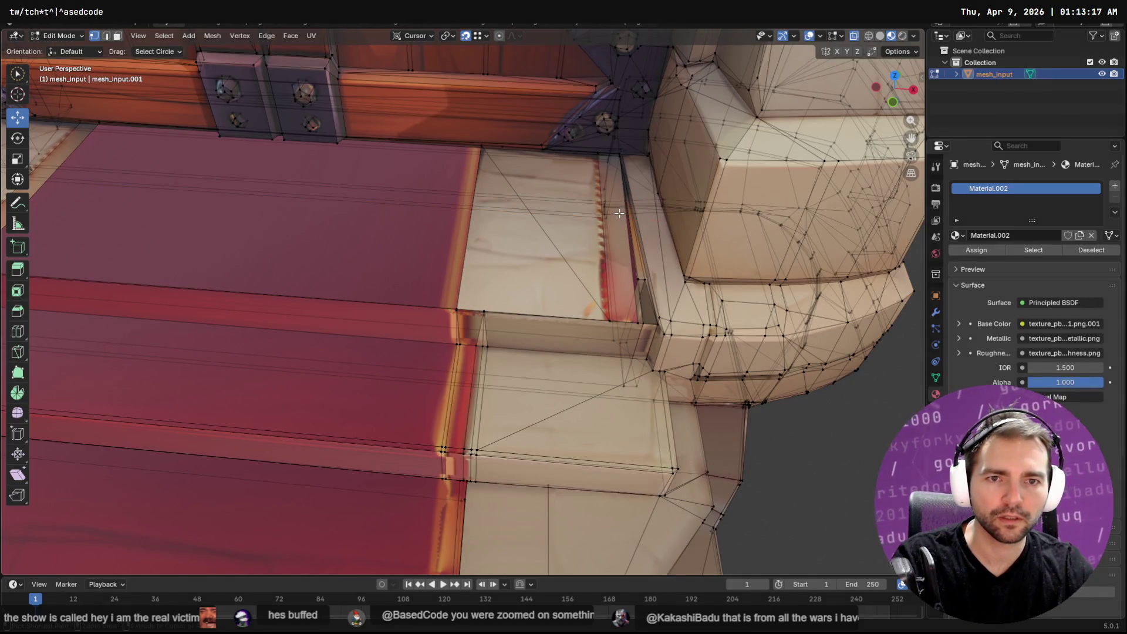
key(ctrl+z)
key(ctrl+z)
key(ctrl+z)
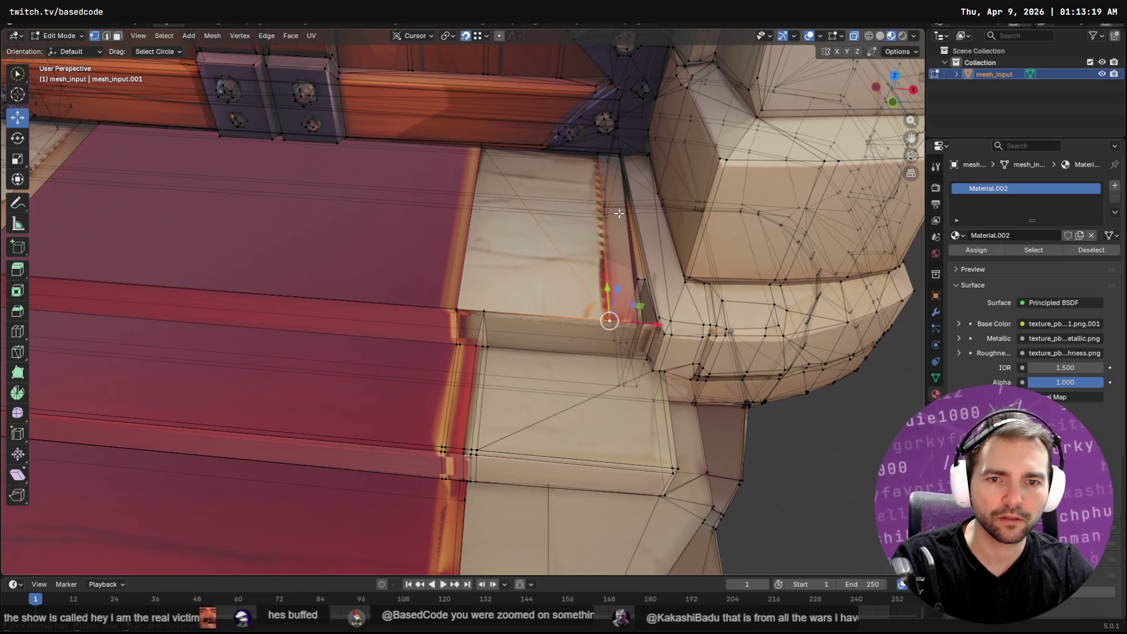
key(ctrl+z)
key(ctrl+z)
key(ctrl+z)
key(ctrl+z)
key(ctrl+z)
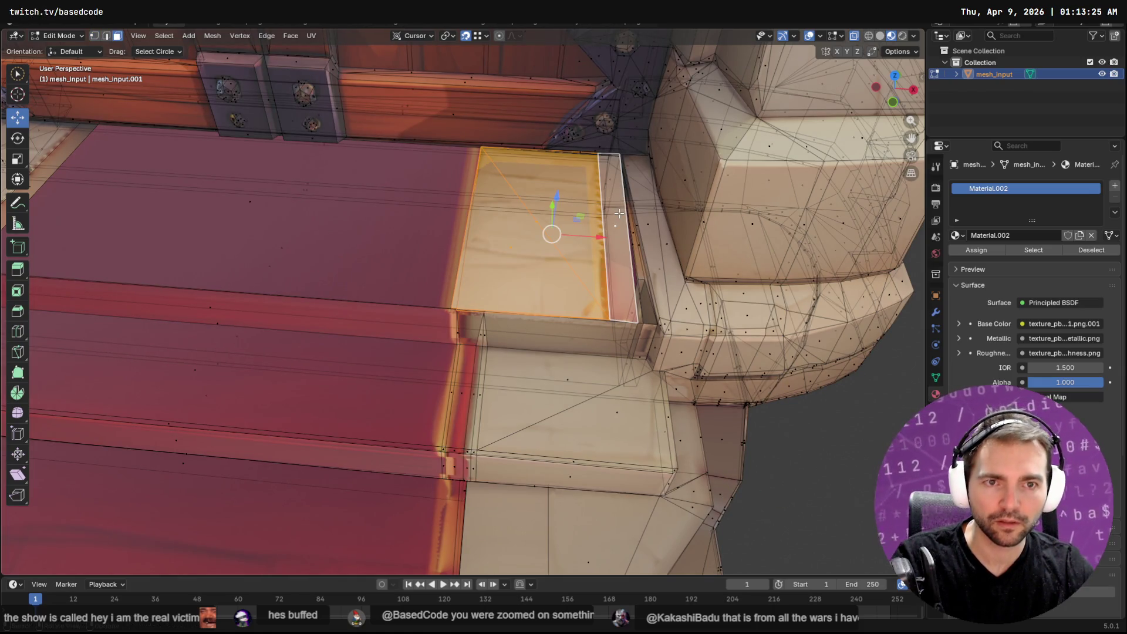
text(rz18)
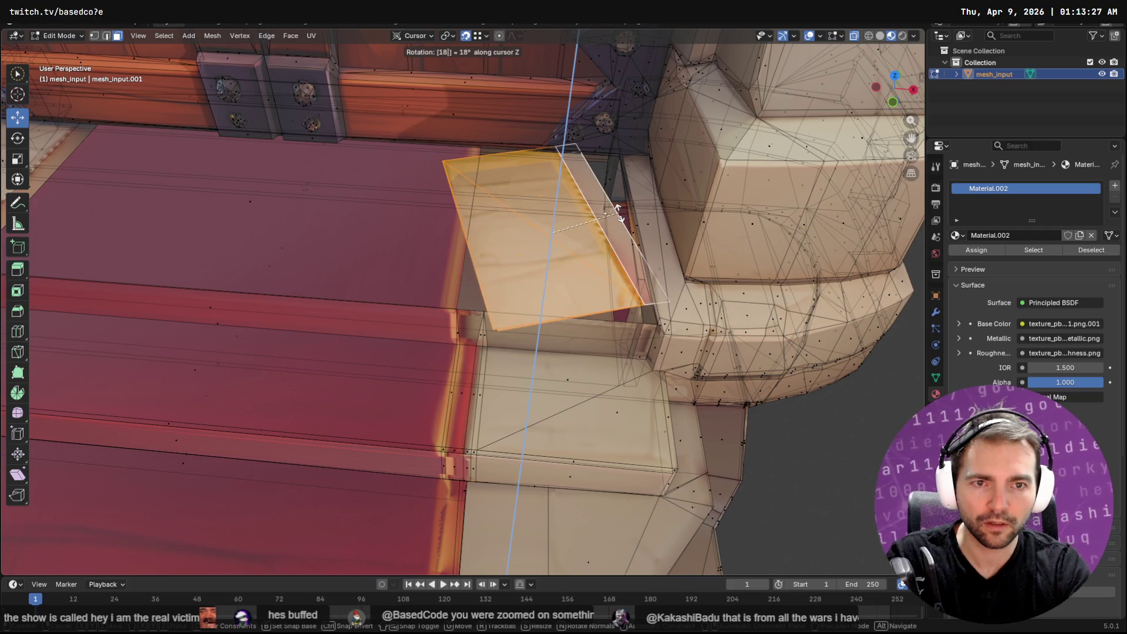
Step: Abandon the 18-degree tilt and the move, leaving the step faces untouched
key(BackSpace)
key(BackSpace)
key(Return)
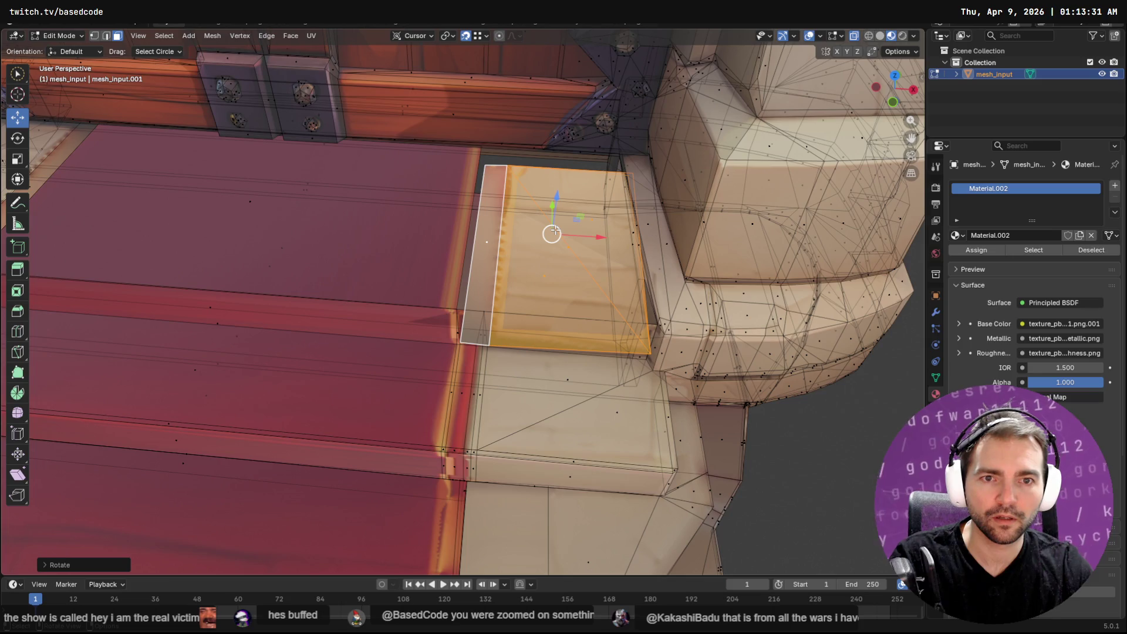
key(g)
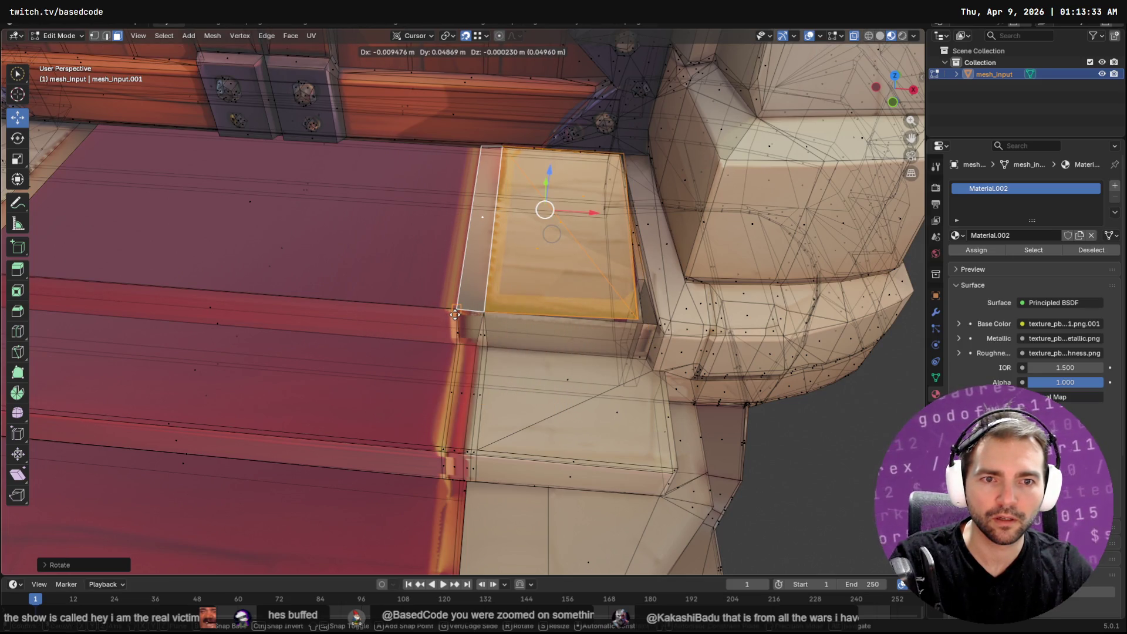
key(Escape)
key(Tab)
key(Tab)
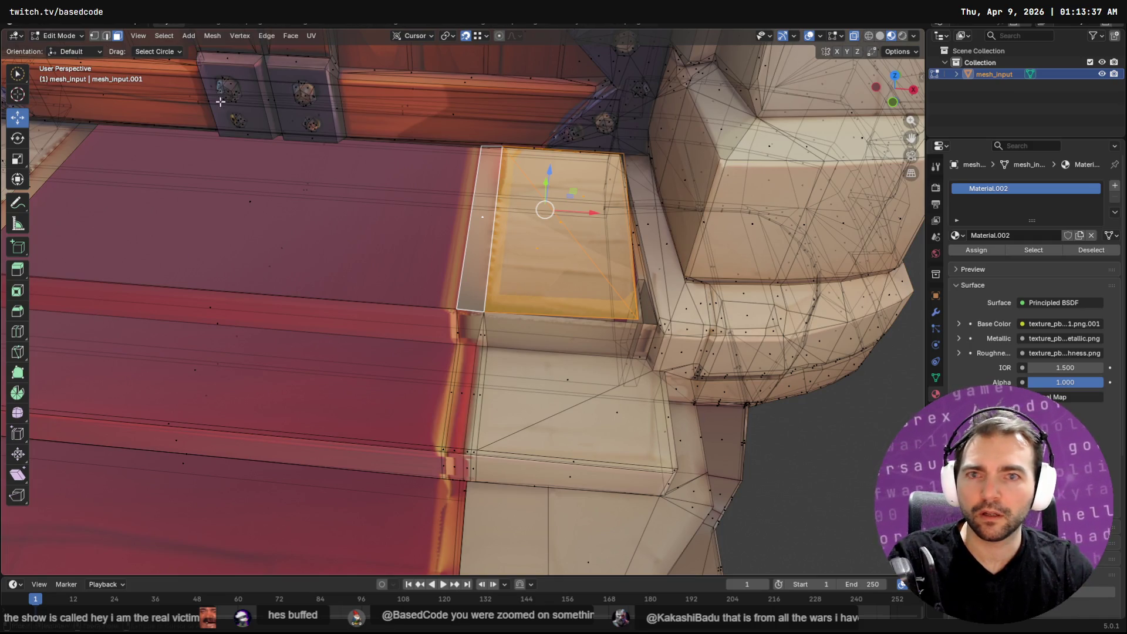
Step: Select the step's thin side face and pick one of its vertices in vertex mode
click(642, 321)
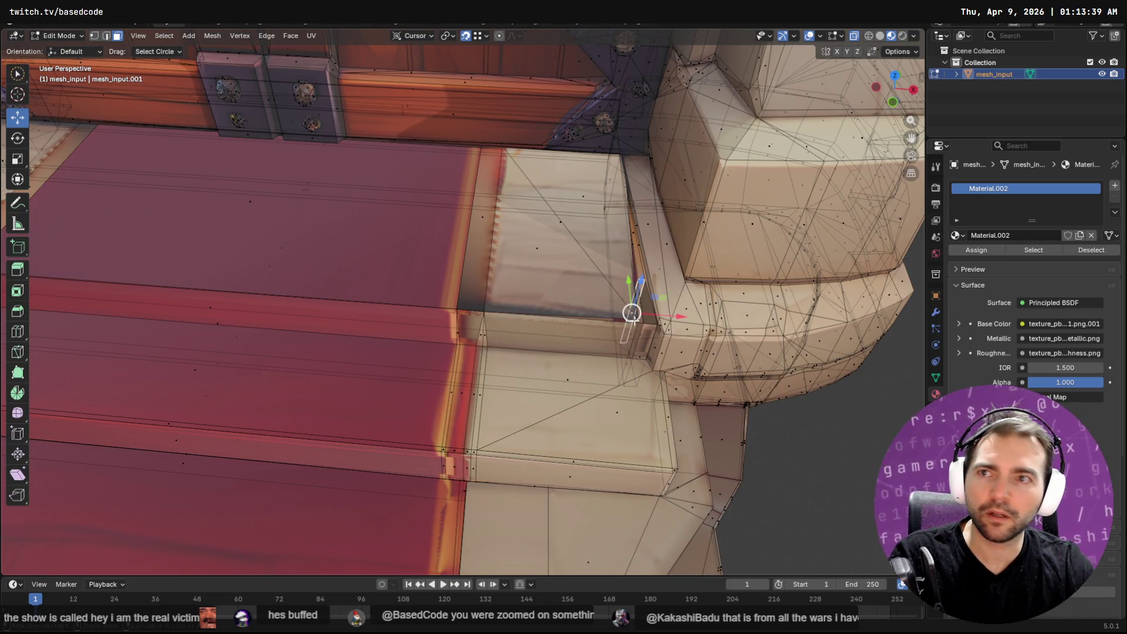
key(1)
click(640, 319)
Step: Nudge the side-strip vertex and shift the vertical edge at the step corner sideways
drag(639, 319, 644, 322)
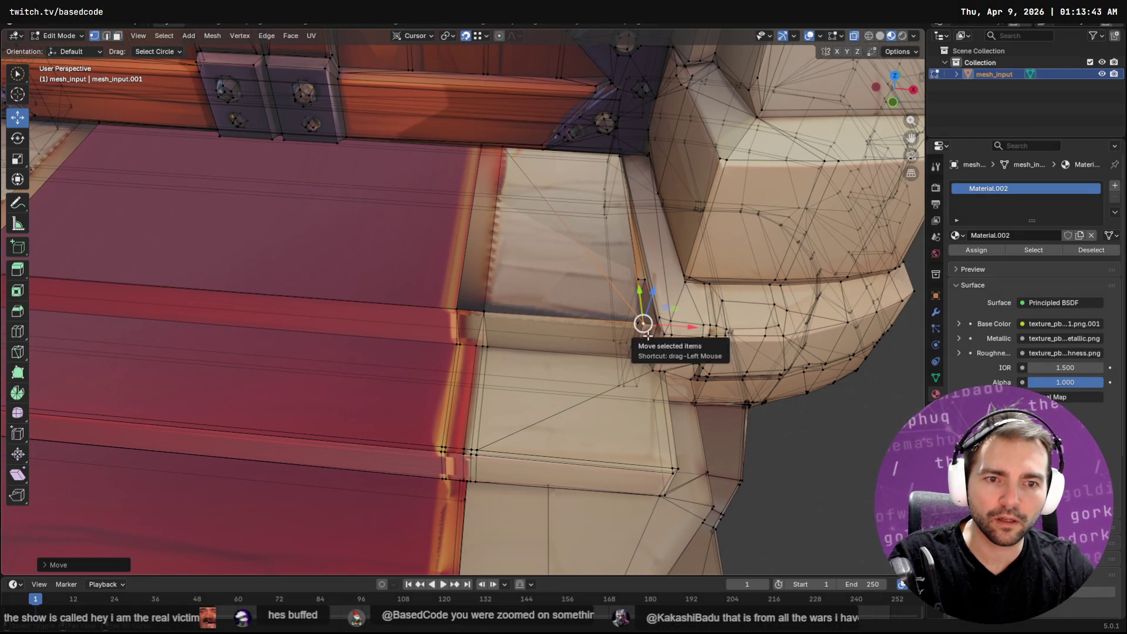
middle_drag(642, 322, 643, 277)
scroll(643, 277, up, 5)
click(782, 204)
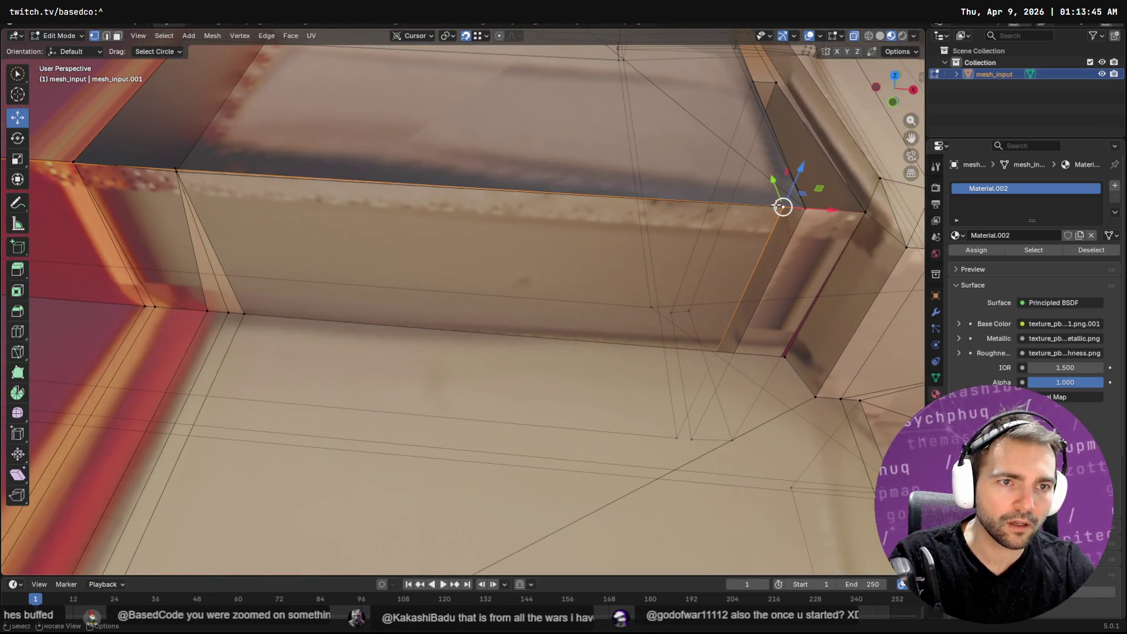
scroll(690, 429, down, 3)
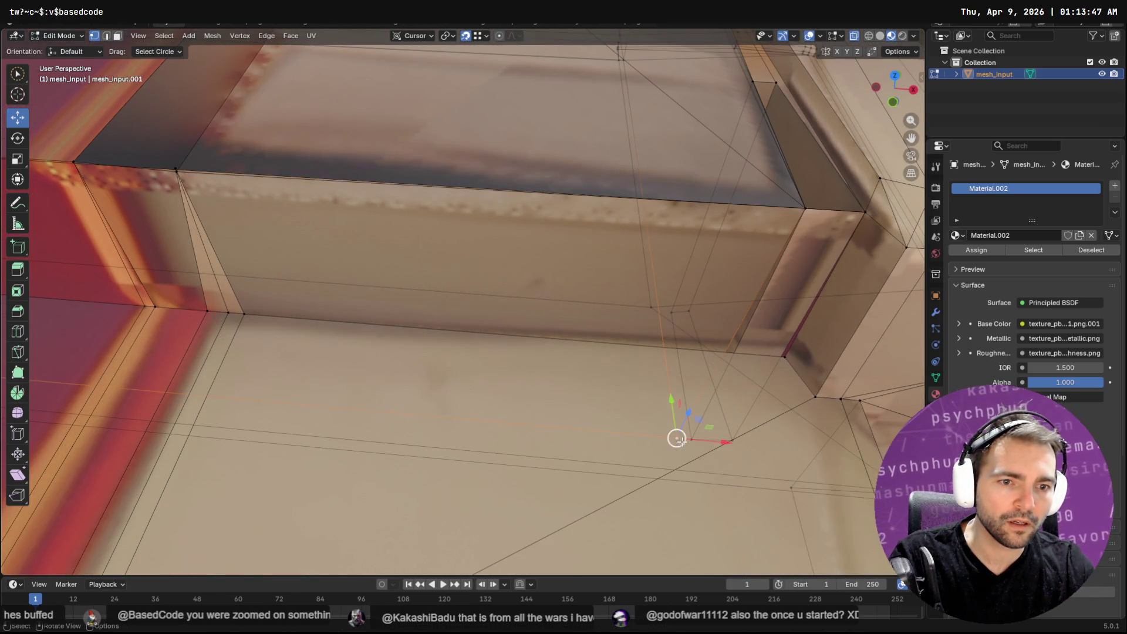
mouse_move(687, 432)
middle_down()
mouse_move(694, 175)
mouse_move(597, 244)
mouse_move(561, 247)
mouse_move(554, 323)
middle_up()
scroll(559, 248, up, 3)
click(553, 322)
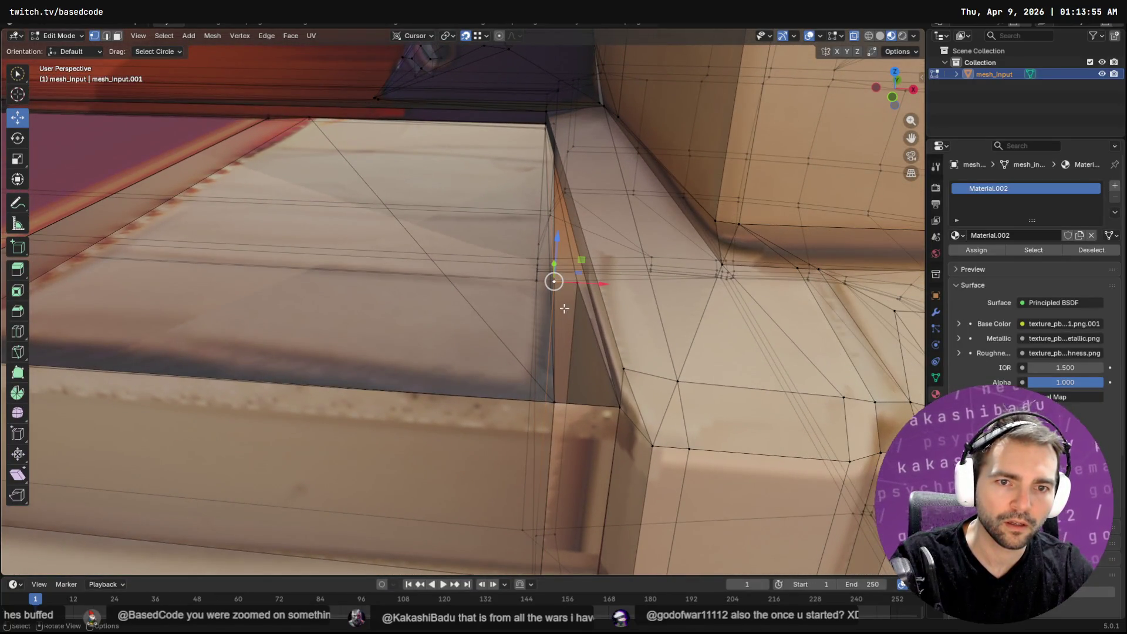
drag(554, 281, 575, 283)
Step: Move the step's corner vertex onto its neighbour at the pillar base, undoing and redoing until it sits right
click(556, 402)
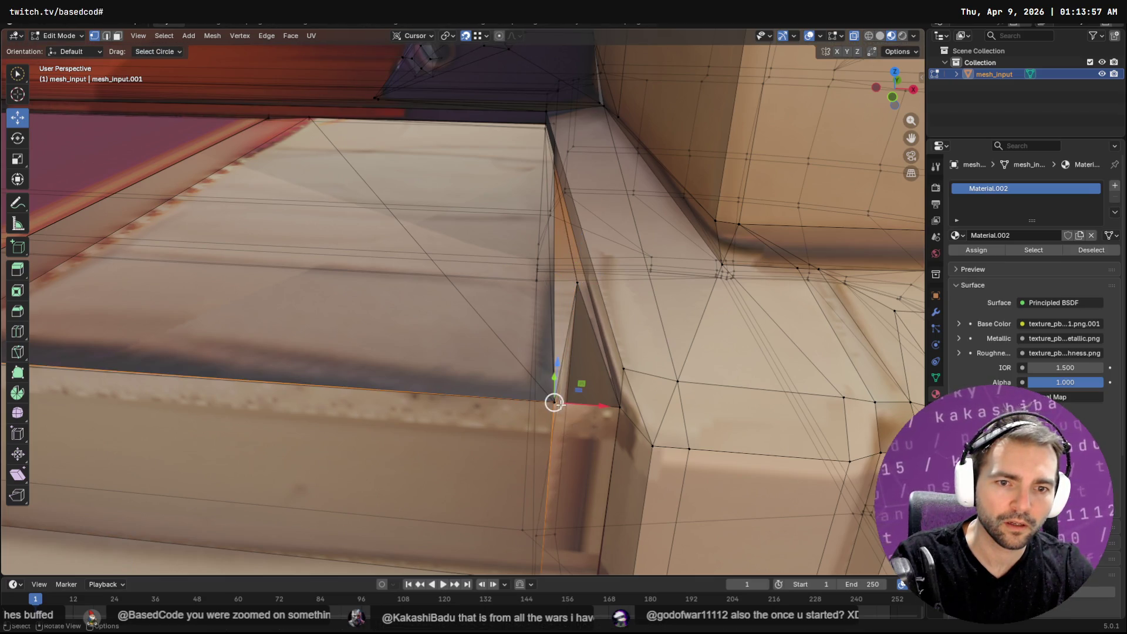
drag(554, 401, 617, 405)
key(ctrl+z)
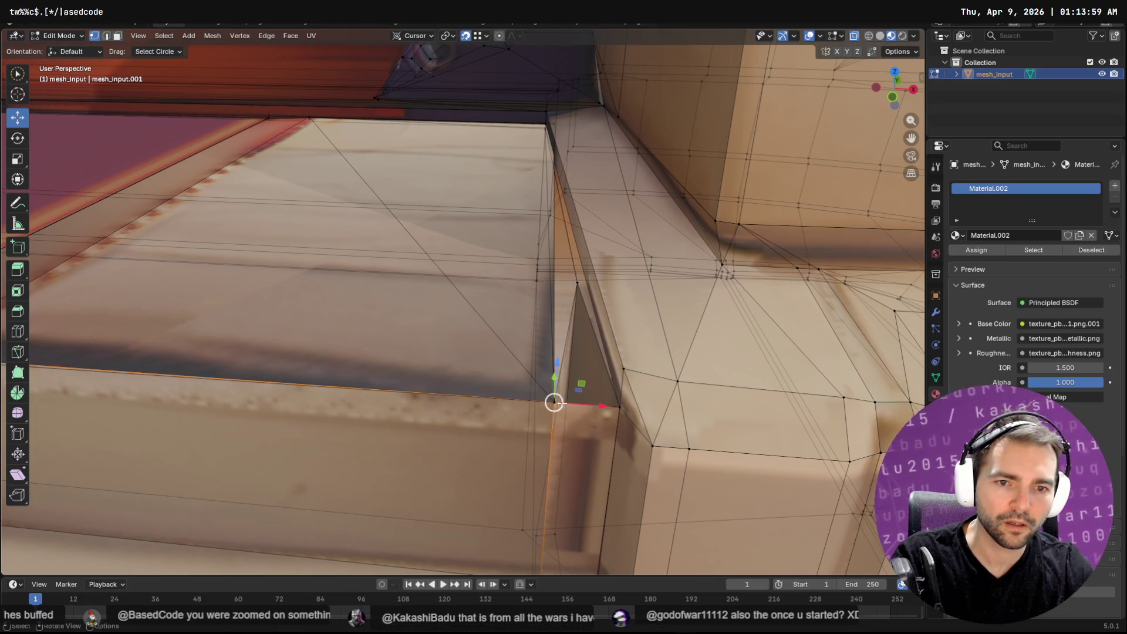
scroll(567, 430, down, 3)
key(ctrl+shift+z)
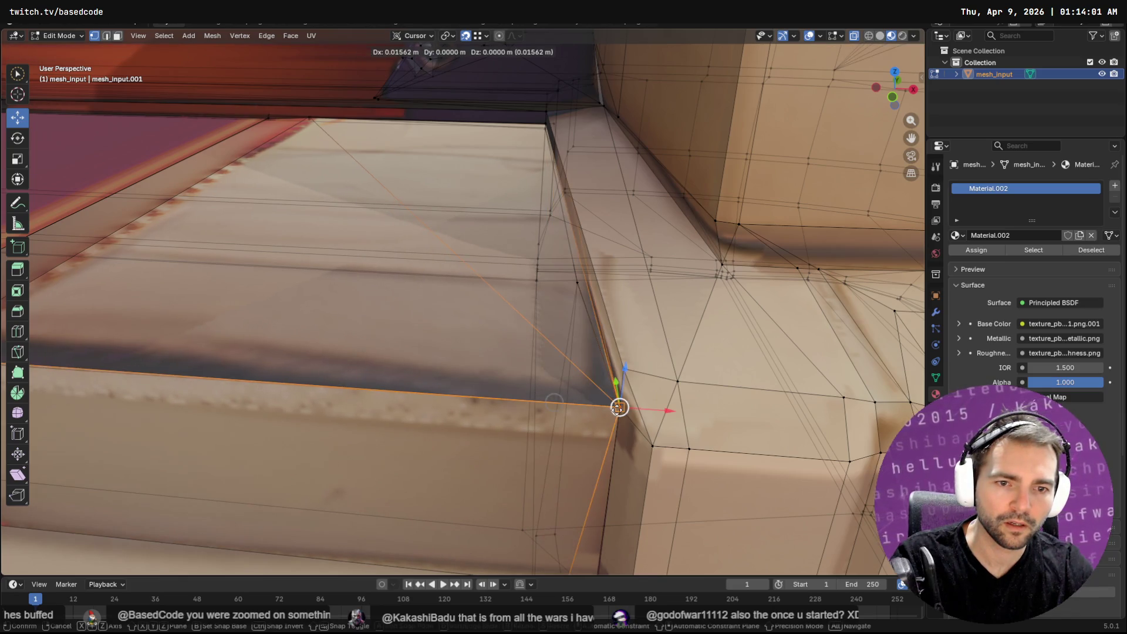
scroll(606, 434, down, 3)
scroll(549, 441, up, 2)
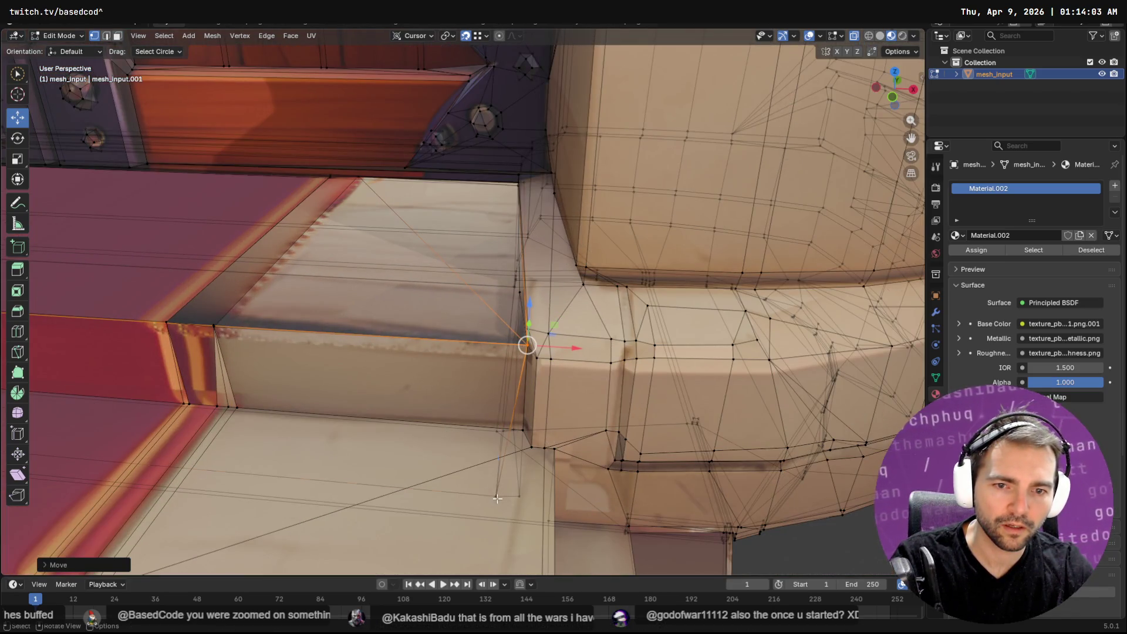
middle_drag(497, 498, 532, 324)
key(ctrl+z)
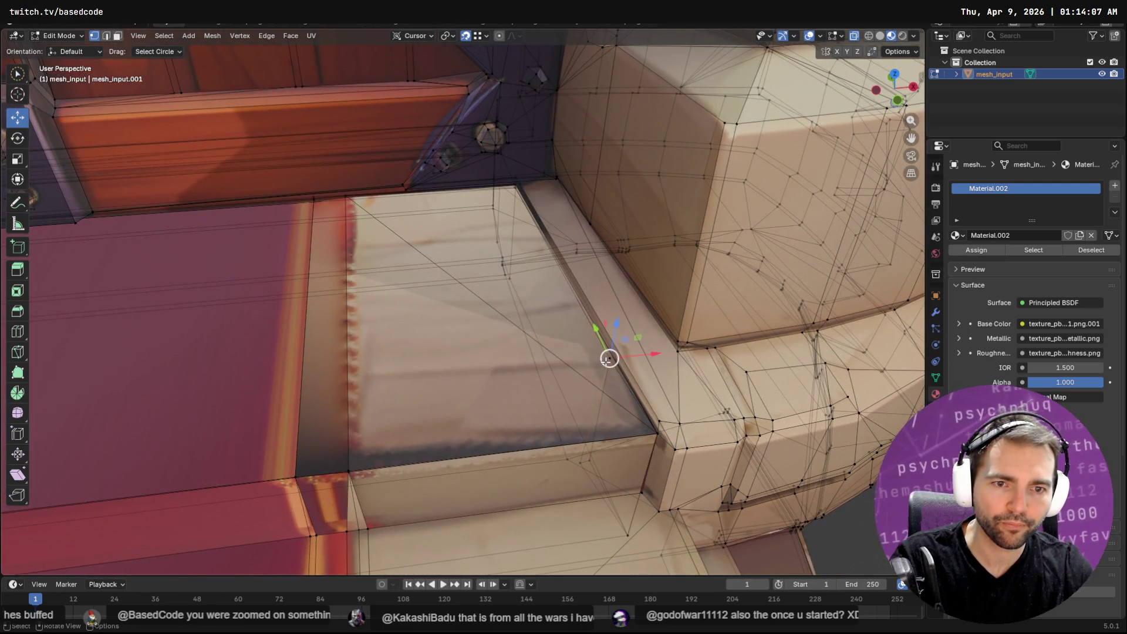
drag(608, 357, 657, 442)
click(656, 443)
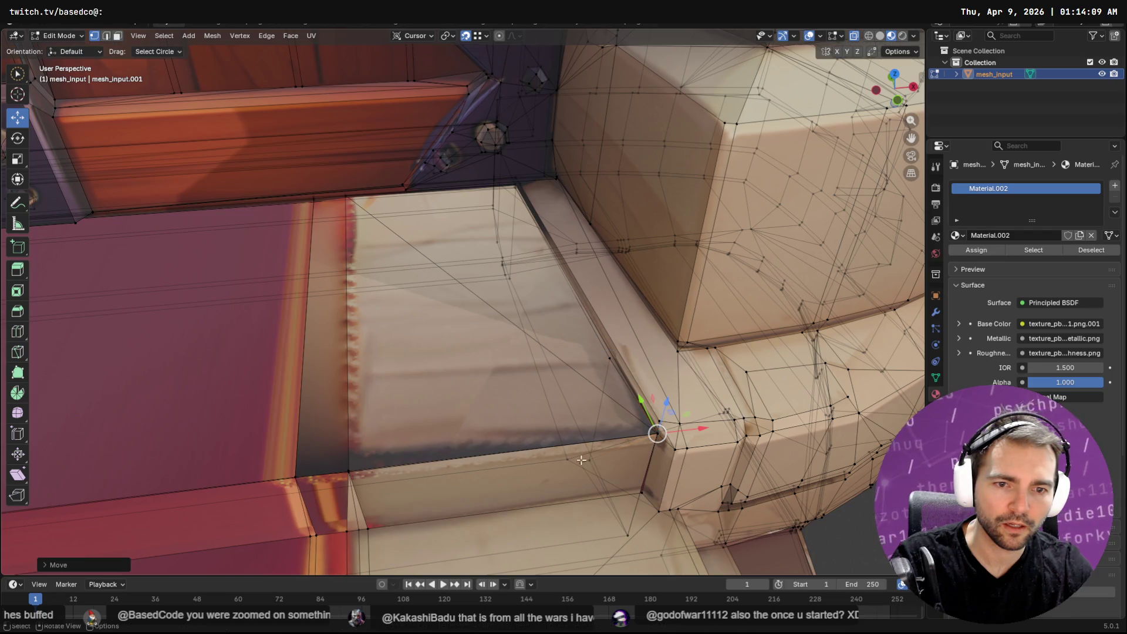
scroll(393, 303, down, 4)
mouse_move(393, 304)
middle_down()
mouse_move(552, 323)
mouse_move(587, 291)
mouse_move(628, 314)
mouse_move(623, 303)
mouse_move(612, 321)
mouse_move(546, 282)
middle_up()
scroll(612, 321, down, 2)
scroll(598, 313, down, 5)
scroll(581, 306, up, 2)
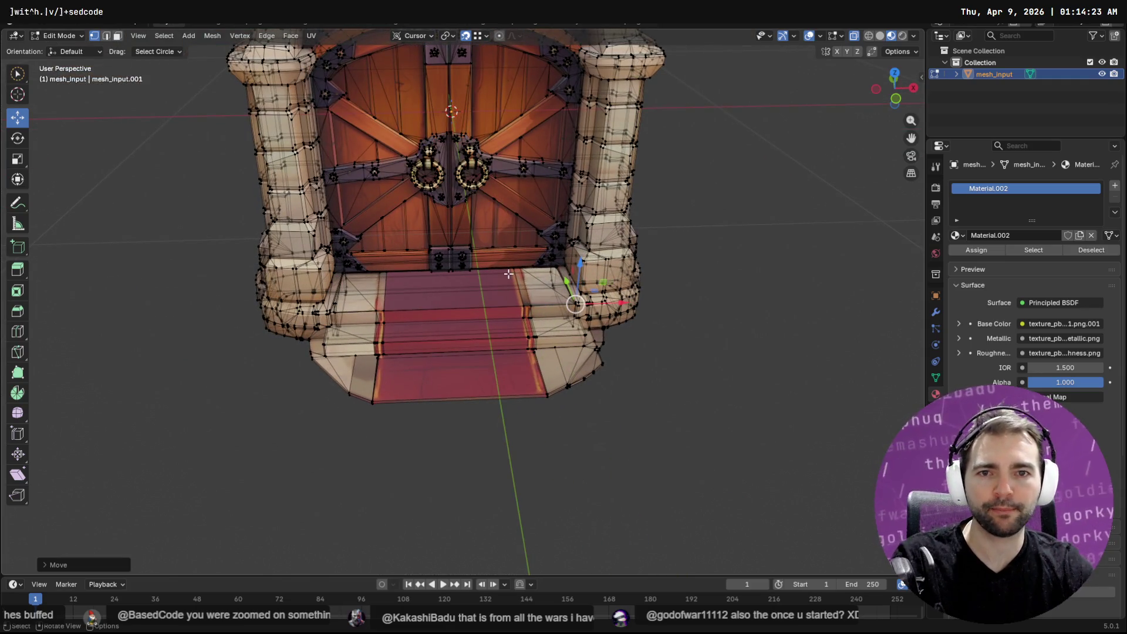
Step: Export the door mesh as ChappelDoor.obj via Wavefront OBJ export and switch to Godot
key(Tab)
key(F3)
key(Return)
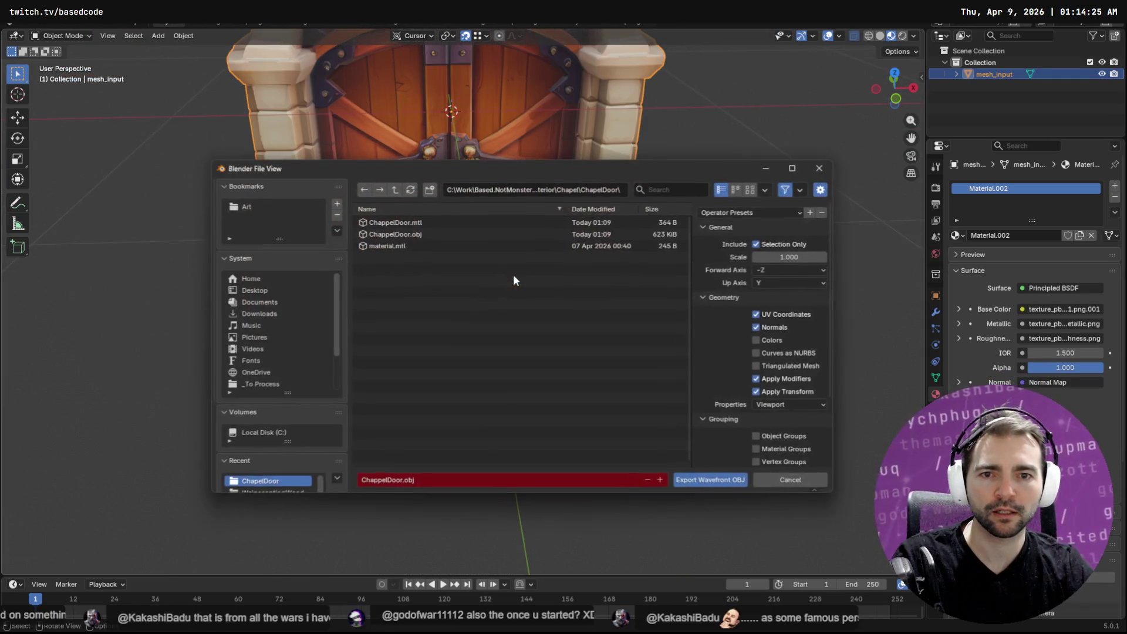
click(709, 478)
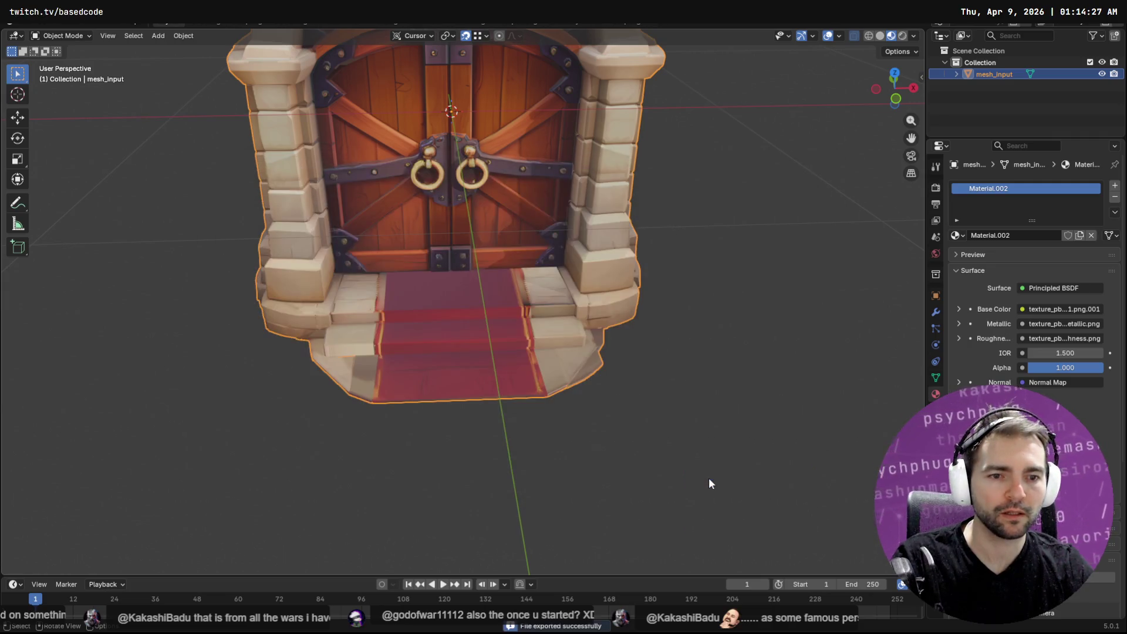
key(alt+Tab)
right_drag(706, 343, 706, 344)
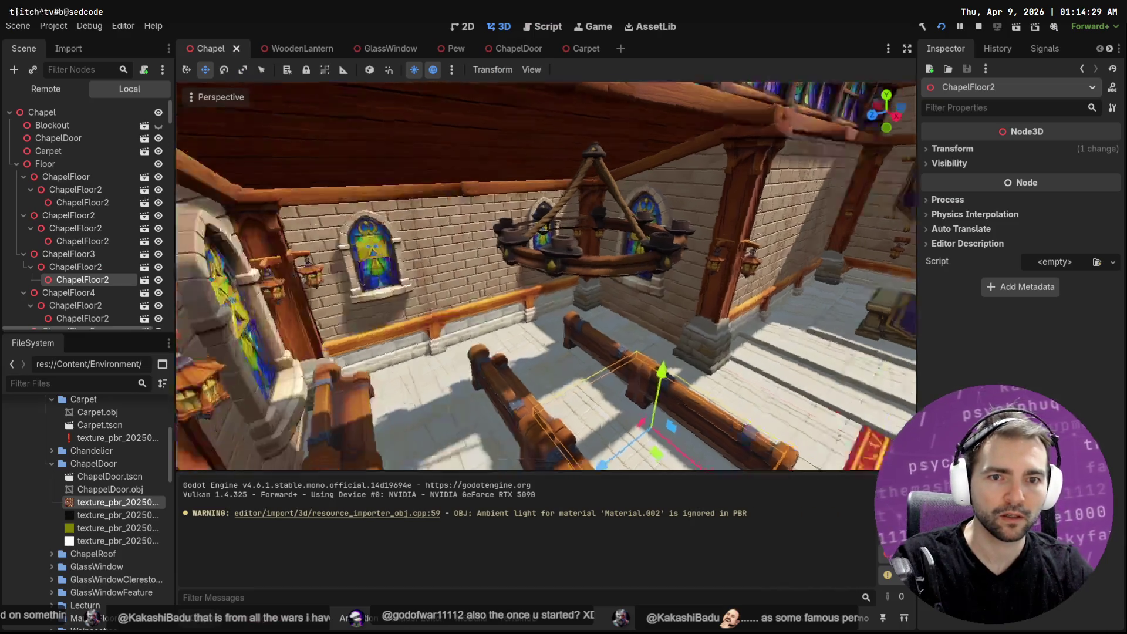
Step: Fly the Godot camera up to the reimported chapel doors, then return to Blender
key(w)
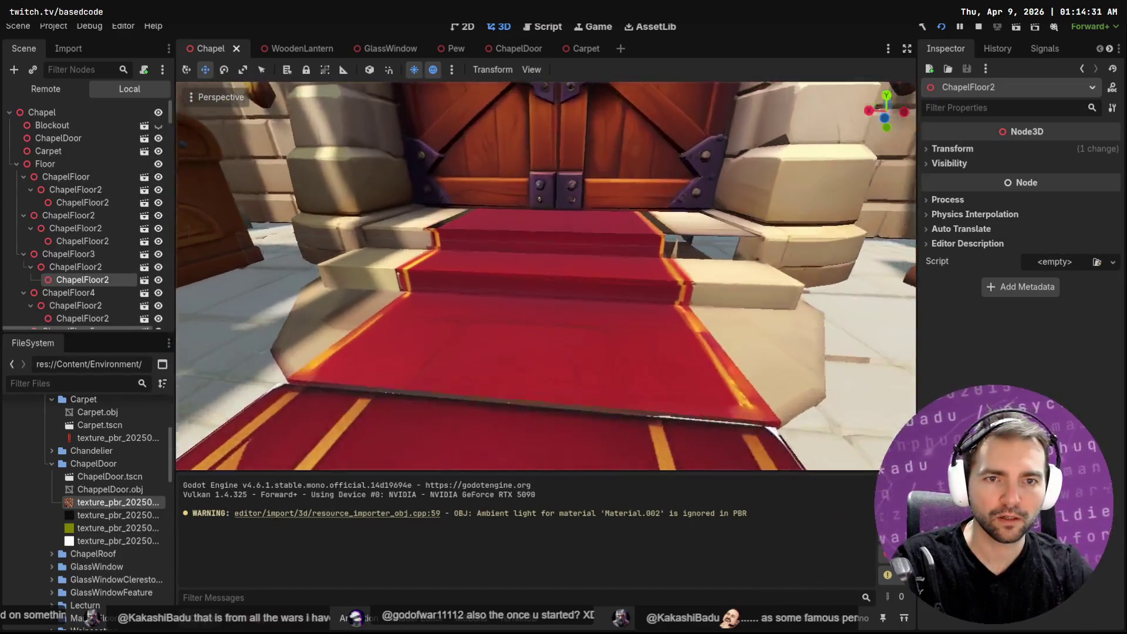
key(s)
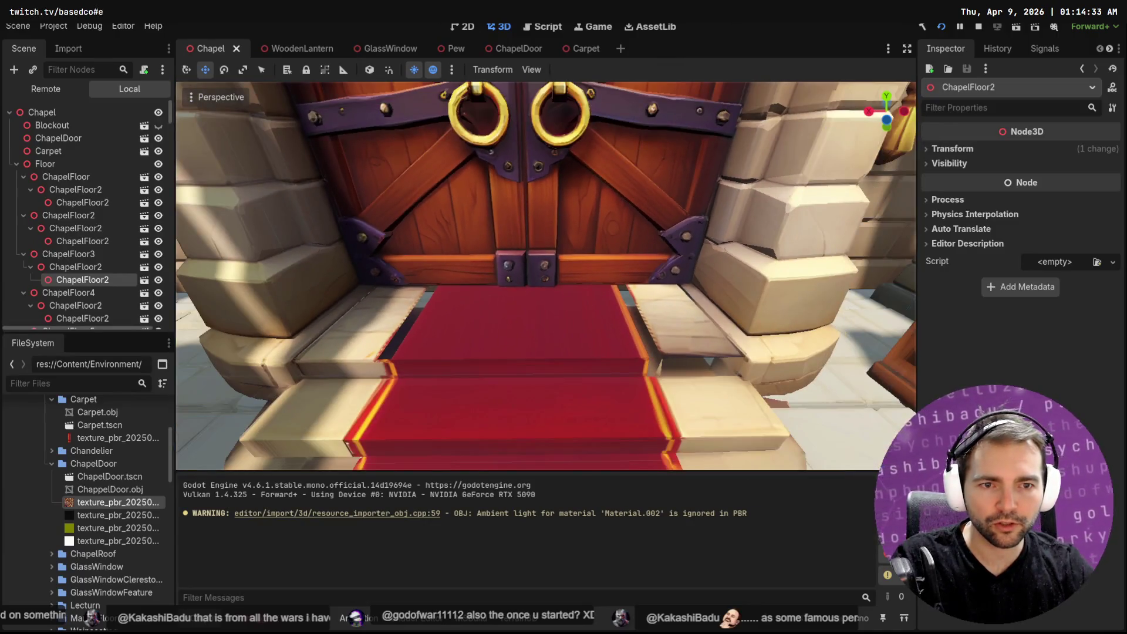
key(alt+Tab)
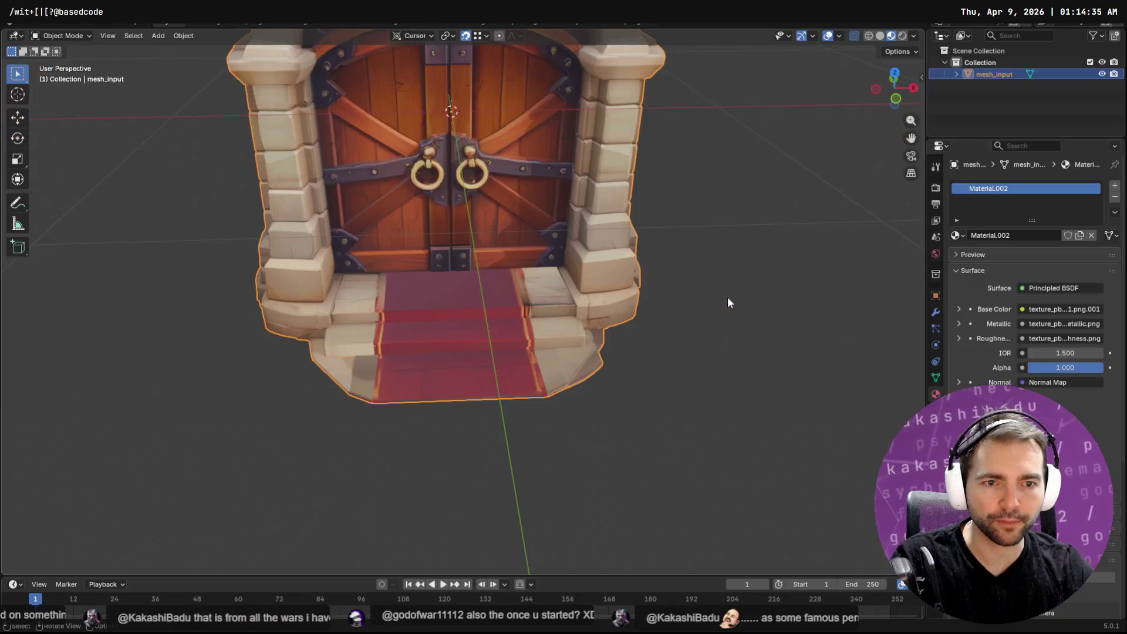
key(Tab)
key(Tab)
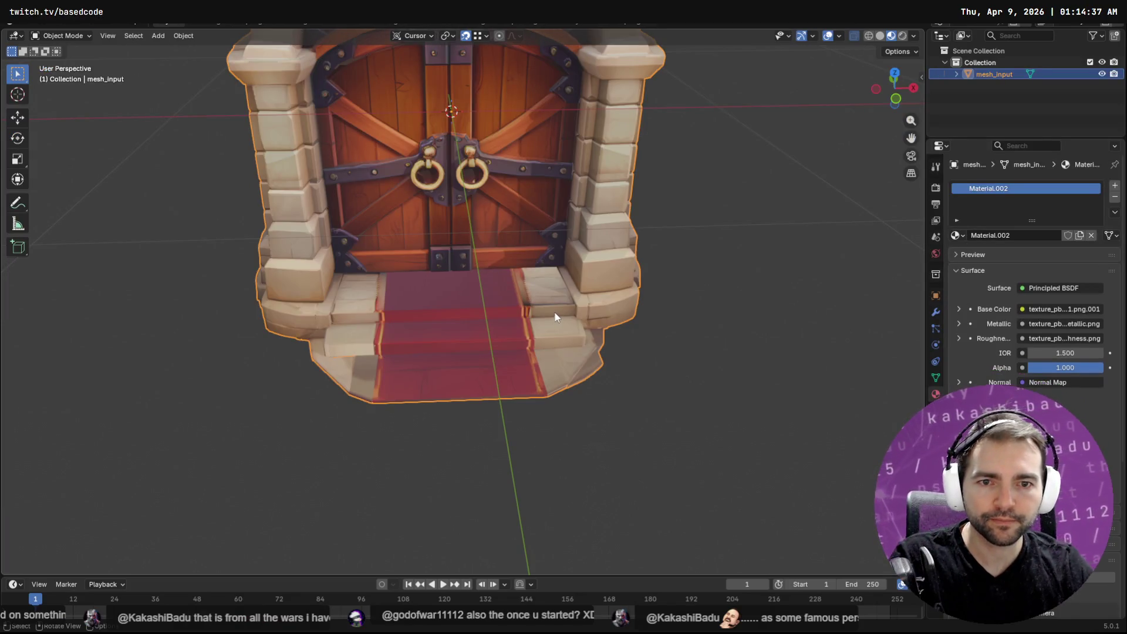
key(Tab)
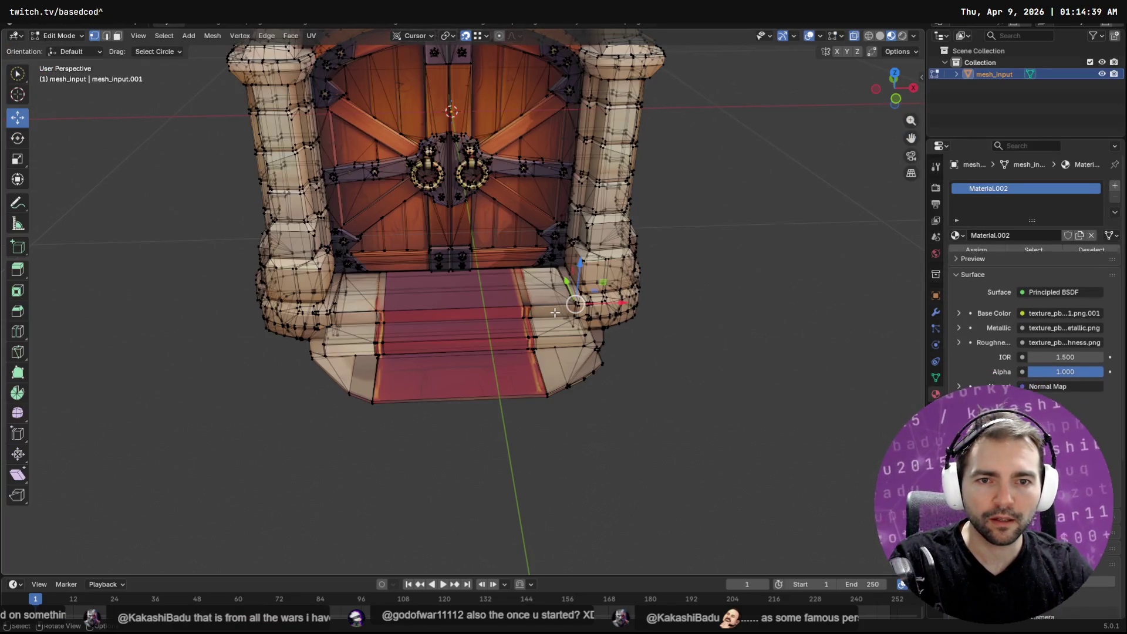
Step: Select the two edge loops along the upper carpet step beside the right pillar and switch to face select
click(573, 322)
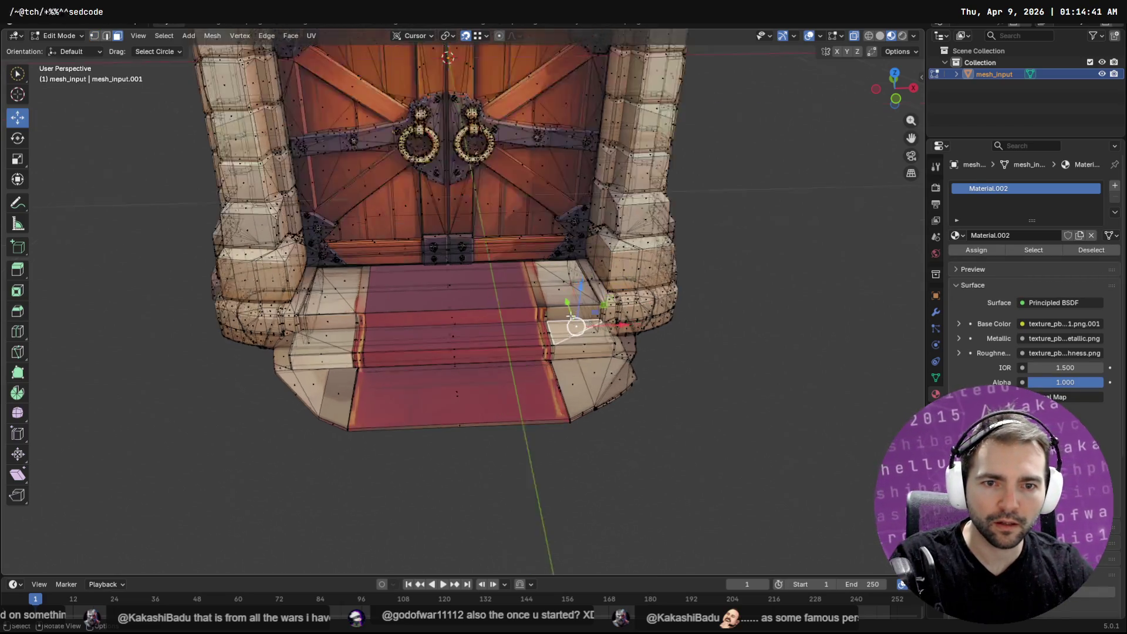
scroll(574, 322, up, 4)
scroll(590, 322, up, 3)
middle_drag(608, 324, 563, 309)
click(500, 295)
click(600, 289)
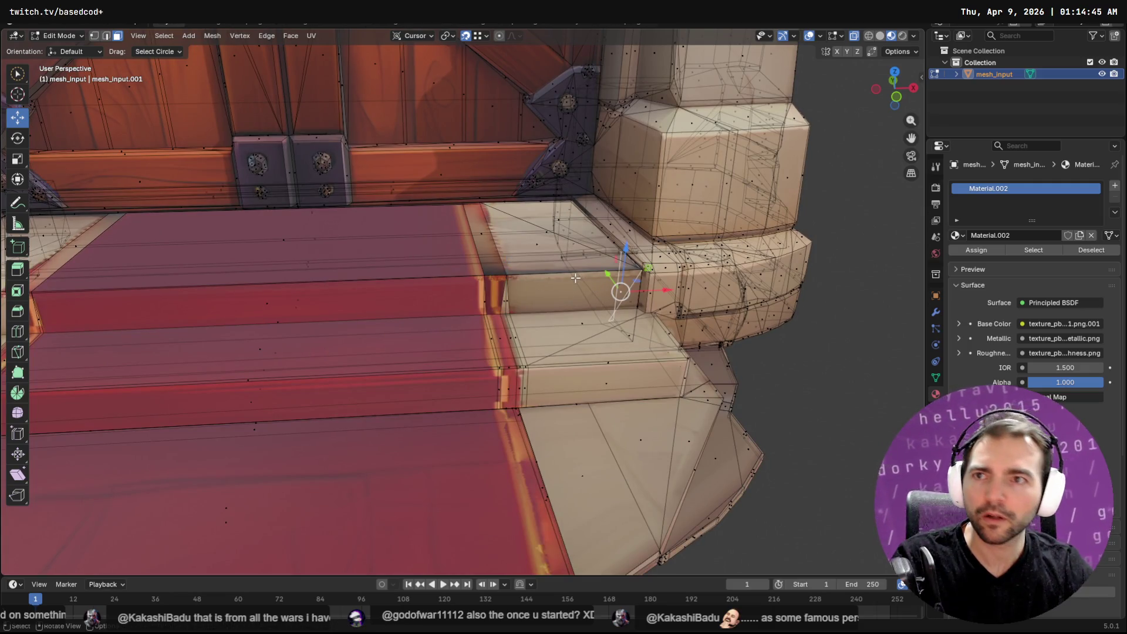
key(2)
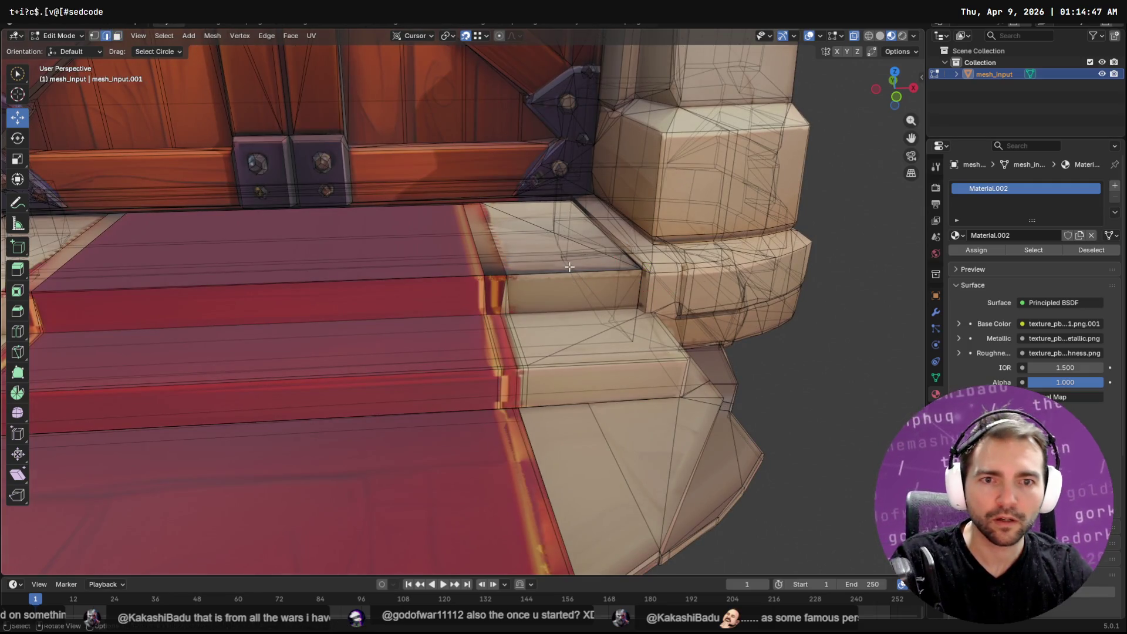
alt+click(569, 268)
alt+shift+click(548, 311)
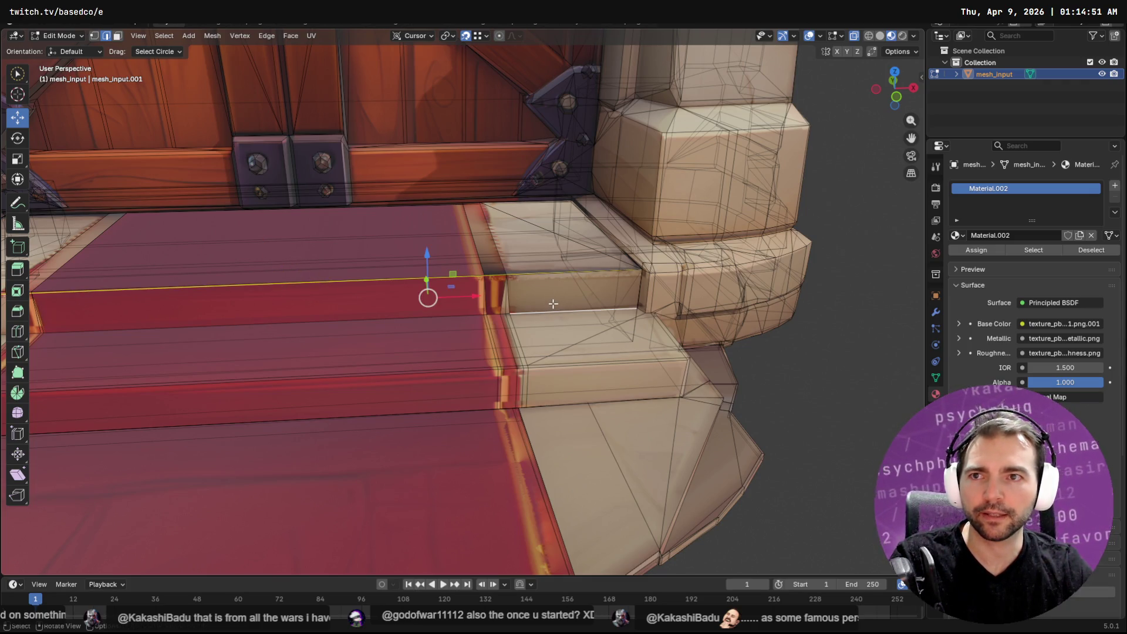
key(3)
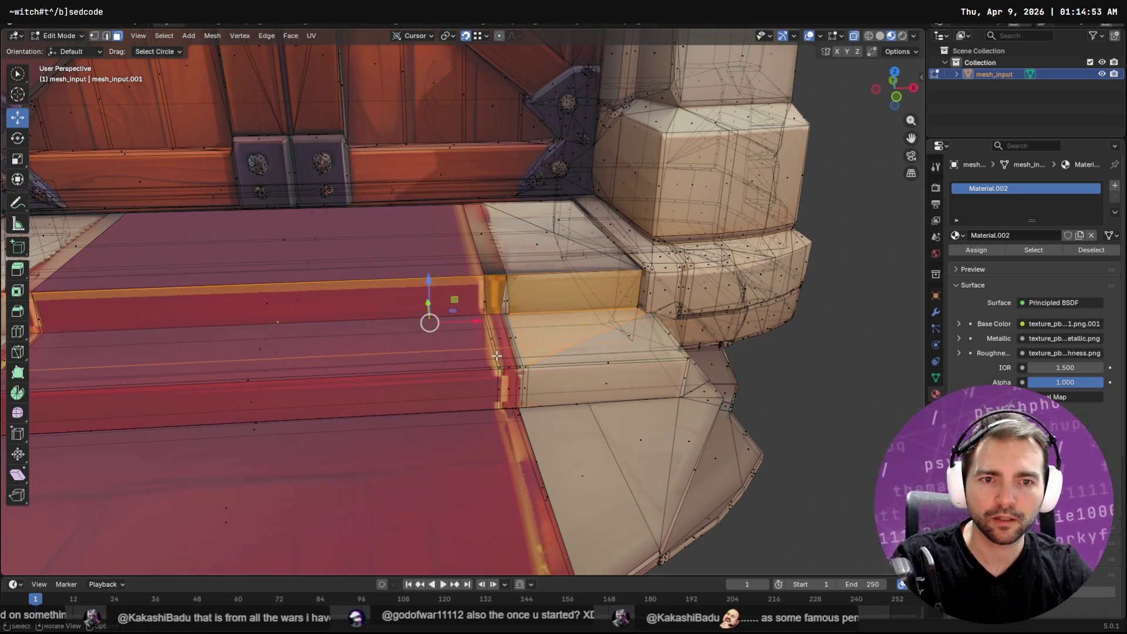
mouse_move(497, 355)
middle_down()
mouse_move(552, 332)
mouse_move(558, 314)
mouse_move(531, 310)
mouse_move(512, 350)
mouse_move(487, 343)
middle_up()
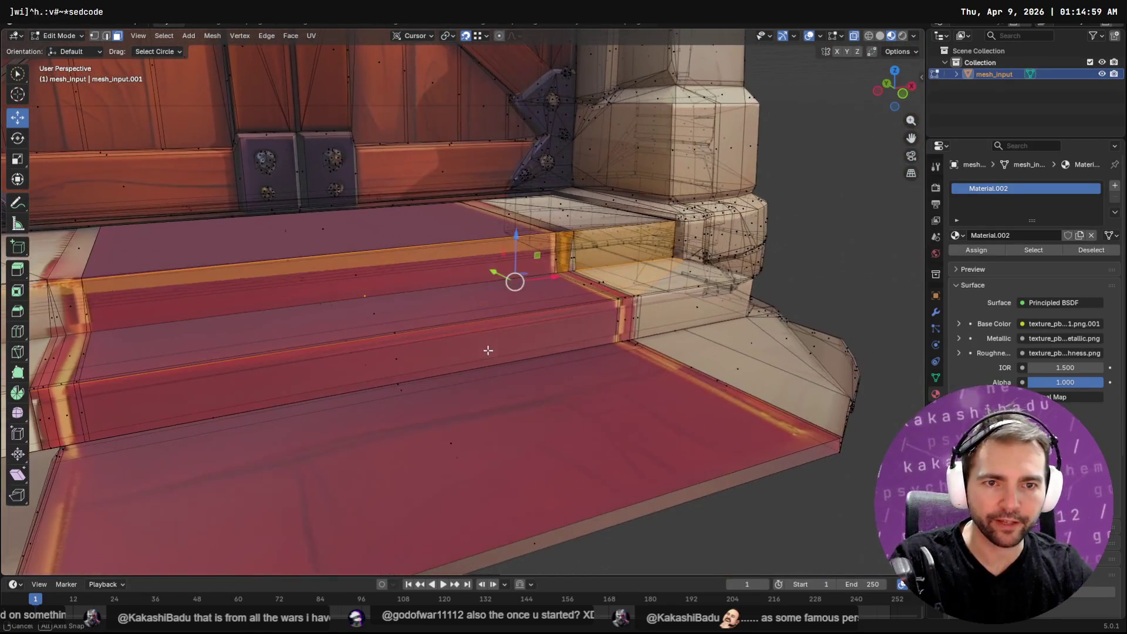
Step: Delete the selected step faces, then the face loop along the step beside the pillar
key(x)
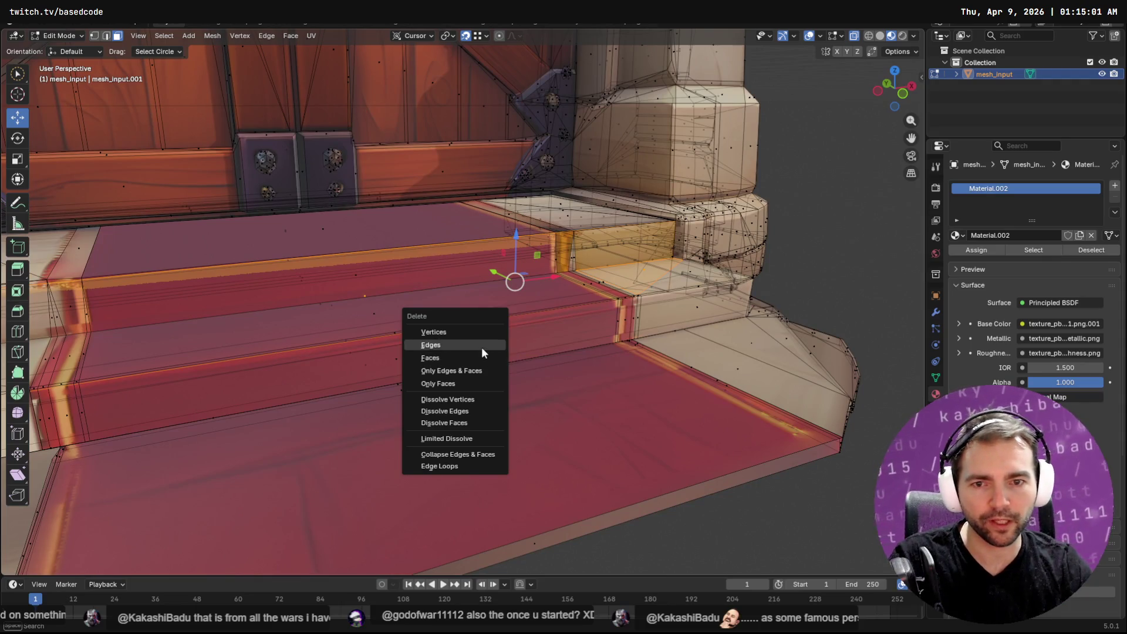
click(480, 346)
middle_drag(707, 327, 581, 333)
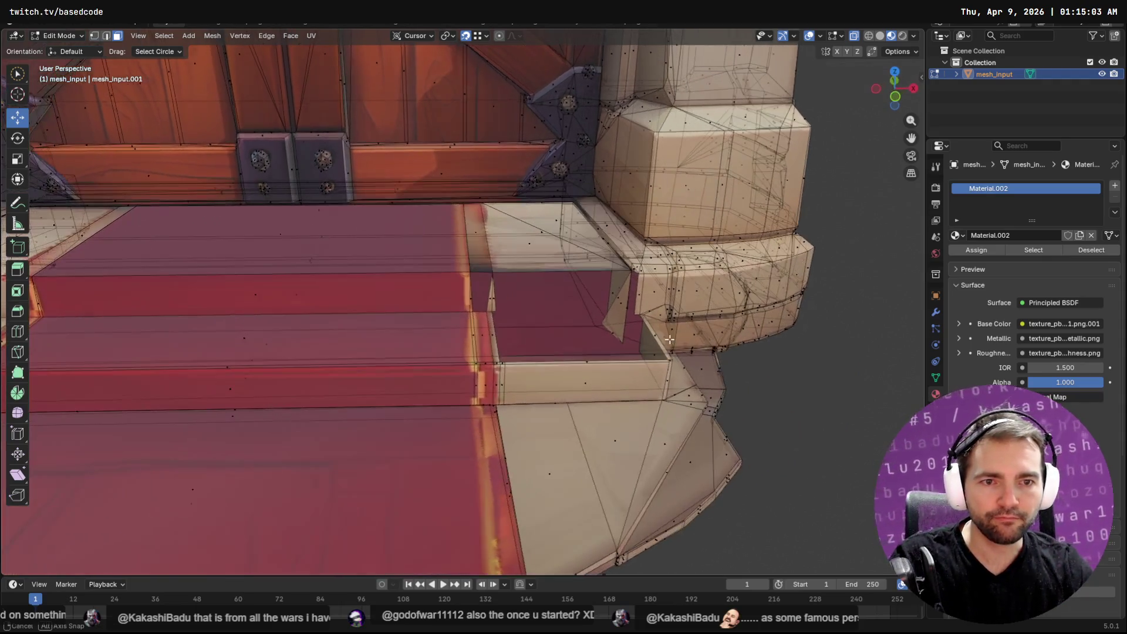
alt+click(581, 334)
key(x)
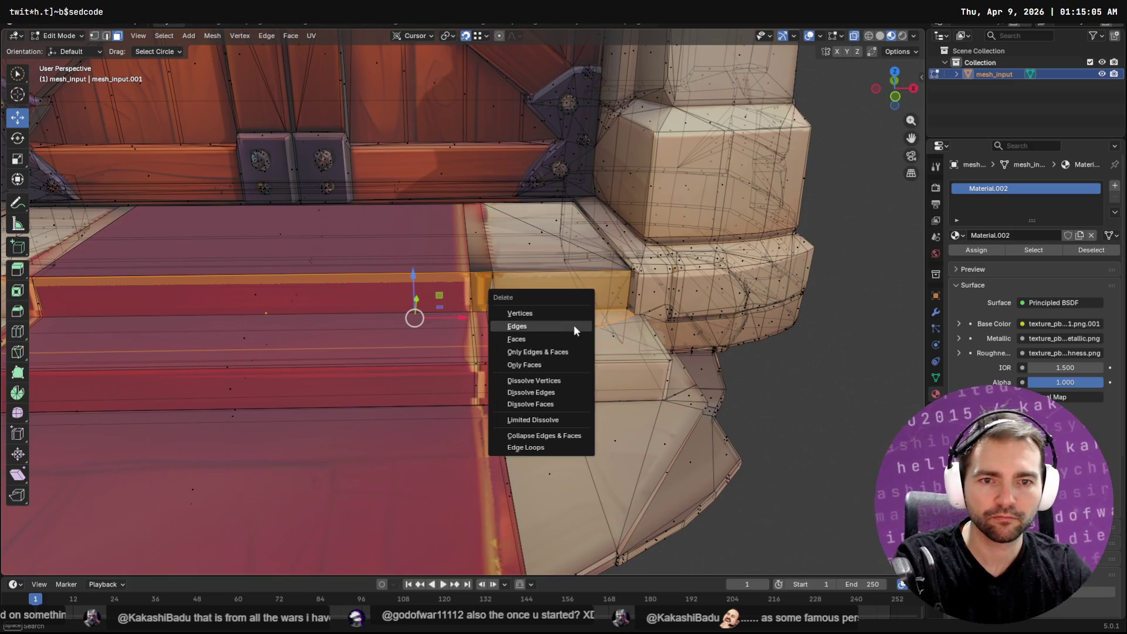
click(541, 340)
Step: Circle-select the faces at the step's vertical edge and delete them, opening the gap
mouse_move(542, 340)
middle_down()
mouse_move(557, 344)
mouse_move(557, 363)
middle_up()
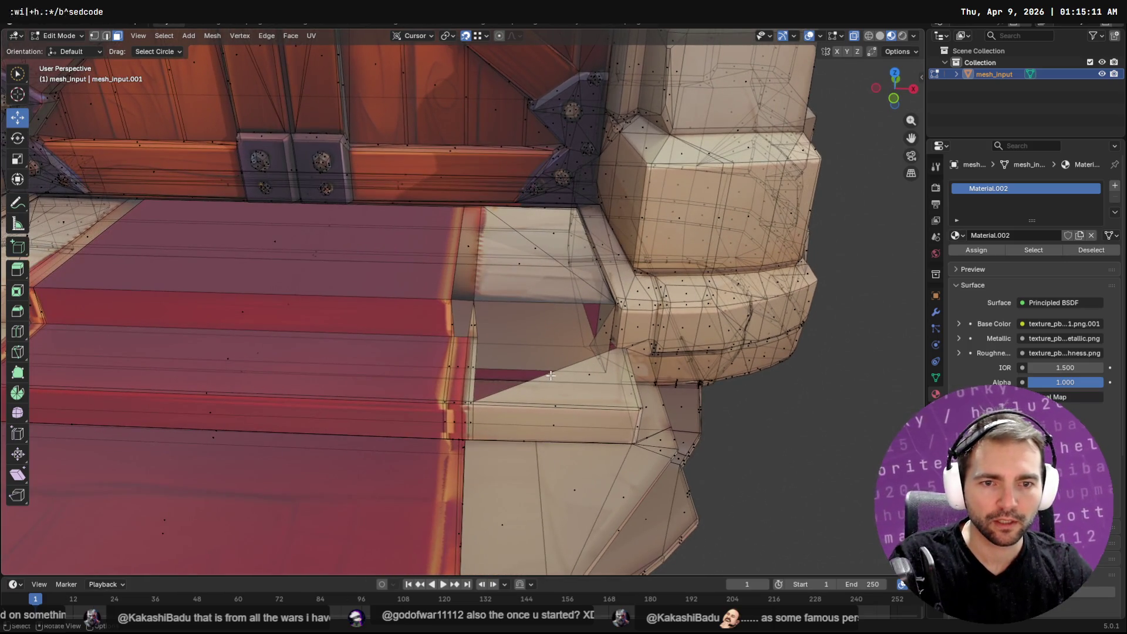
drag(491, 324, 470, 322)
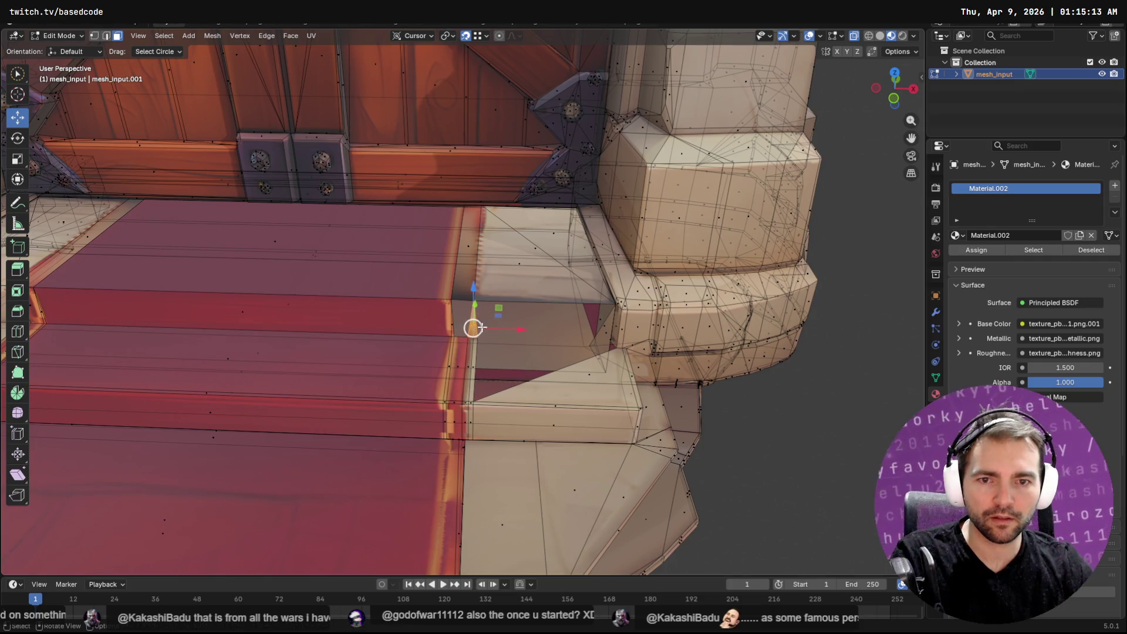
key(x)
click(483, 341)
scroll(483, 343, up, 3)
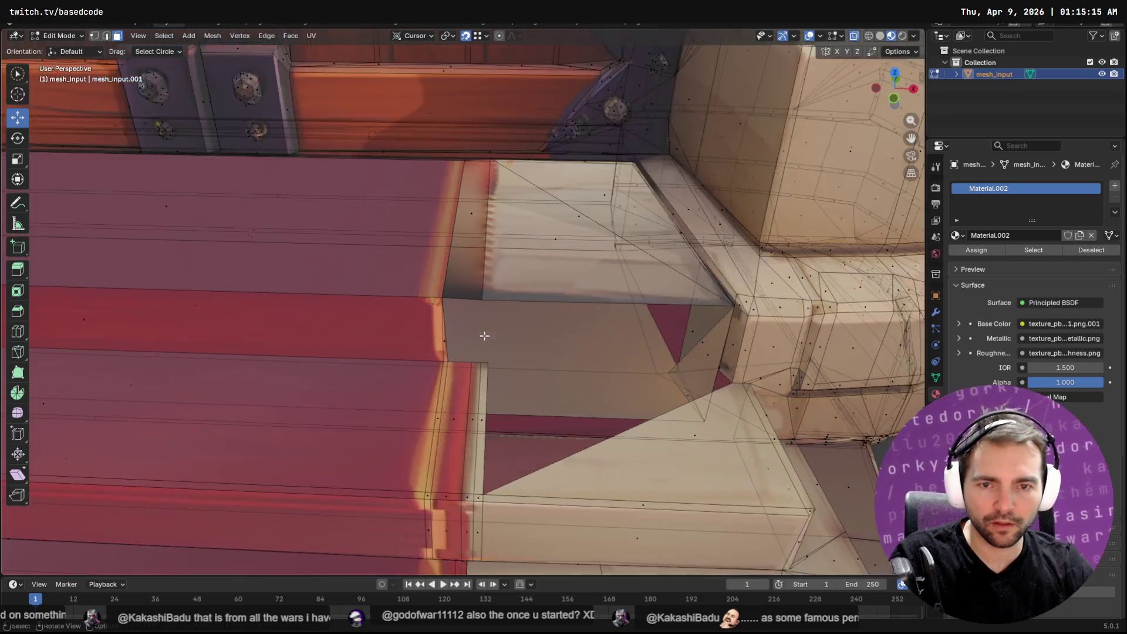
scroll(468, 374, up, 2)
Step: Extrude the short edge along the stone step upward beside the carpet
key(2)
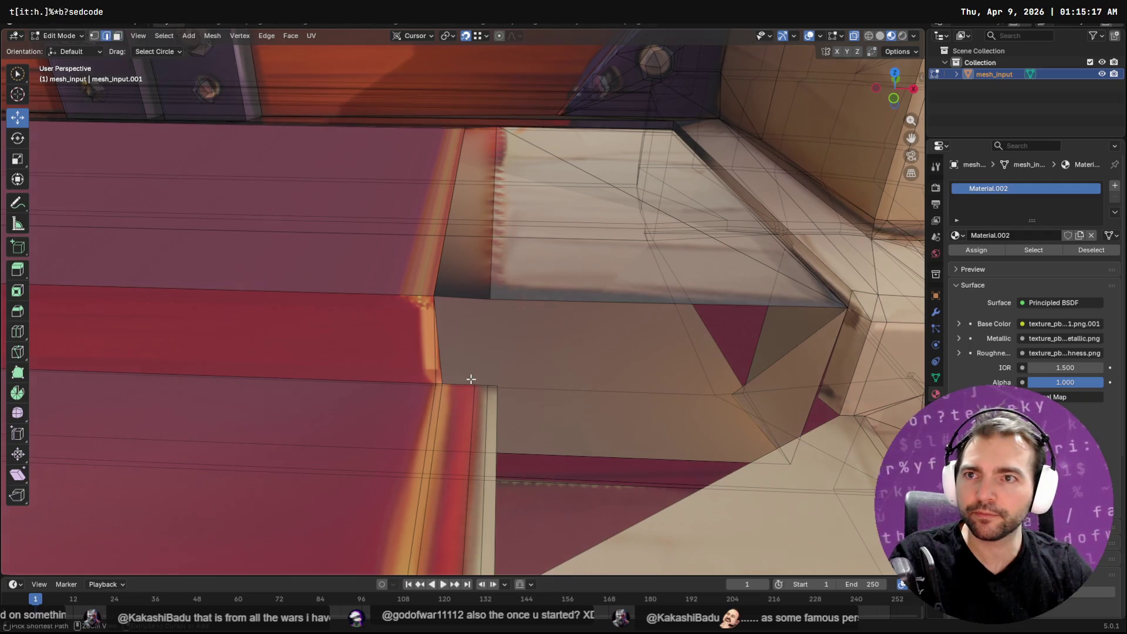
alt+click(462, 376)
alt+shift+click(489, 371)
alt+shift+click(339, 379)
key(e)
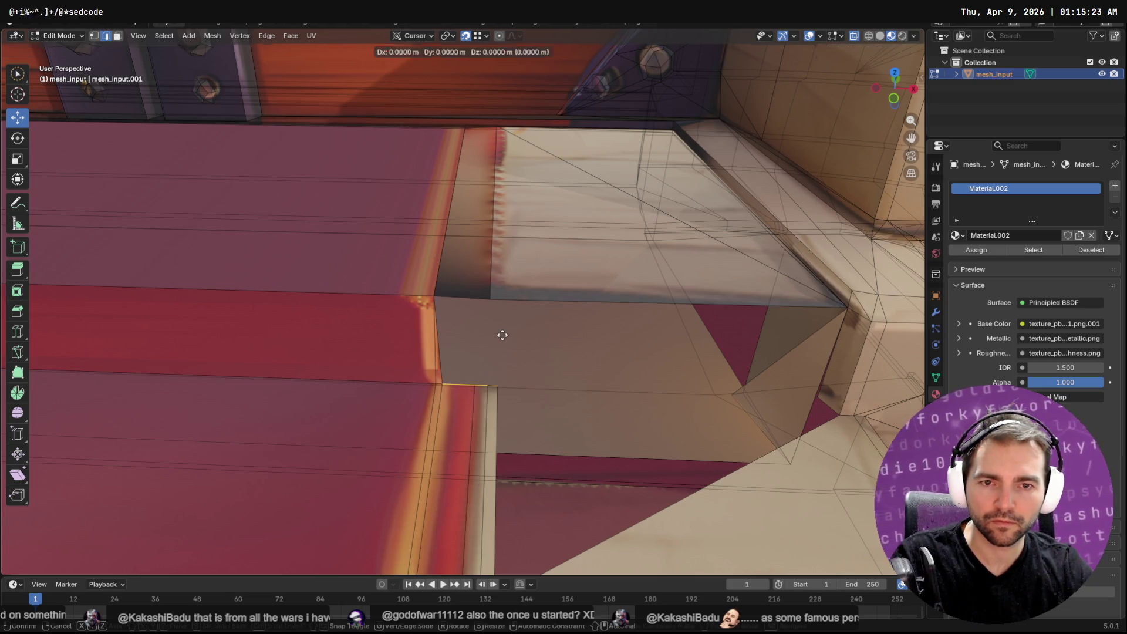
click(433, 294)
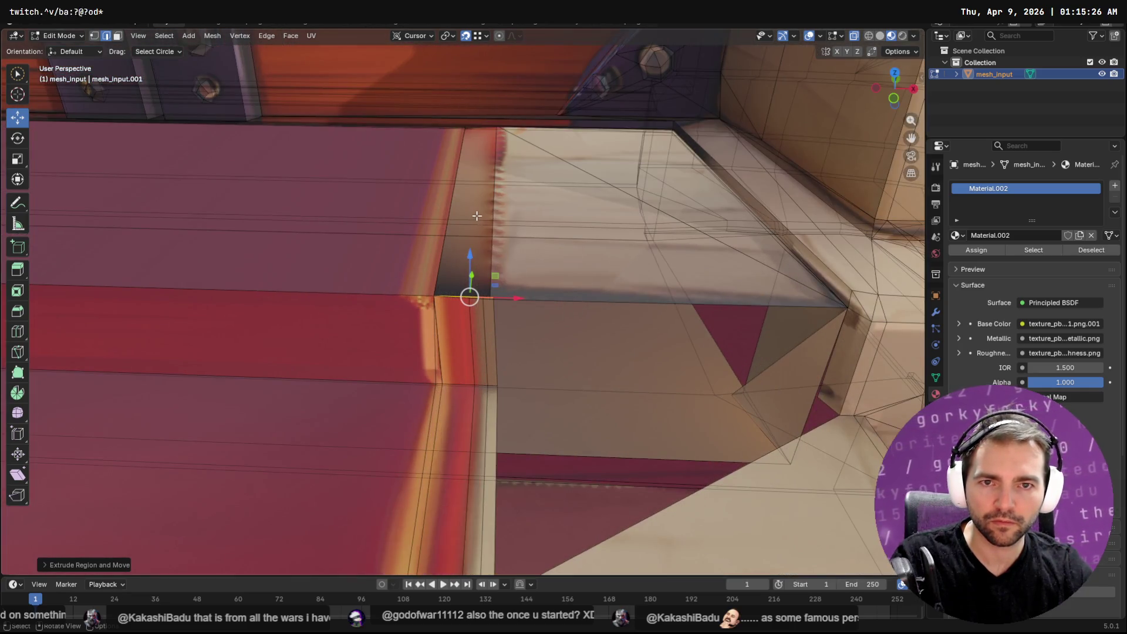
Step: Delete the overlapping face behind the new extrusion
alt+click(478, 215)
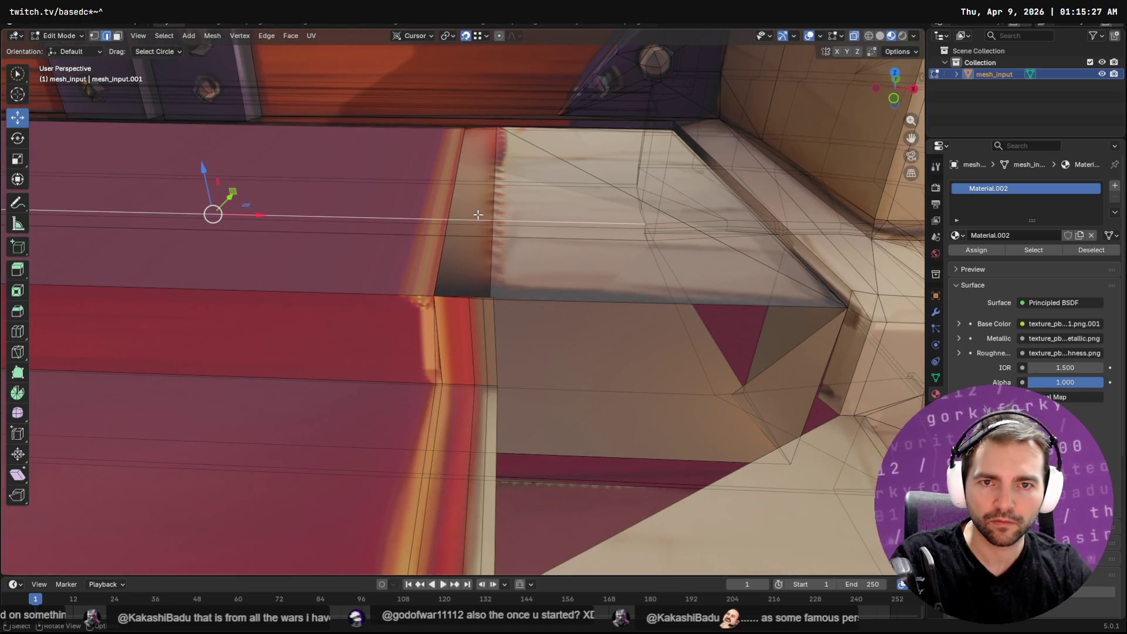
key(3)
click(481, 201)
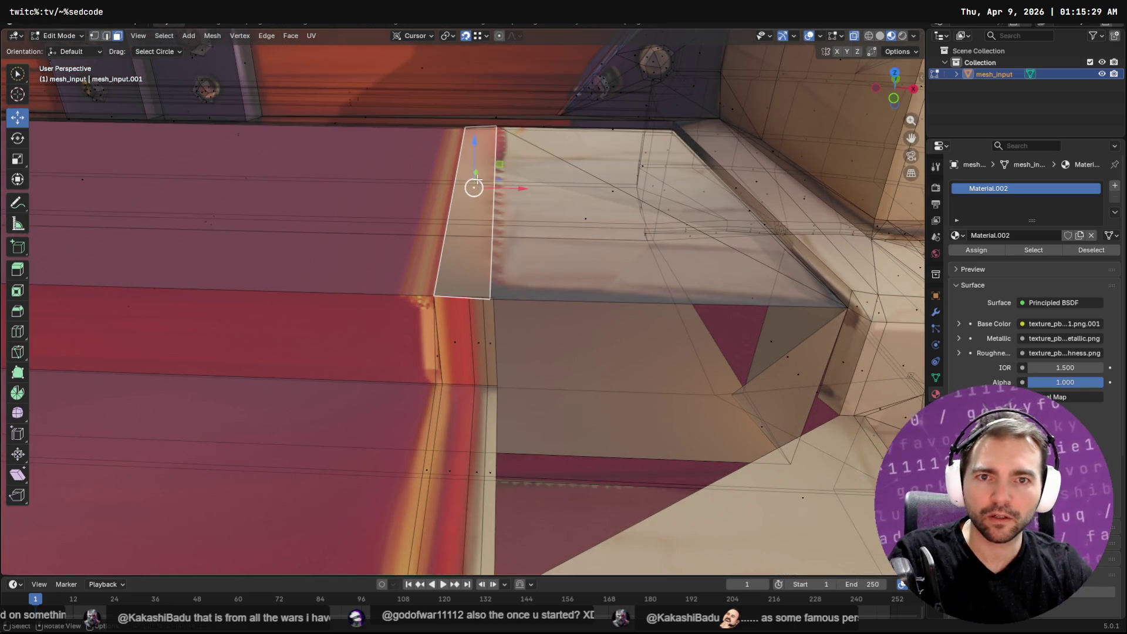
key(x)
click(477, 182)
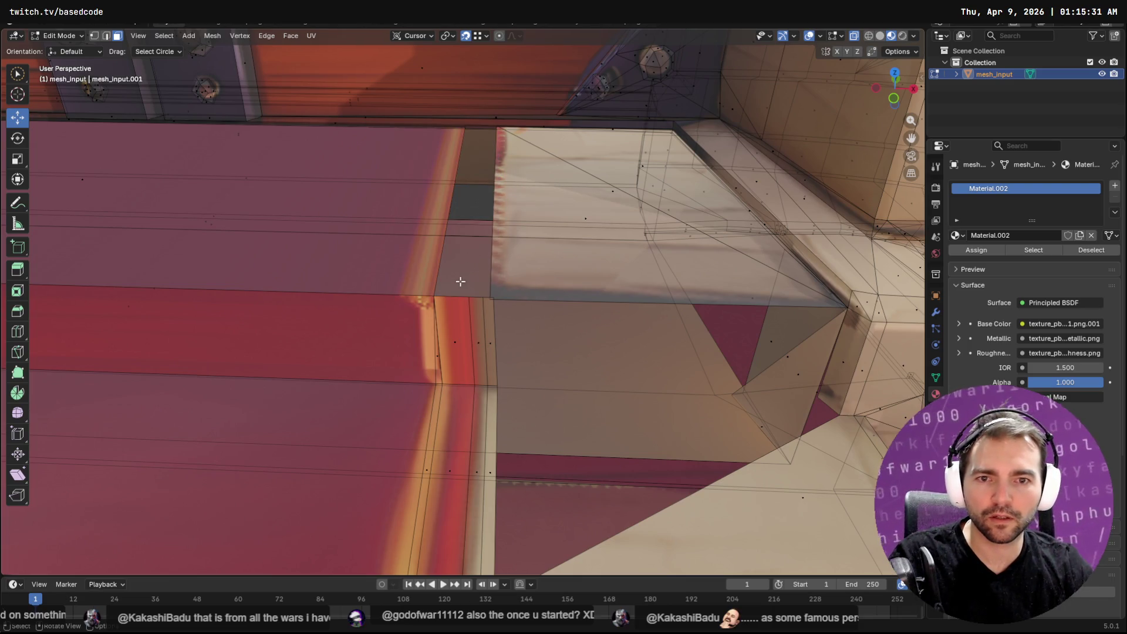
Step: Move the loose front edge loop up to the step top and pick the step's corner vertex
key(2)
alt+click(467, 297)
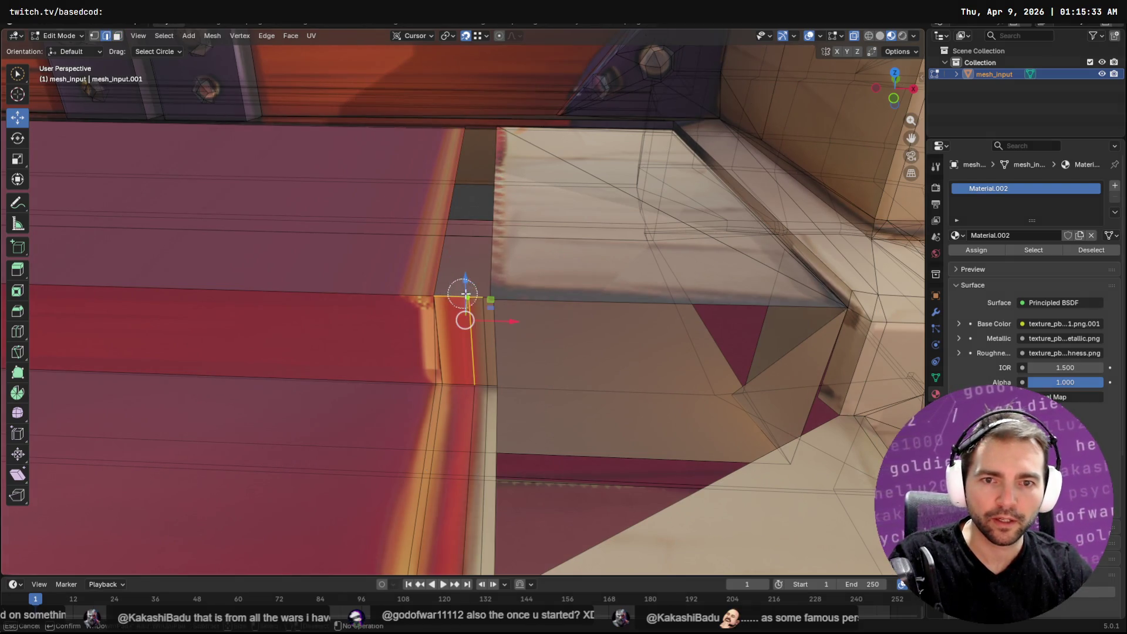
key(g)
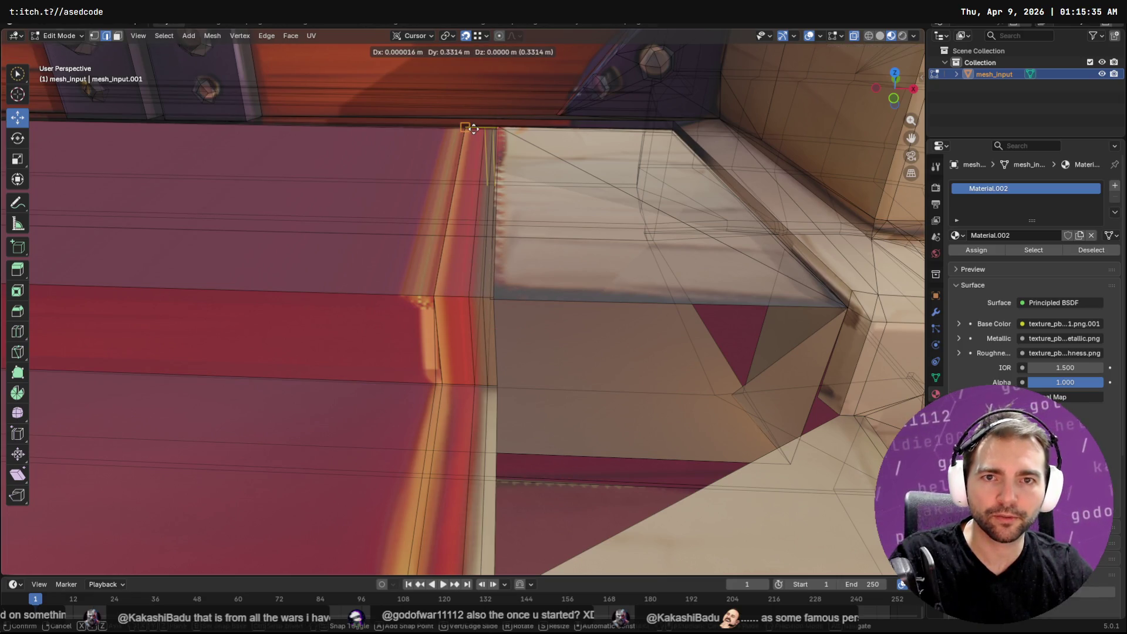
click(469, 128)
alt+click(540, 295)
middle_drag(540, 291, 558, 302)
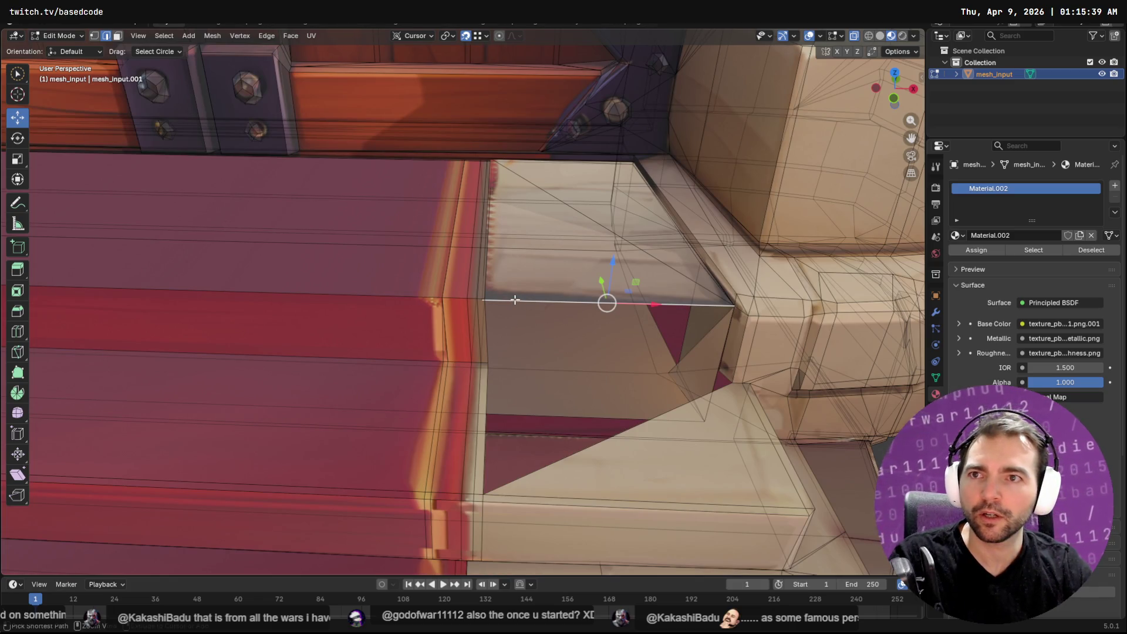
key(1)
click(485, 296)
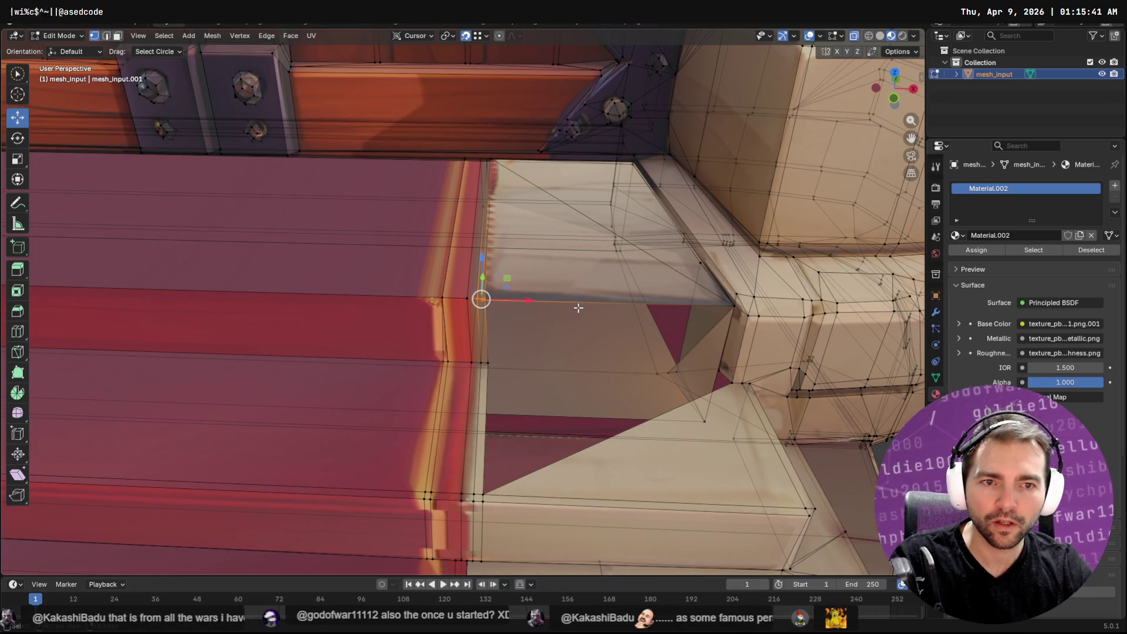
scroll(603, 322, up, 6)
scroll(565, 303, up, 4)
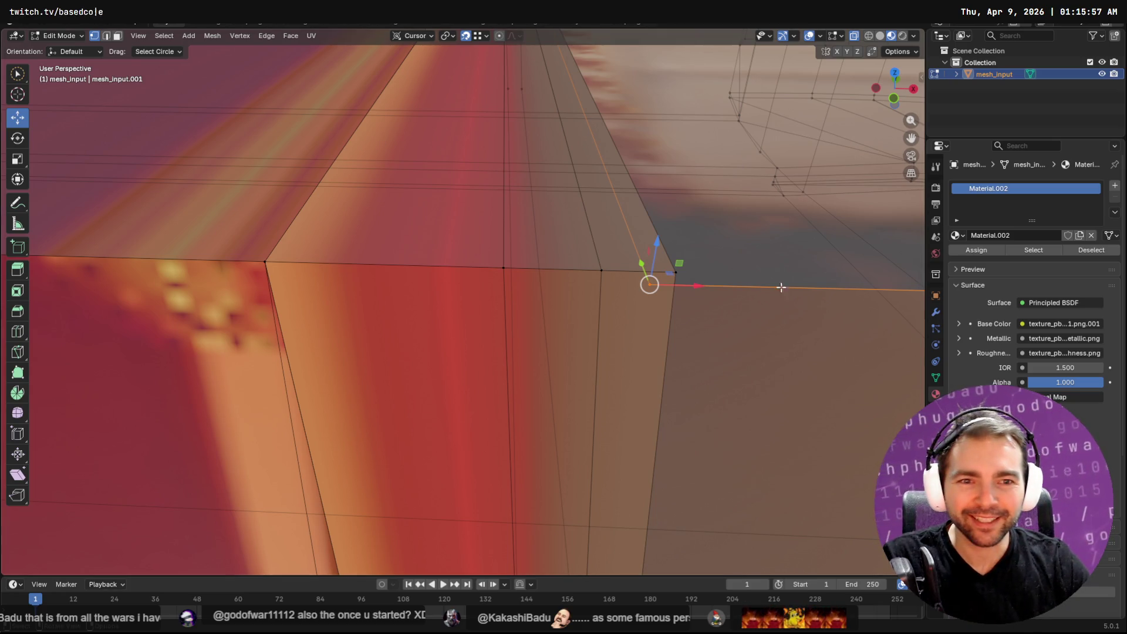
Step: Drag the corner vertex up and right to meet the carpet step's edge
drag(638, 282, 662, 273)
scroll(710, 274, down, 10)
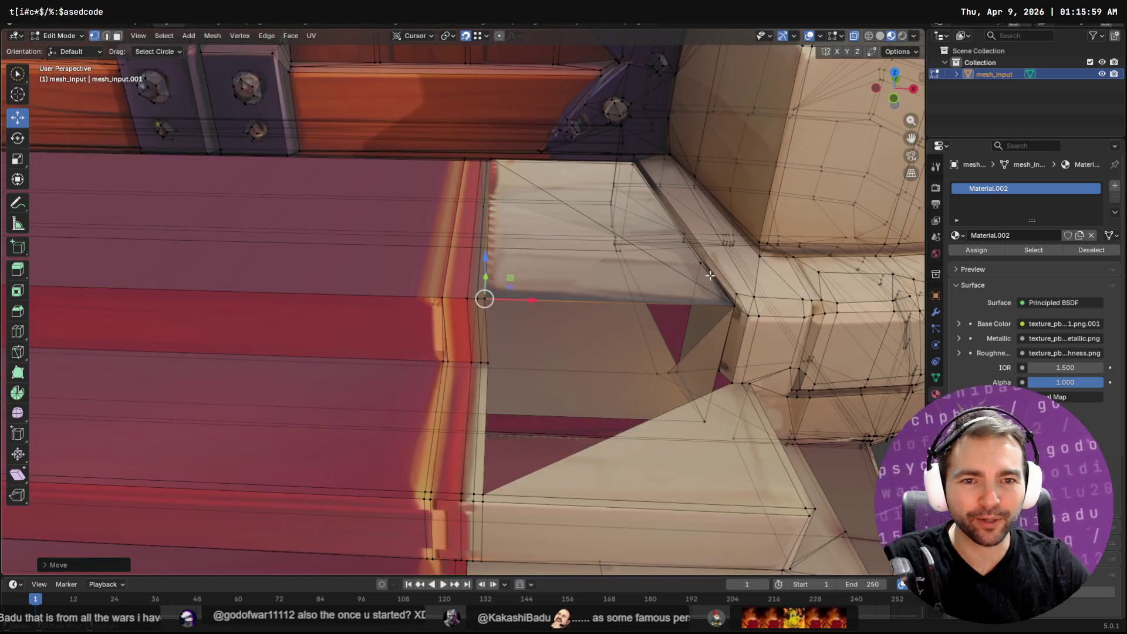
mouse_move(715, 362)
middle_down()
mouse_move(540, 360)
mouse_move(511, 381)
mouse_move(424, 358)
middle_up()
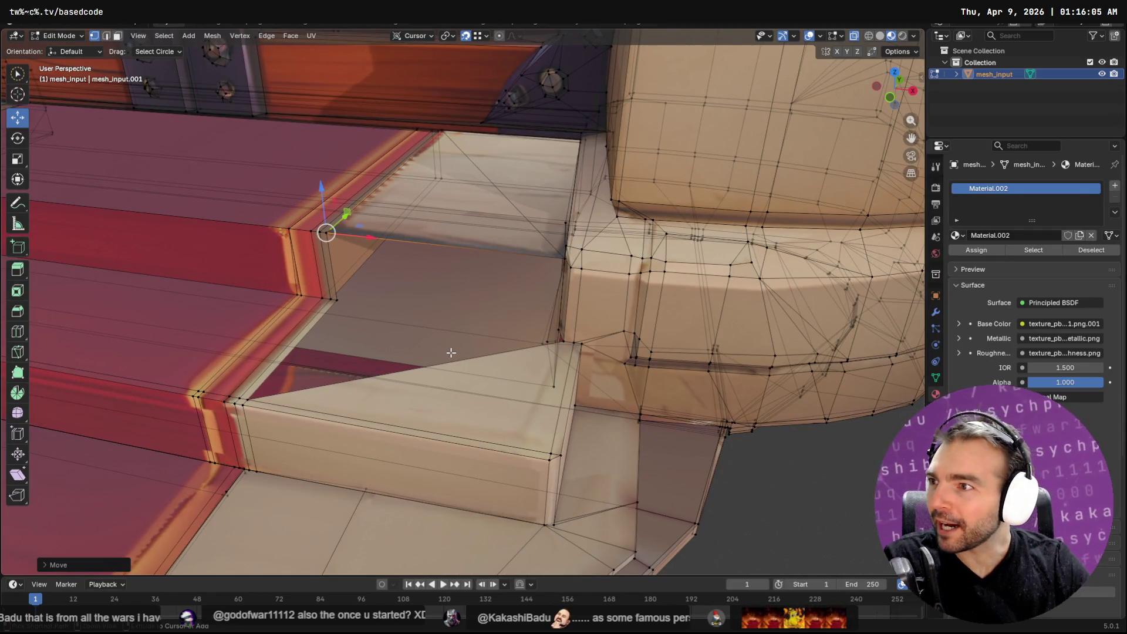
Step: Extrude the diagonal side edge up to the step top and reshape its top-right vertex
key(2)
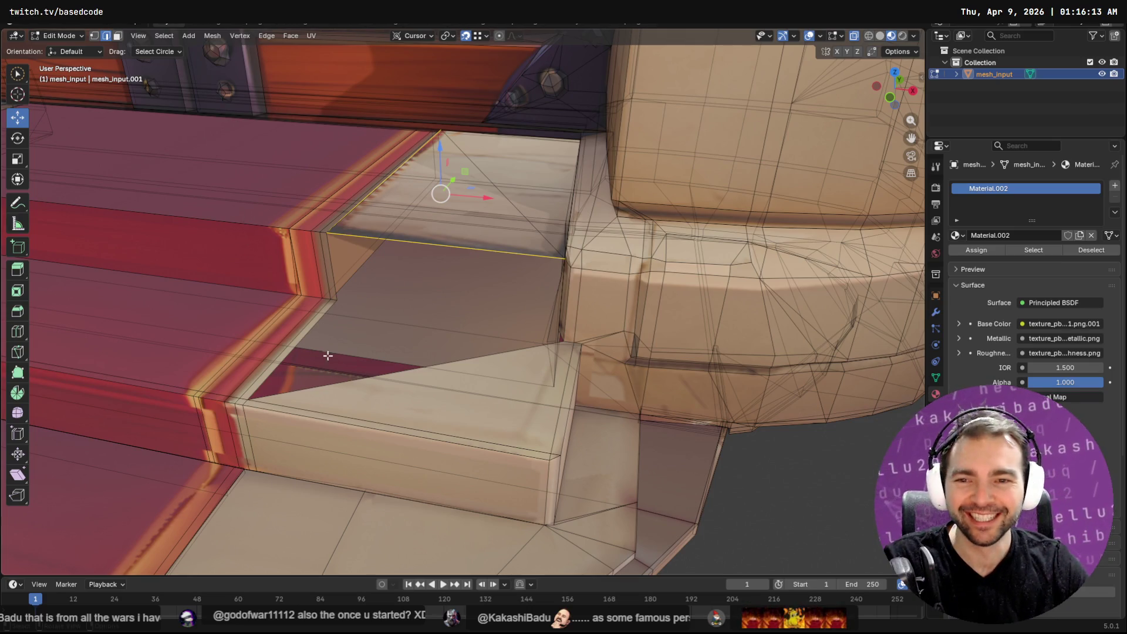
alt+click(457, 357)
click(466, 362)
key(e)
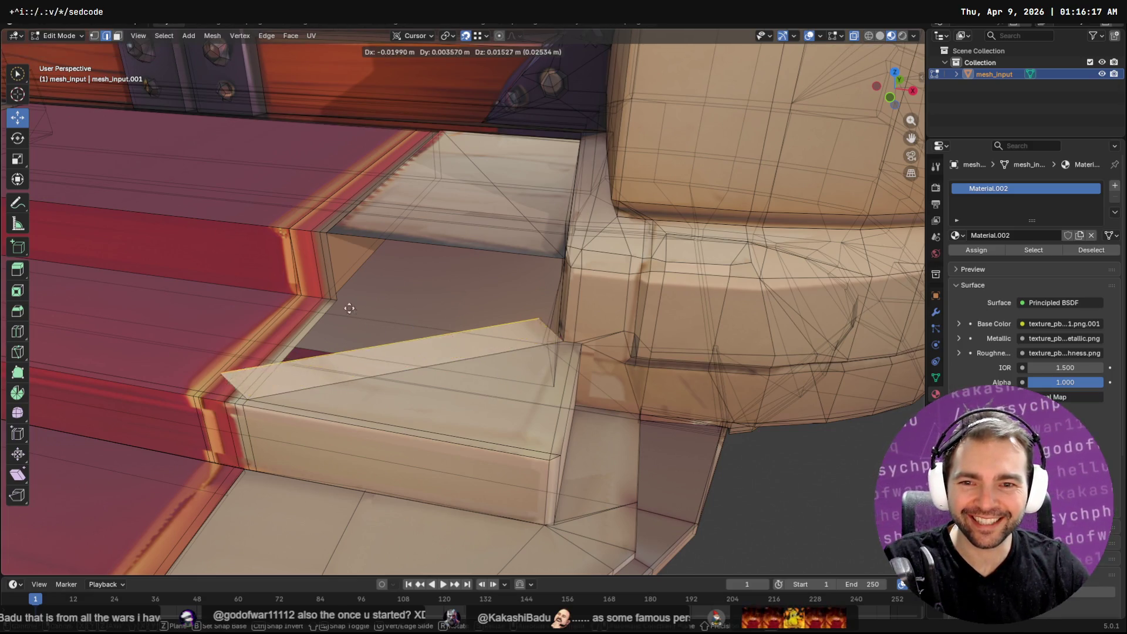
click(335, 304)
mouse_move(472, 353)
middle_down()
mouse_move(511, 348)
mouse_move(568, 310)
middle_up()
key(1)
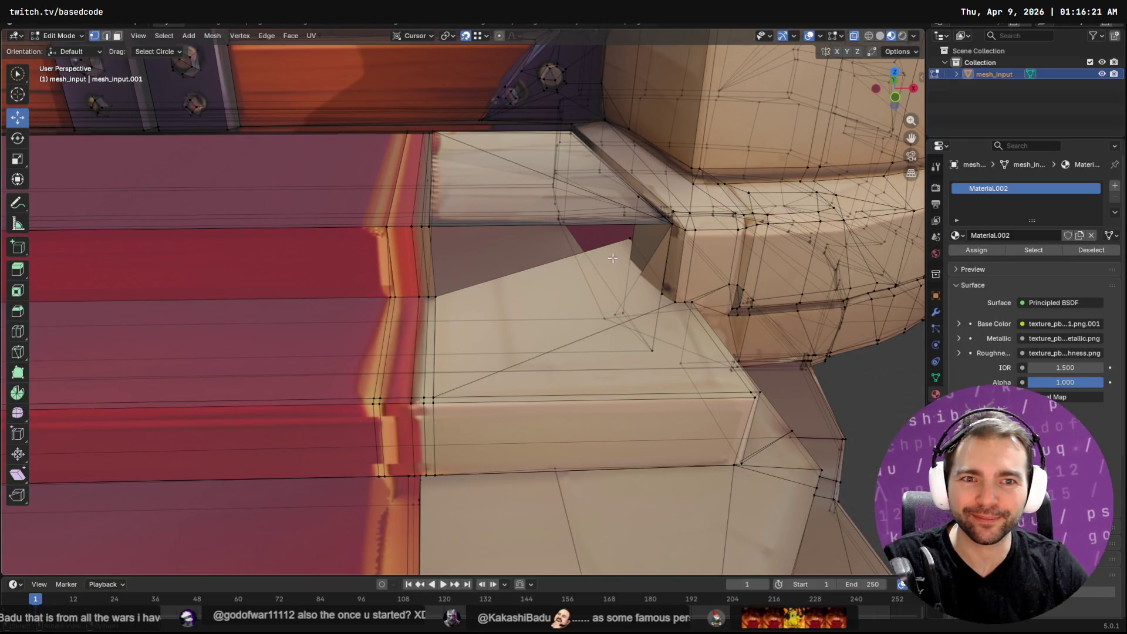
click(630, 238)
drag(629, 237, 662, 293)
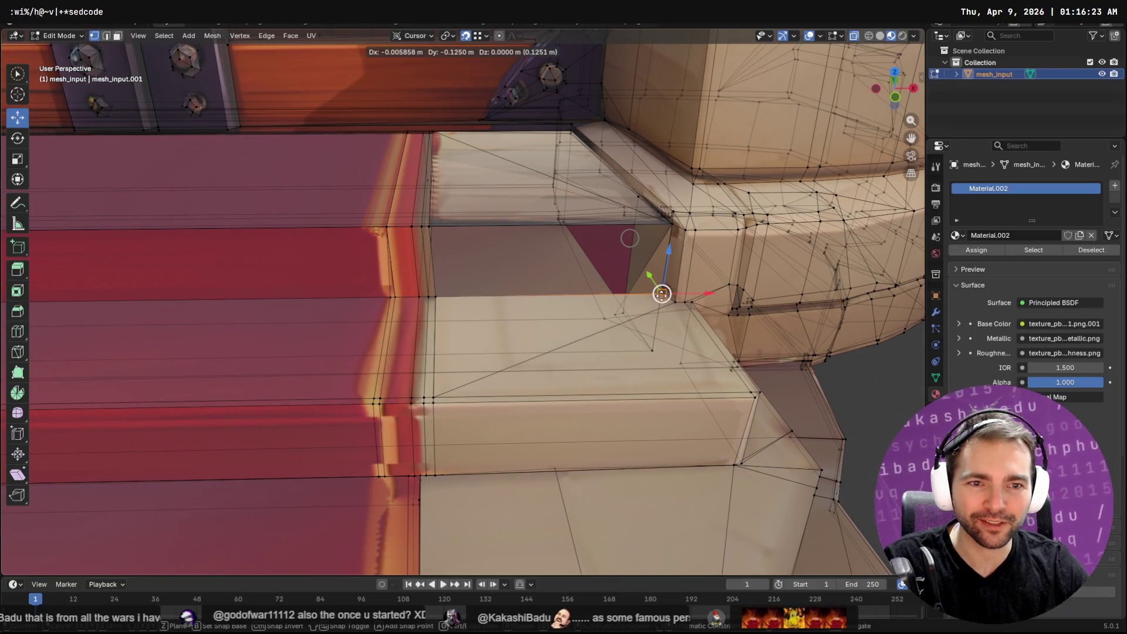
middle_drag(662, 293, 465, 283)
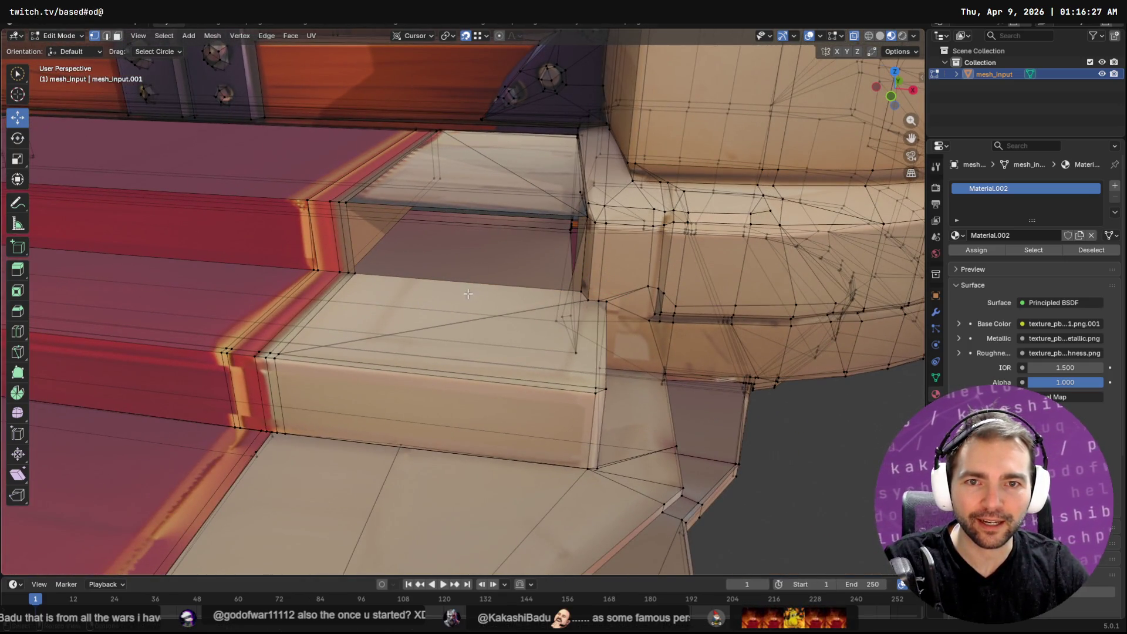
Step: Extrude the step's front top edge into a new face and select the old top triangles for deletion
click(105, 36)
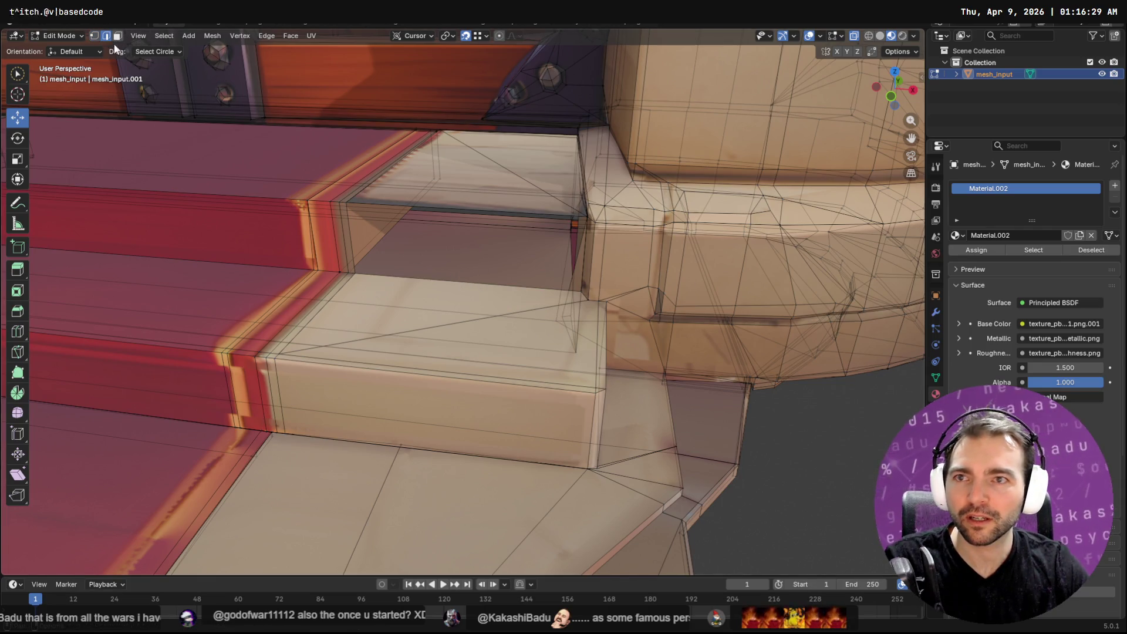
click(436, 275)
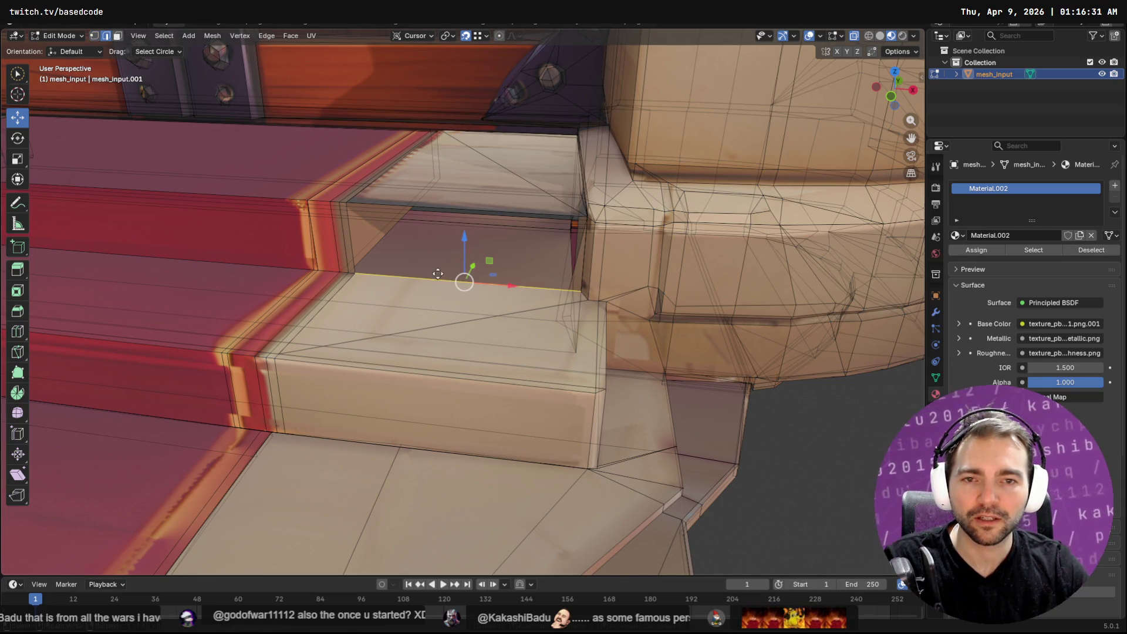
key(e)
click(353, 204)
middle_drag(491, 163, 526, 203)
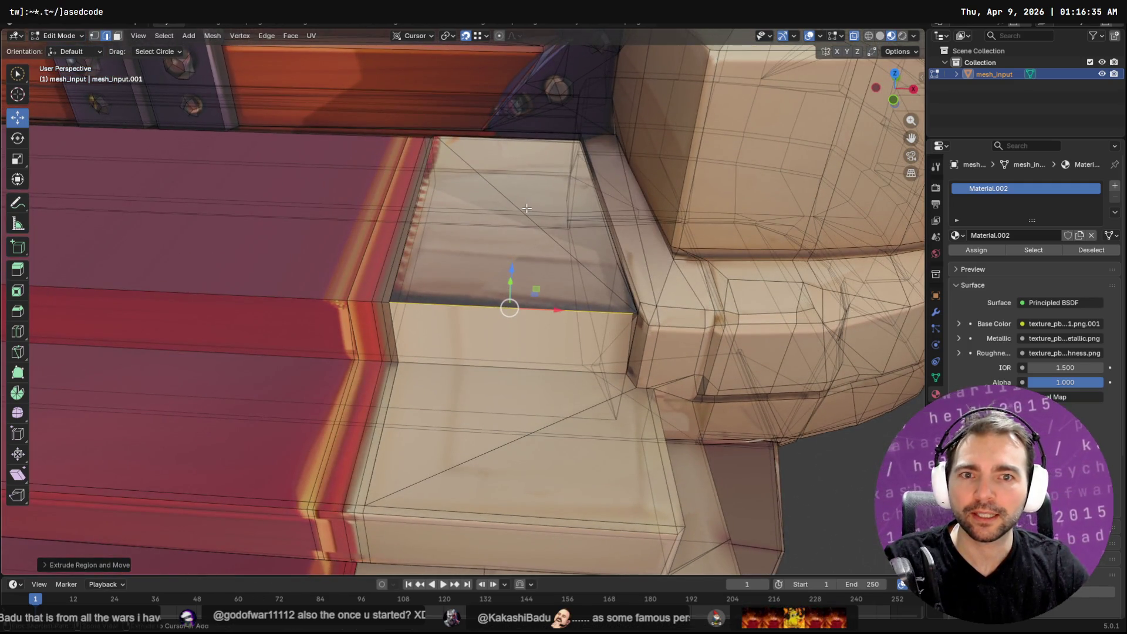
key(3)
click(526, 209)
click(522, 227)
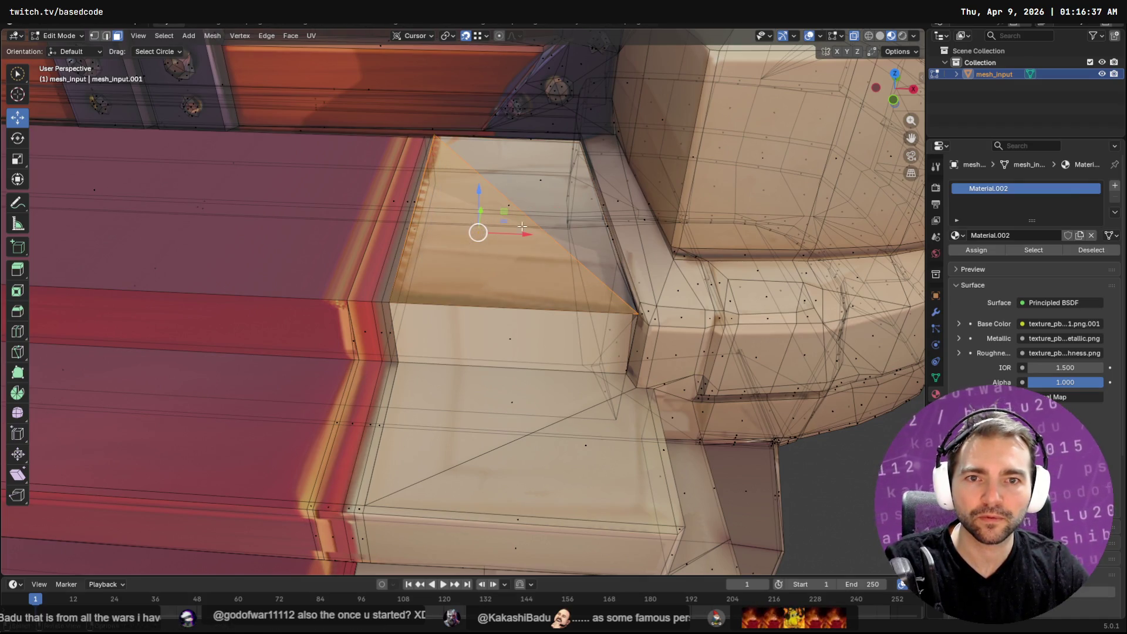
shift+click(544, 180)
key(x)
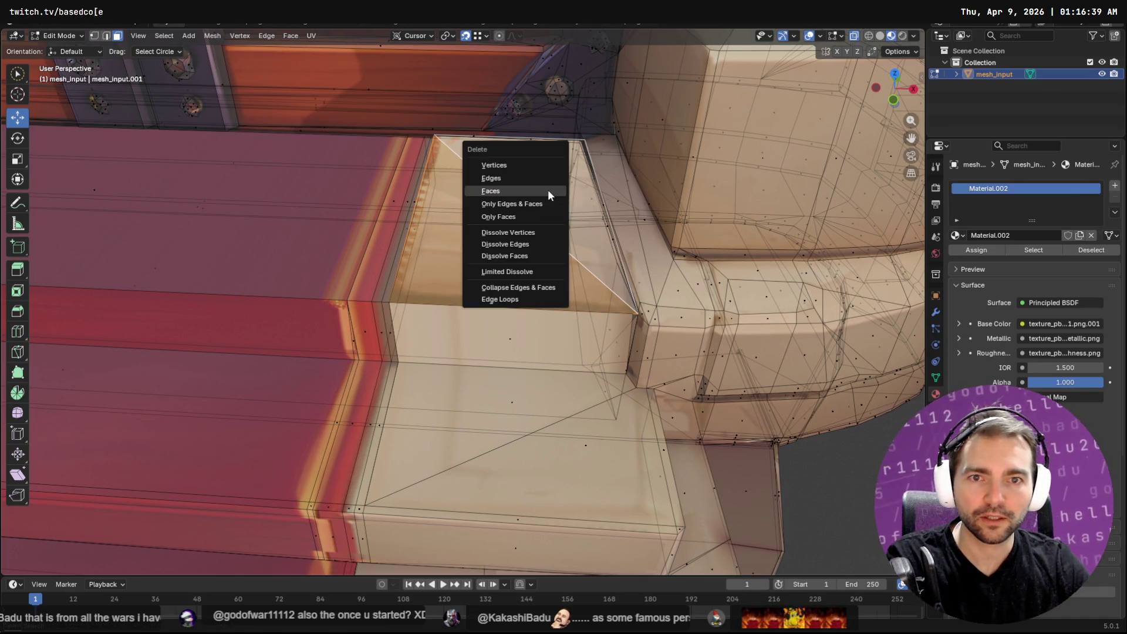
Step: Delete the old top faces of the step, undoing once and deleting again
click(547, 190)
middle_drag(506, 287, 534, 229)
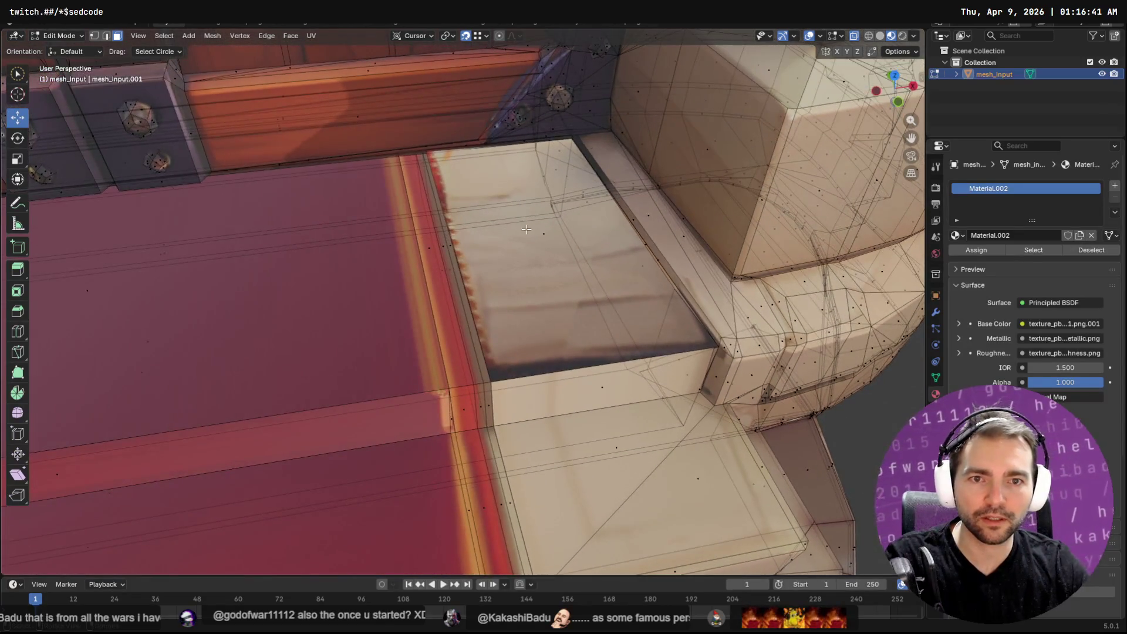
key(f)
key(x)
click(535, 247)
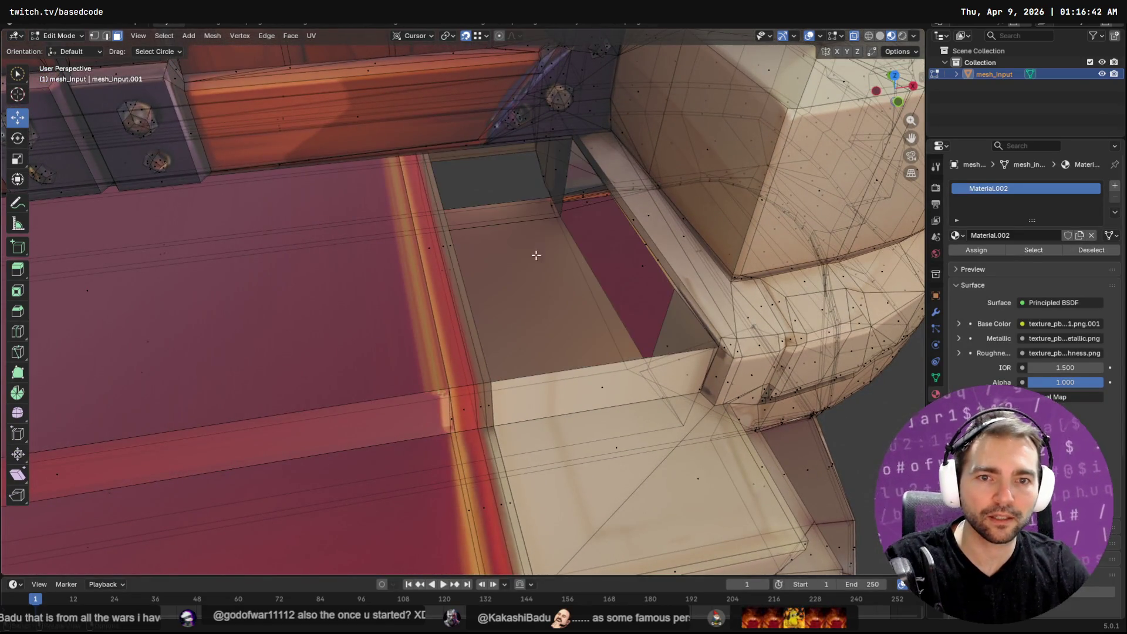
Step: Extrude a lower step edge up into a new top face reaching back toward the doors
key(2)
click(573, 358)
click(584, 349)
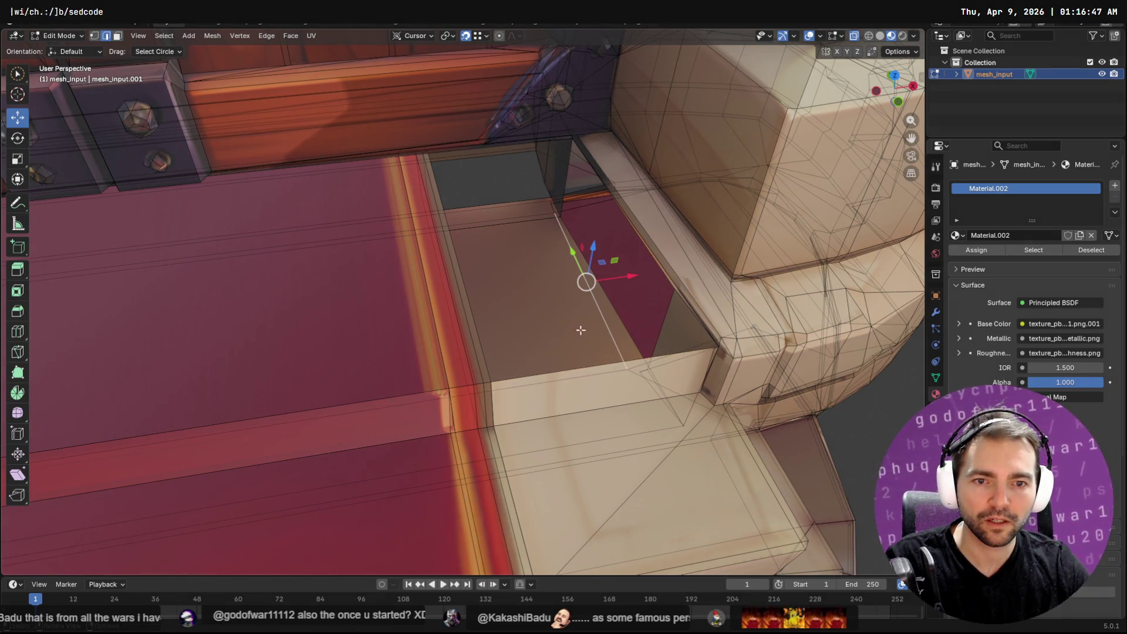
click(583, 357)
drag(583, 358, 427, 154)
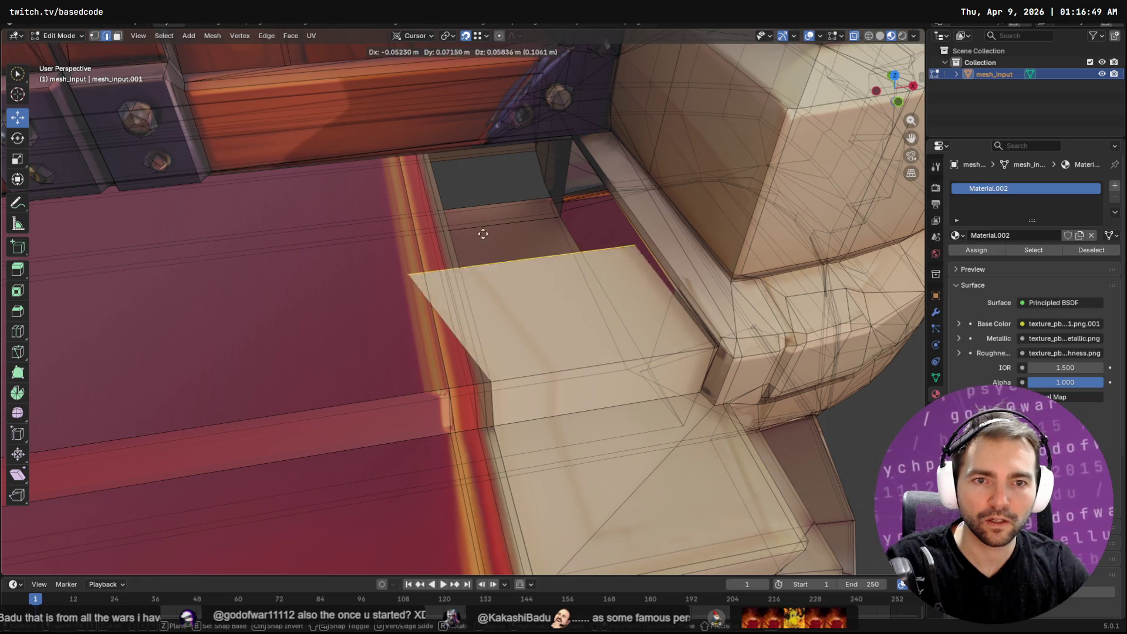
click(427, 155)
mouse_move(427, 154)
middle_down()
mouse_move(518, 227)
mouse_move(601, 205)
middle_up()
scroll(518, 228, down, 5)
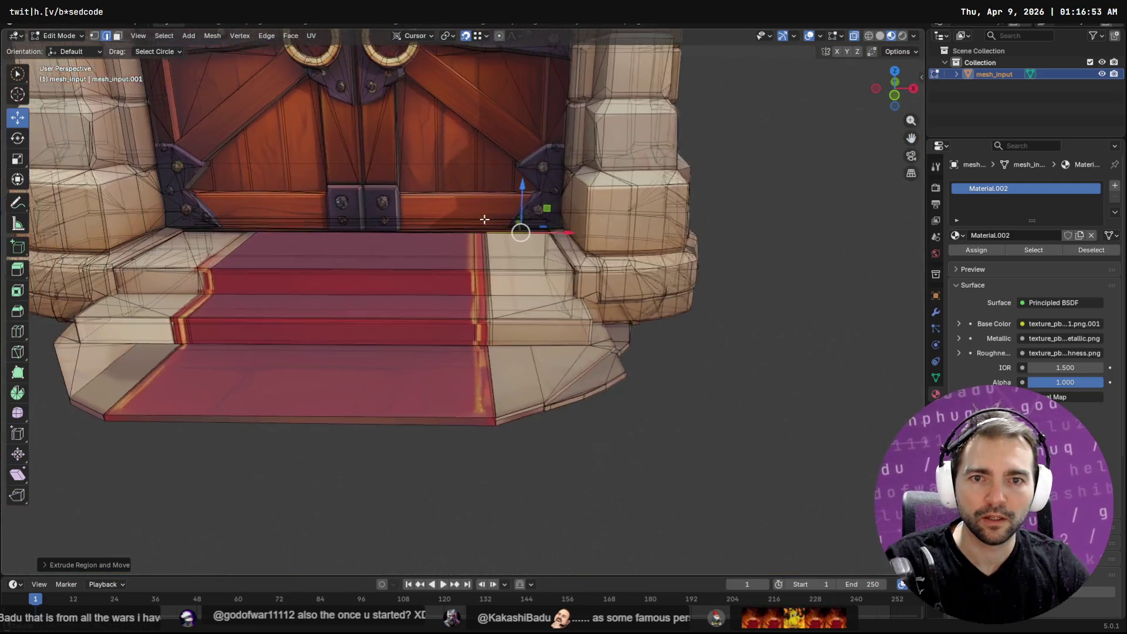
middle_drag(407, 229, 440, 252)
scroll(382, 262, up, 5)
scroll(388, 245, up, 2)
alt+click(389, 251)
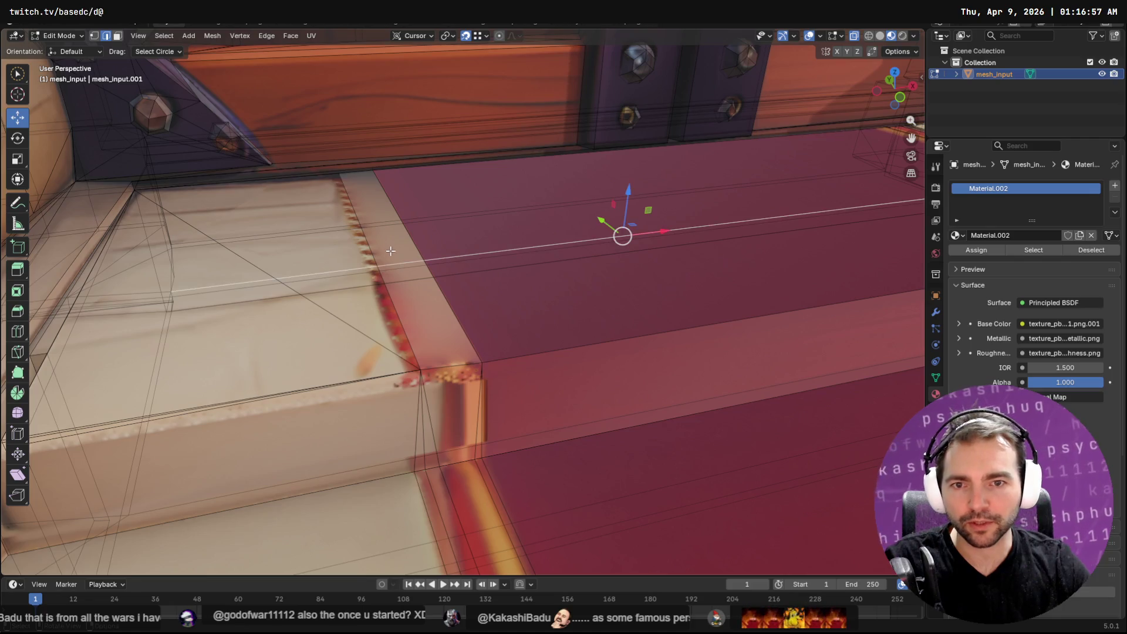
scroll(418, 294, down, 4)
Step: Bevel the carpet edge loop into two and delete the narrow strip and stray top triangles
middle_drag(418, 294, 463, 306)
key(ctrl+b)
click(413, 269)
key(x)
click(416, 272)
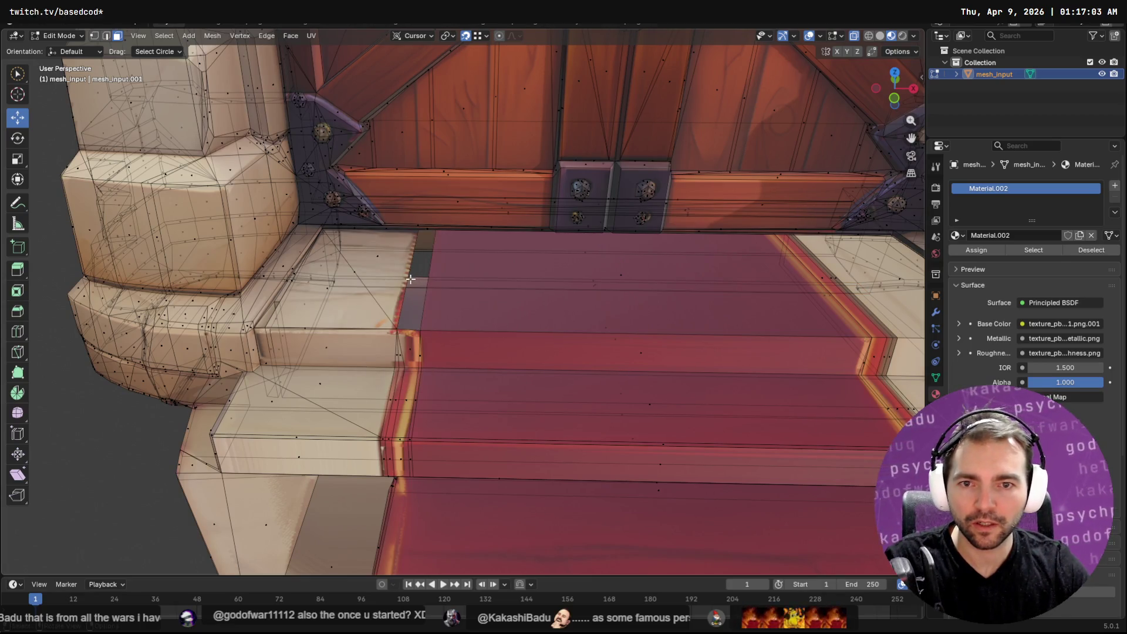
click(377, 257)
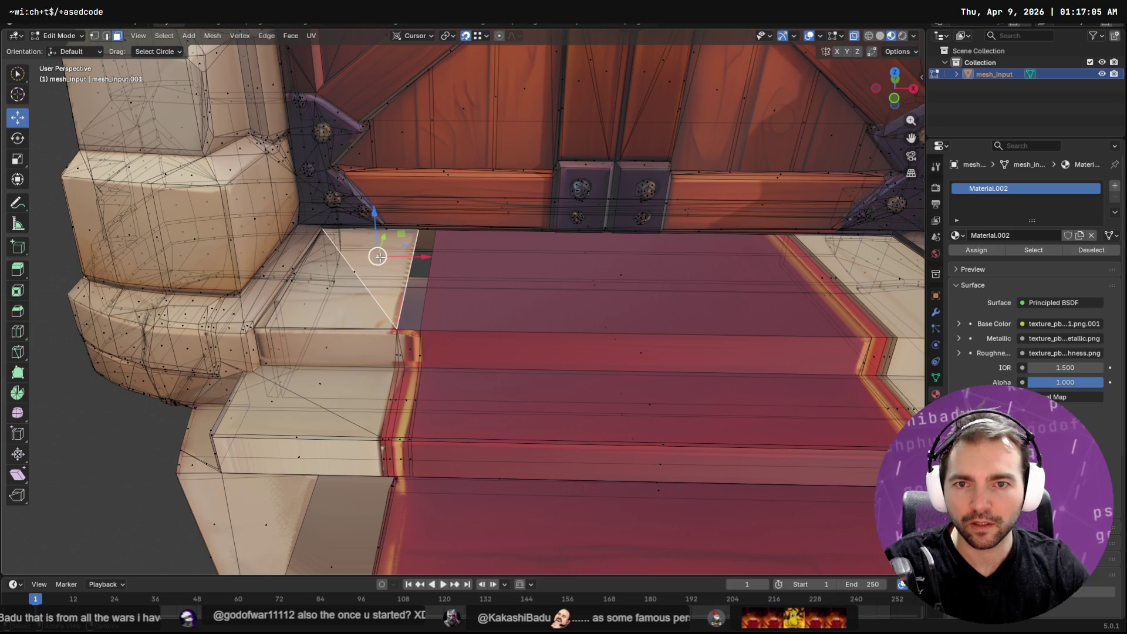
key(x)
click(361, 275)
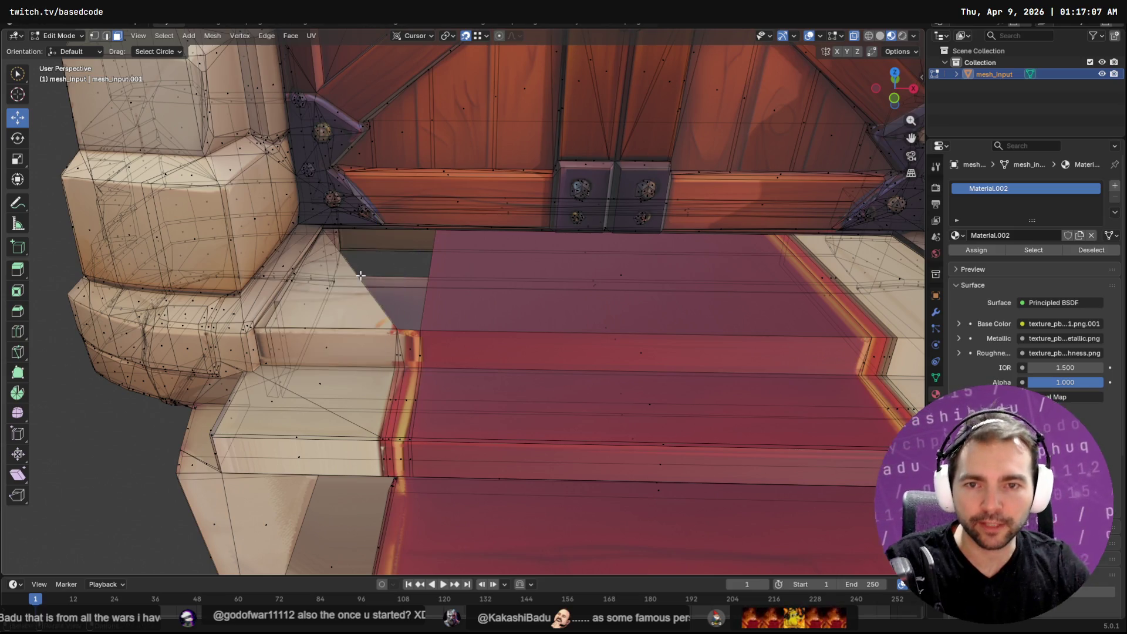
click(330, 286)
key(x)
click(334, 291)
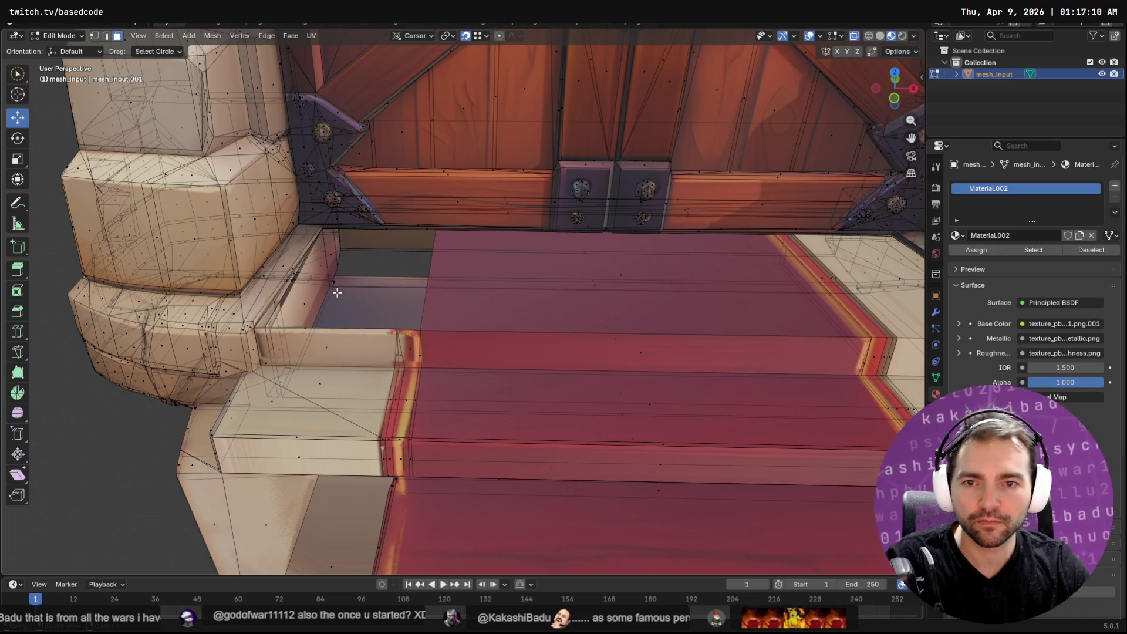
Step: Move the step's top edge back to meet the door base
key(2)
click(338, 324)
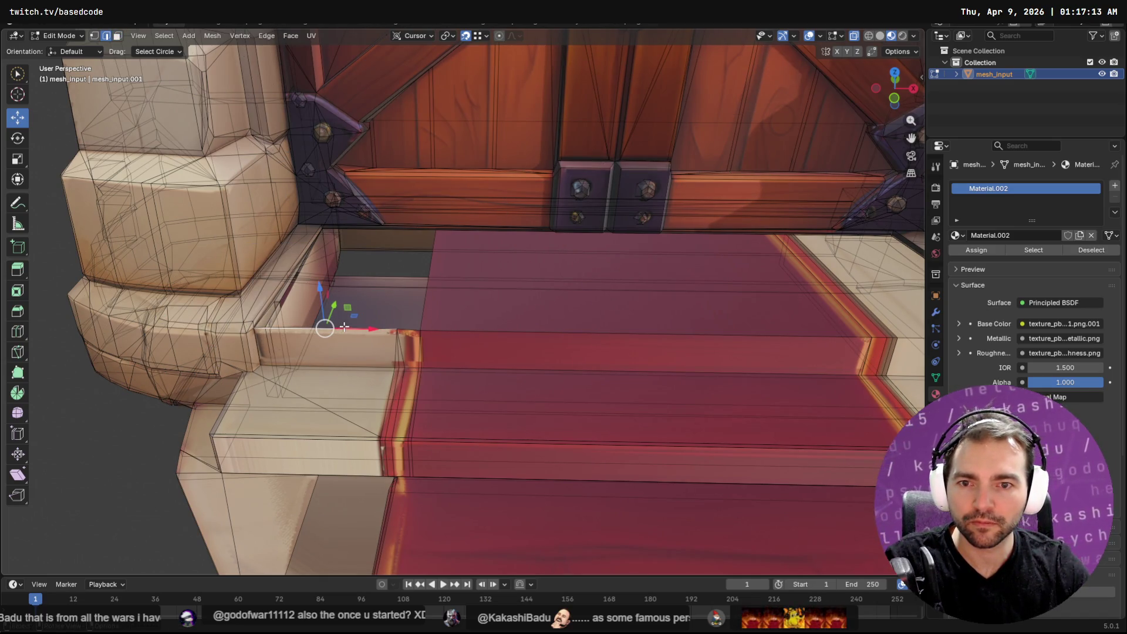
click(382, 298)
click(335, 328)
key(e)
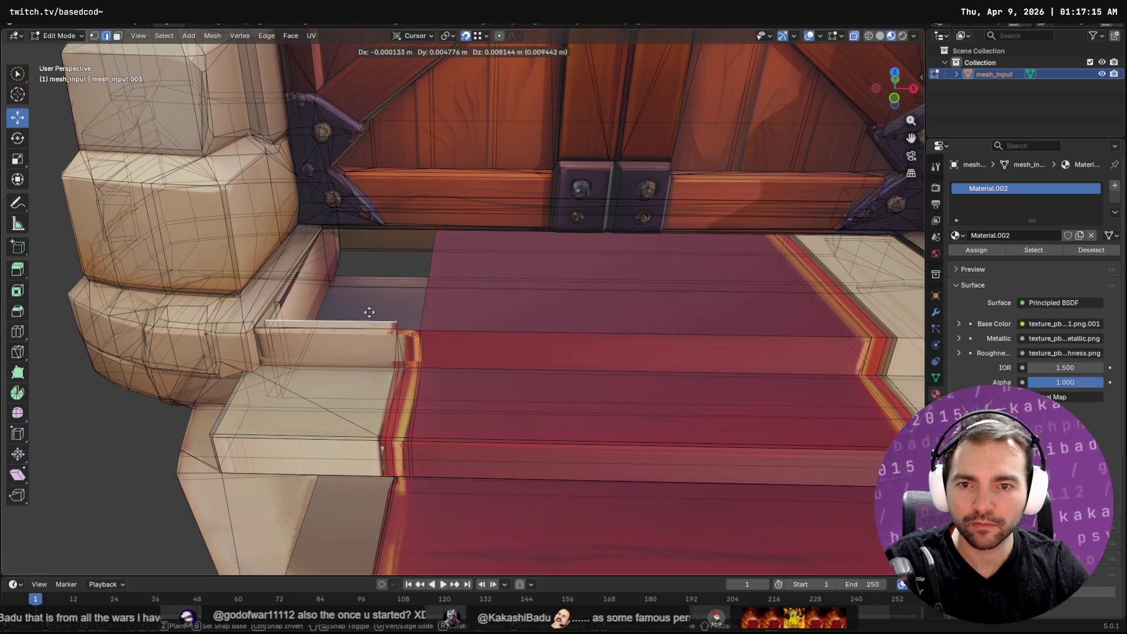
right_click(330, 247)
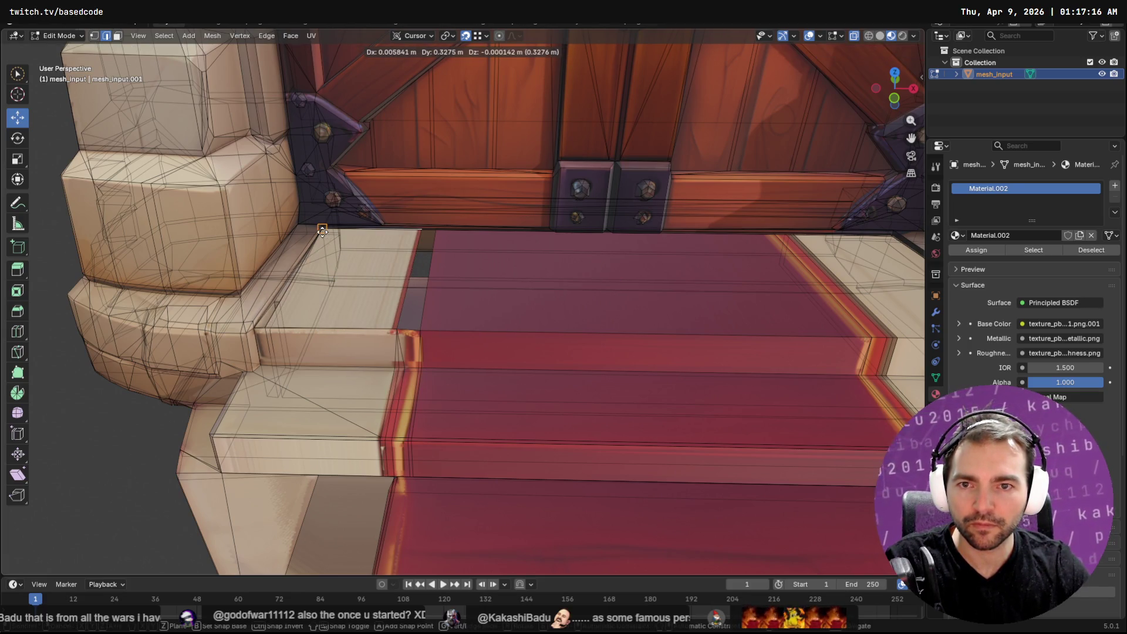
click(403, 324)
key(g)
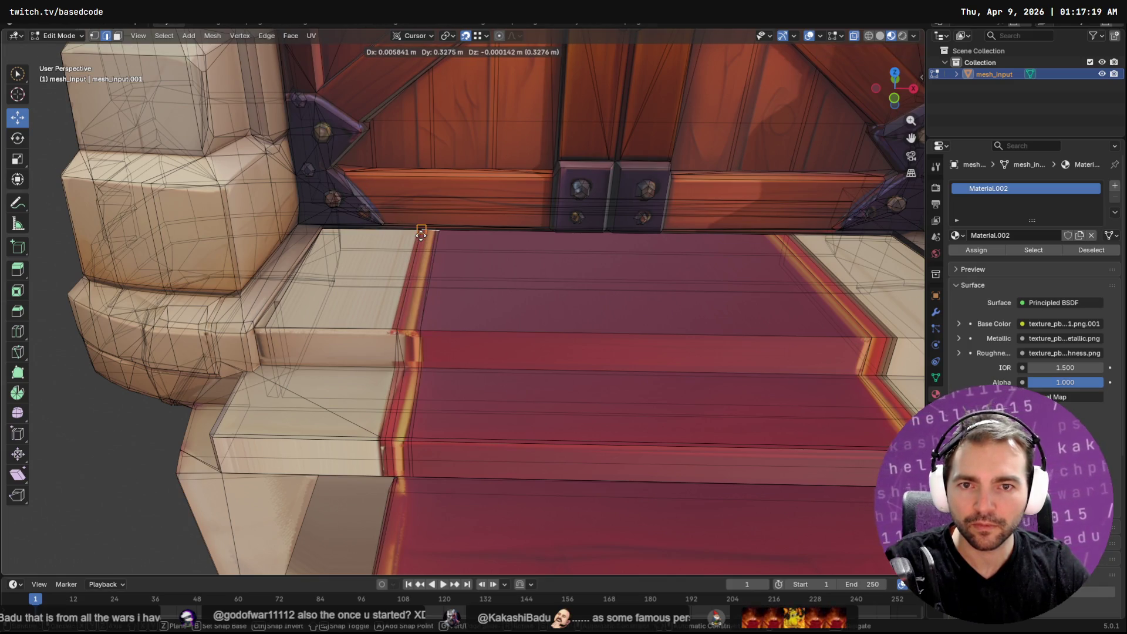
right_click(420, 230)
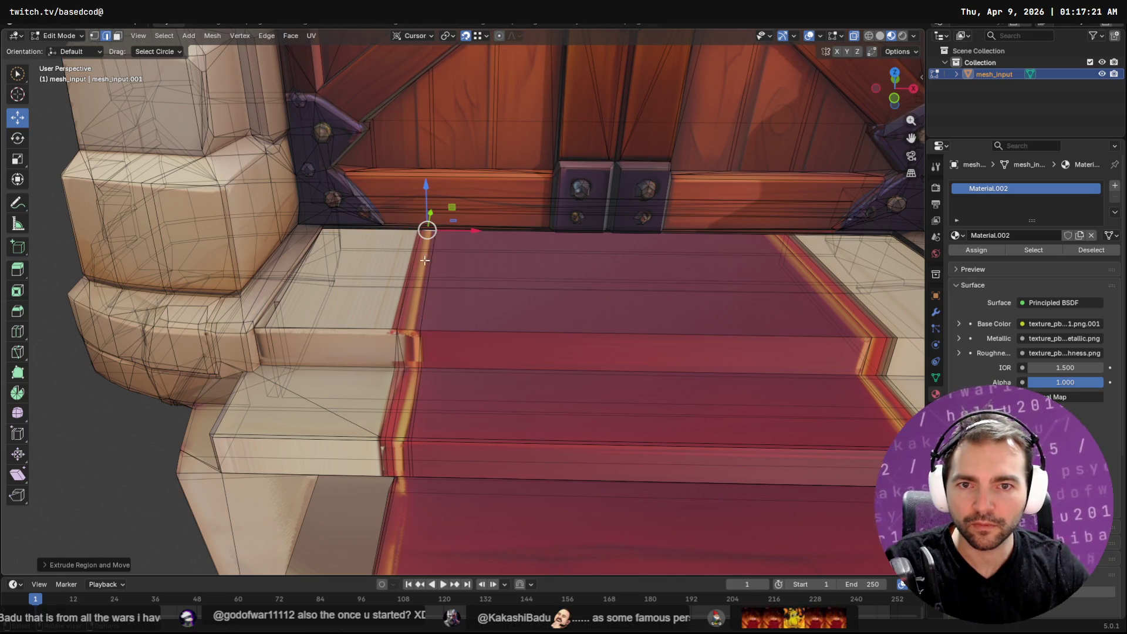
scroll(528, 323, down, 3)
scroll(529, 324, down, 3)
Step: Export the doorway as Wavefront OBJ over ChappelDoor.obj and switch to Godot
key(Tab)
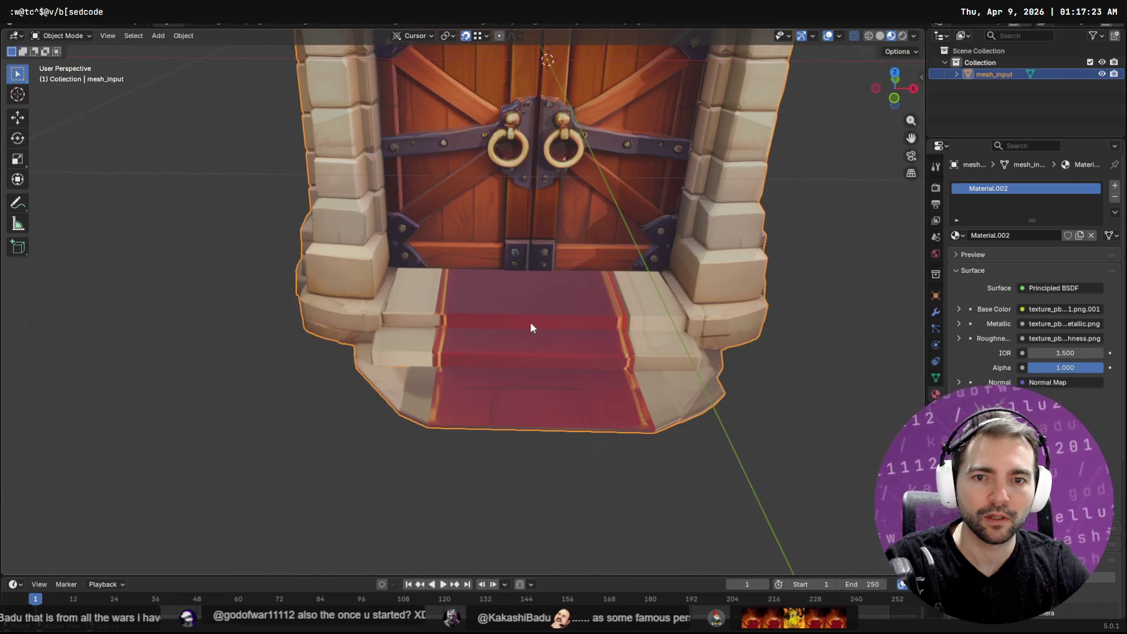
key(q)
click(530, 321)
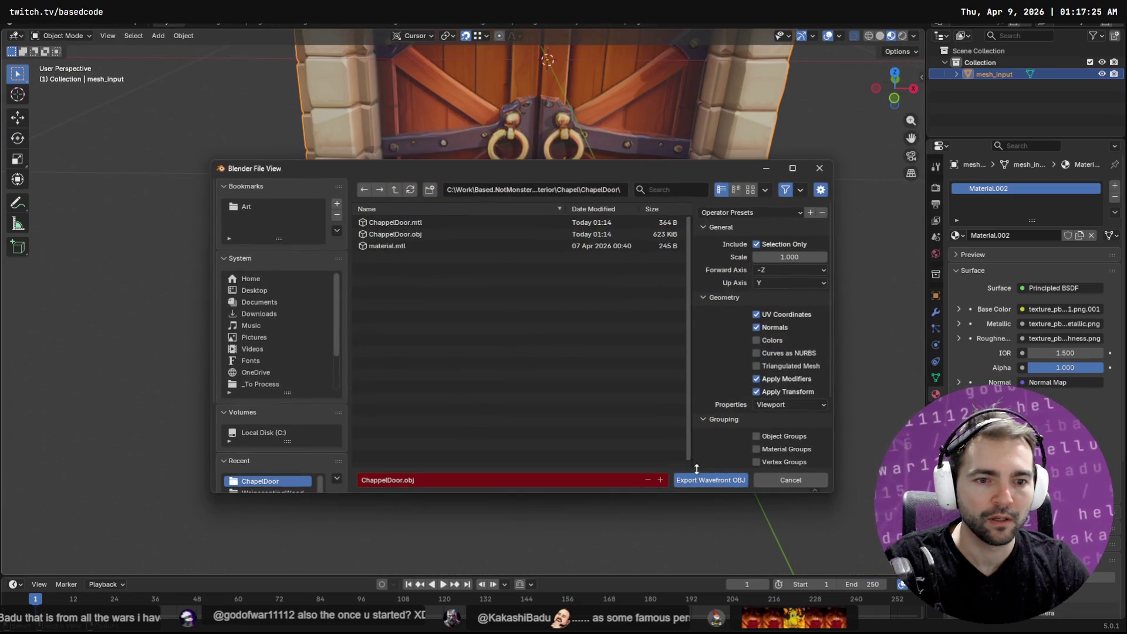
click(701, 474)
key(alt+Tab)
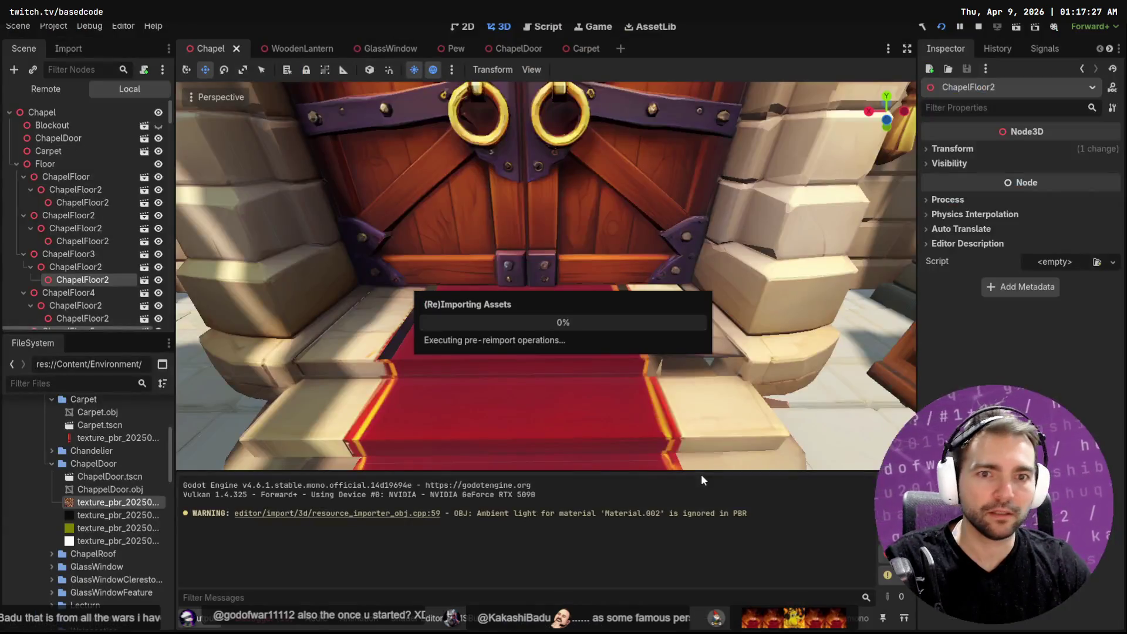
scroll(693, 357, down, 5)
scroll(690, 353, up, 4)
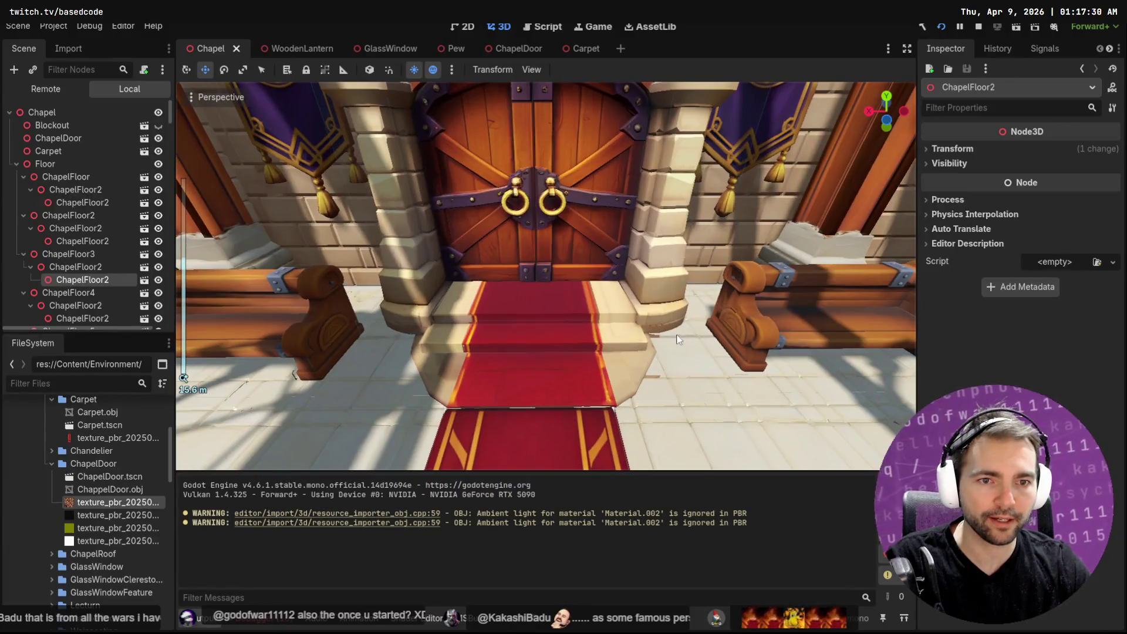
Step: Fly around the chapel to inspect the reimported doorway and the stained-glass window alcove
middle_drag(693, 350, 738, 331)
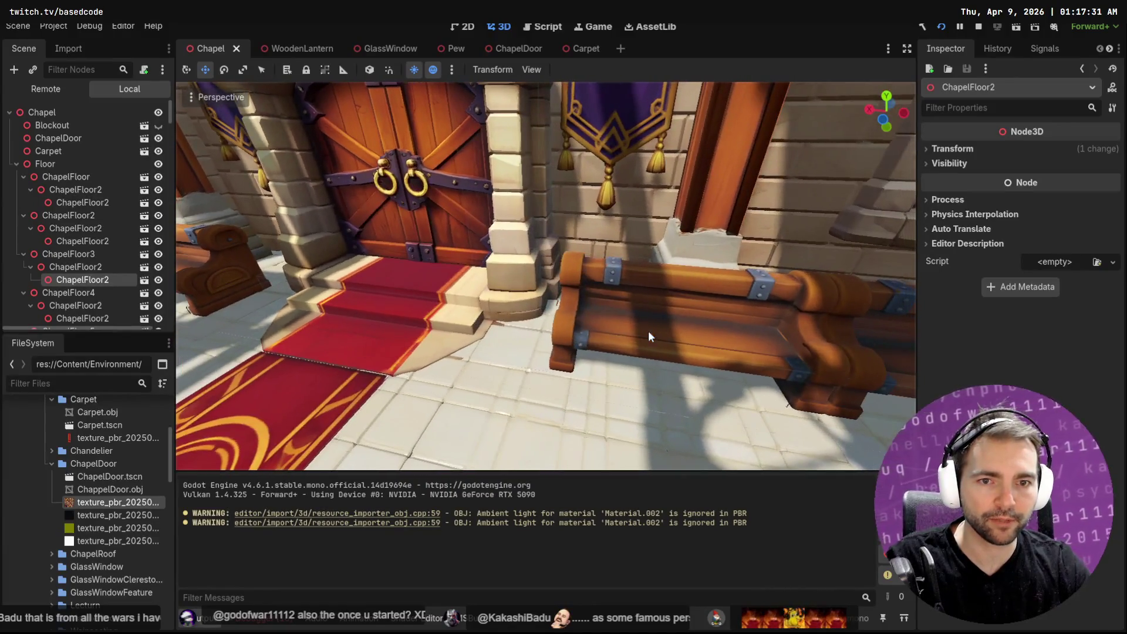
scroll(738, 332, down, 3)
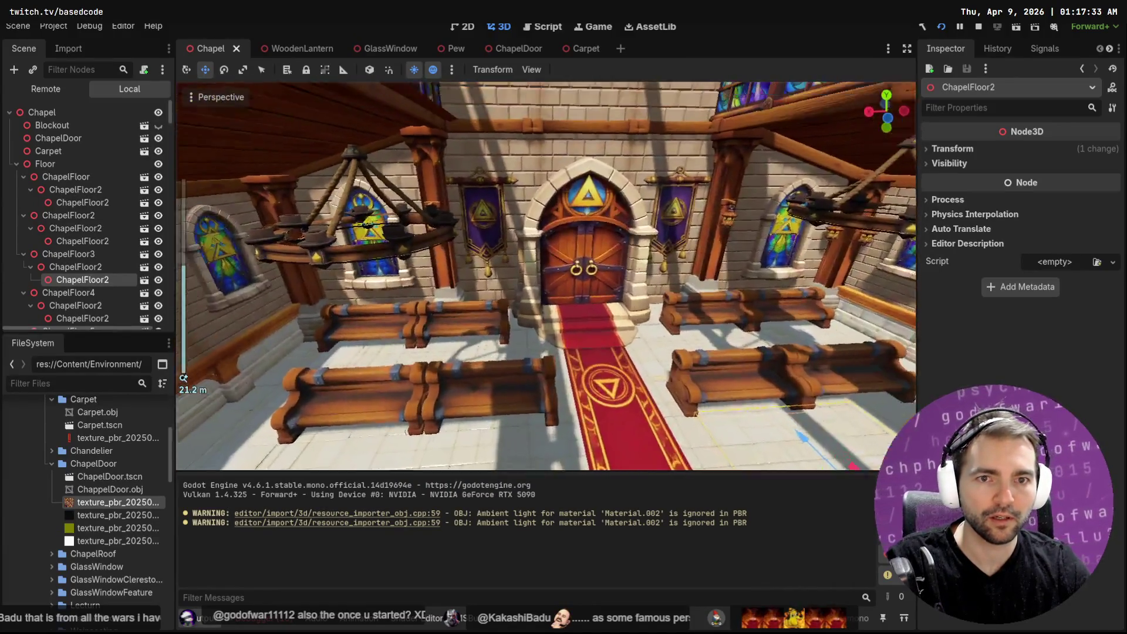
mouse_move(738, 332)
middle_down()
mouse_move(669, 264)
mouse_move(545, 273)
middle_up()
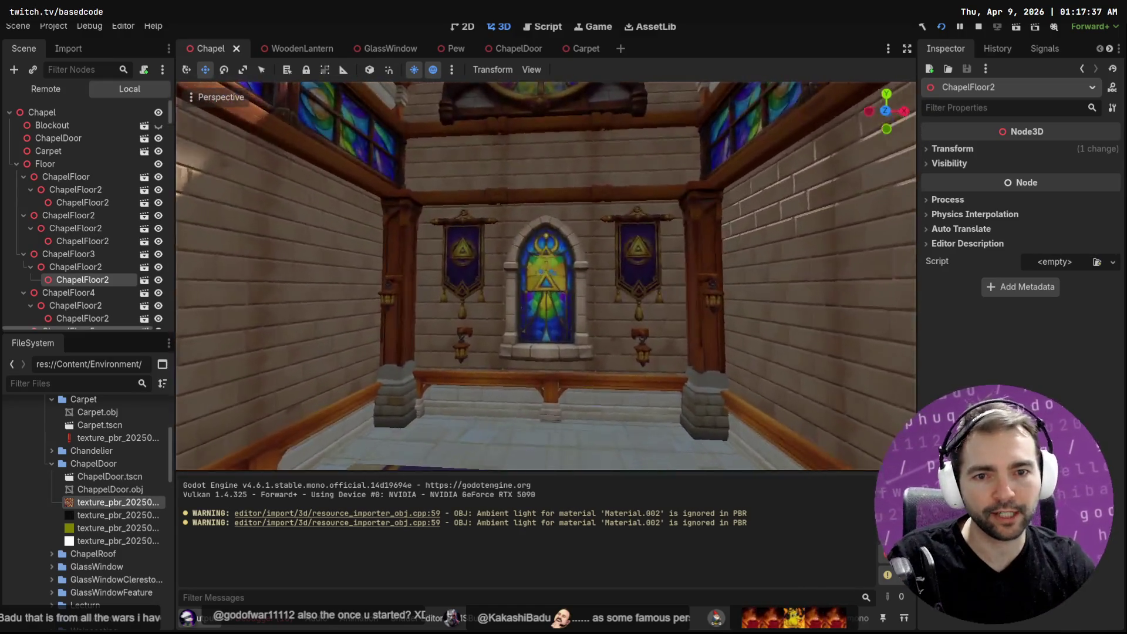
mouse_move(546, 274)
middle_down()
mouse_move(634, 273)
mouse_move(494, 291)
mouse_move(547, 273)
middle_up()
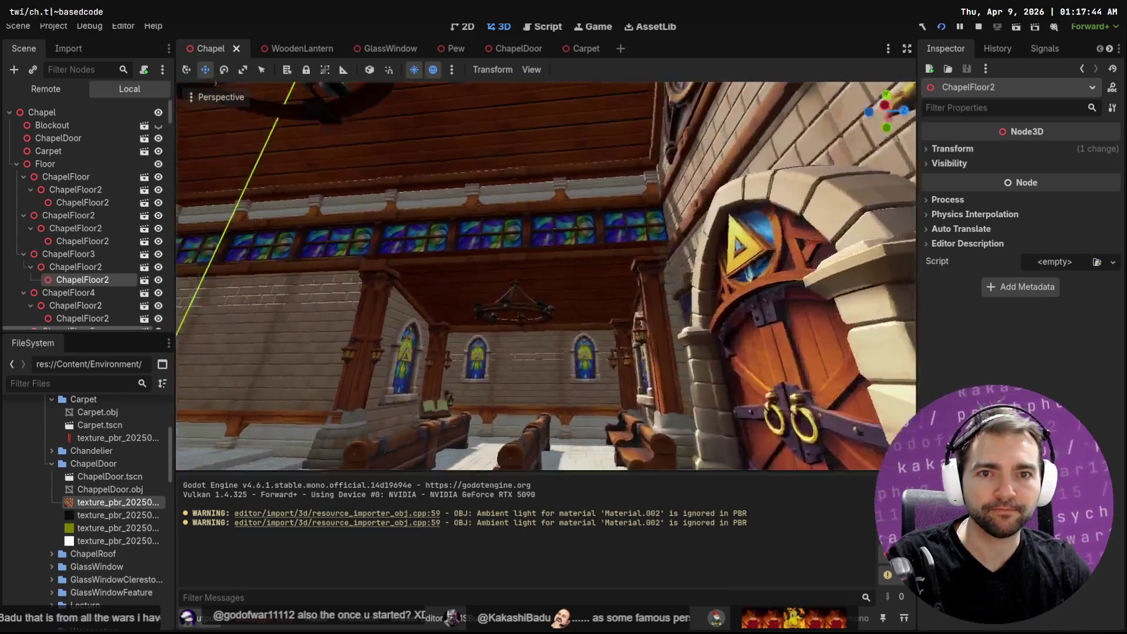
right_drag(547, 273, 547, 273)
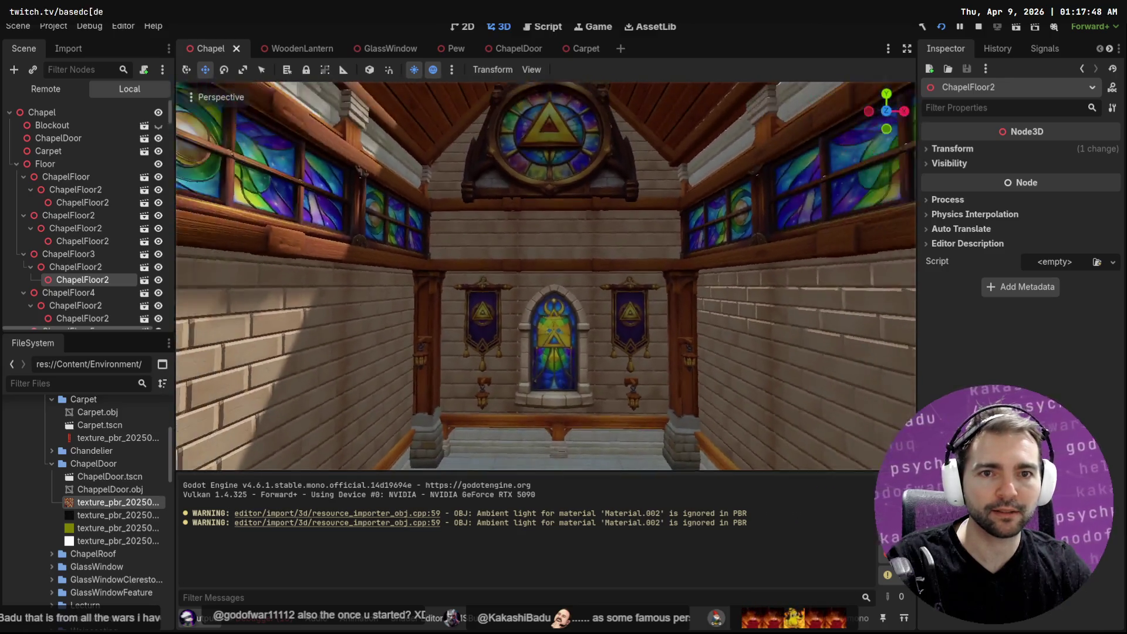
right_drag(578, 171, 579, 171)
Step: Nudge the PlateGlassFeature window sideways, undo the move, and start selecting a wall piece
click(573, 226)
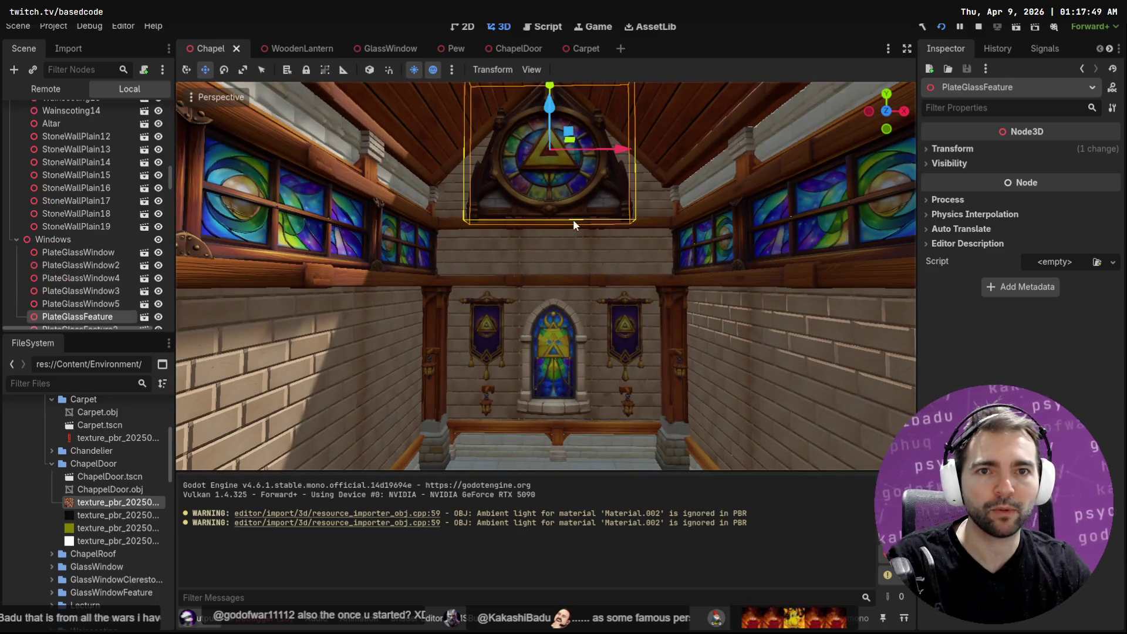
drag(624, 149, 629, 150)
key(ctrl+z)
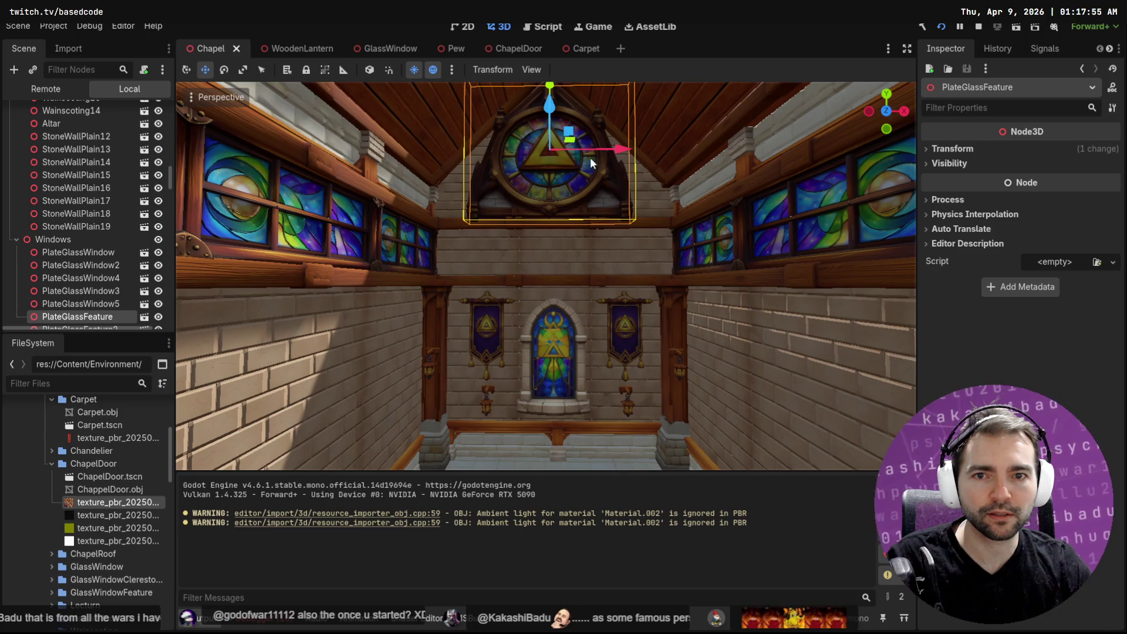
right_drag(589, 158, 563, 176)
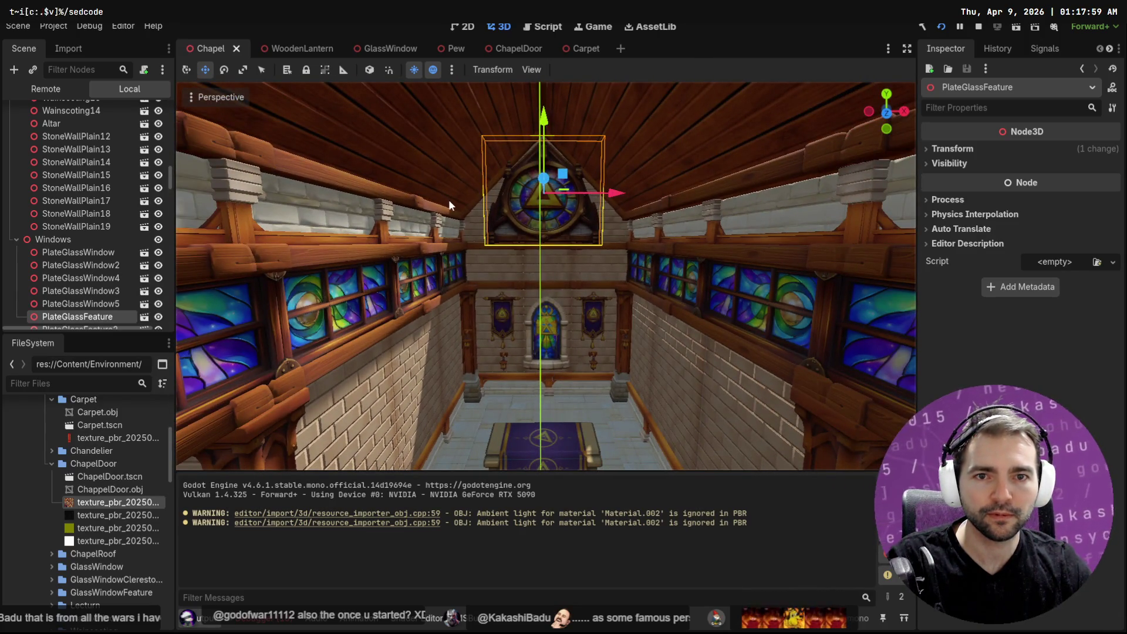
shift+click(456, 185)
Step: Shift-select the roof and its left and right beam segments
shift+click(650, 185)
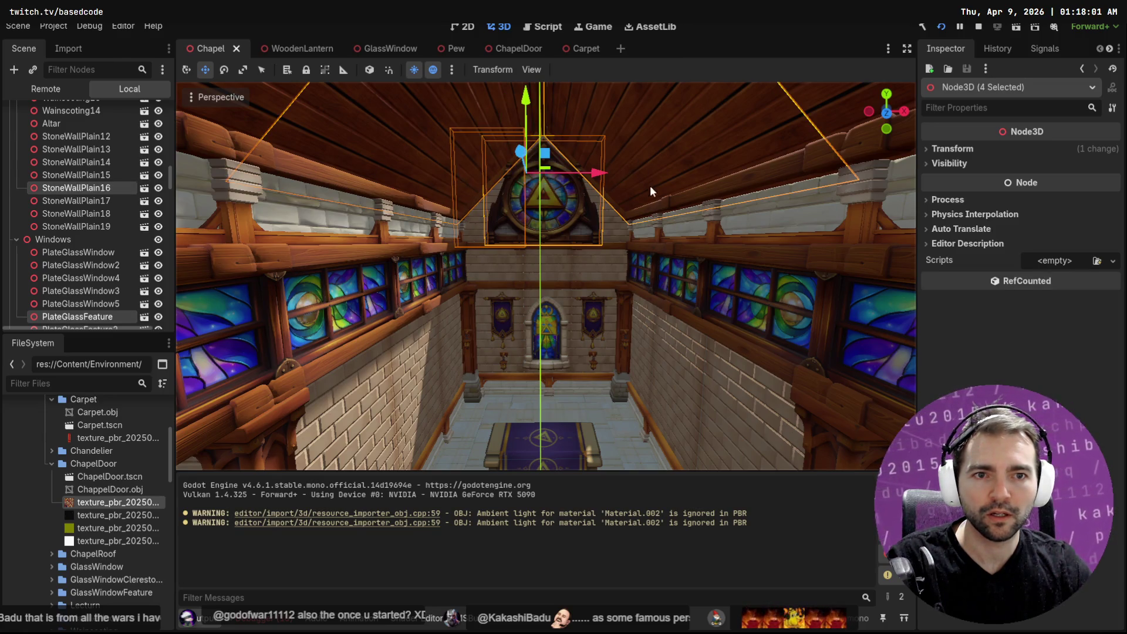
scroll(649, 197, down, 5)
scroll(617, 176, up, 4)
middle_drag(616, 176, 560, 119)
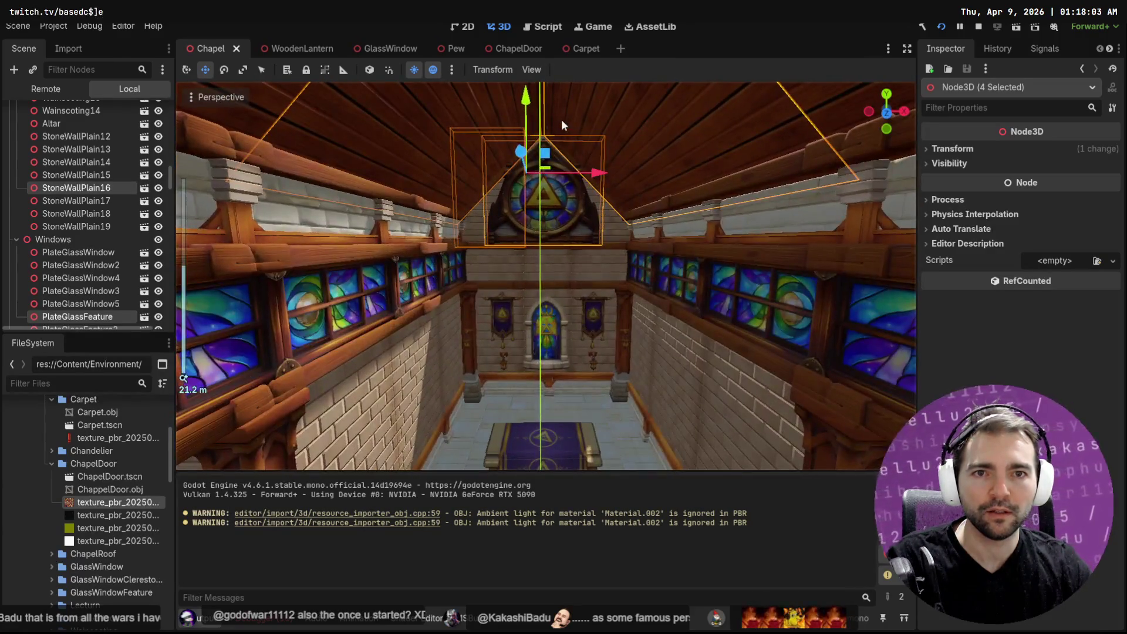
scroll(571, 136, up, 3)
shift+click(549, 135)
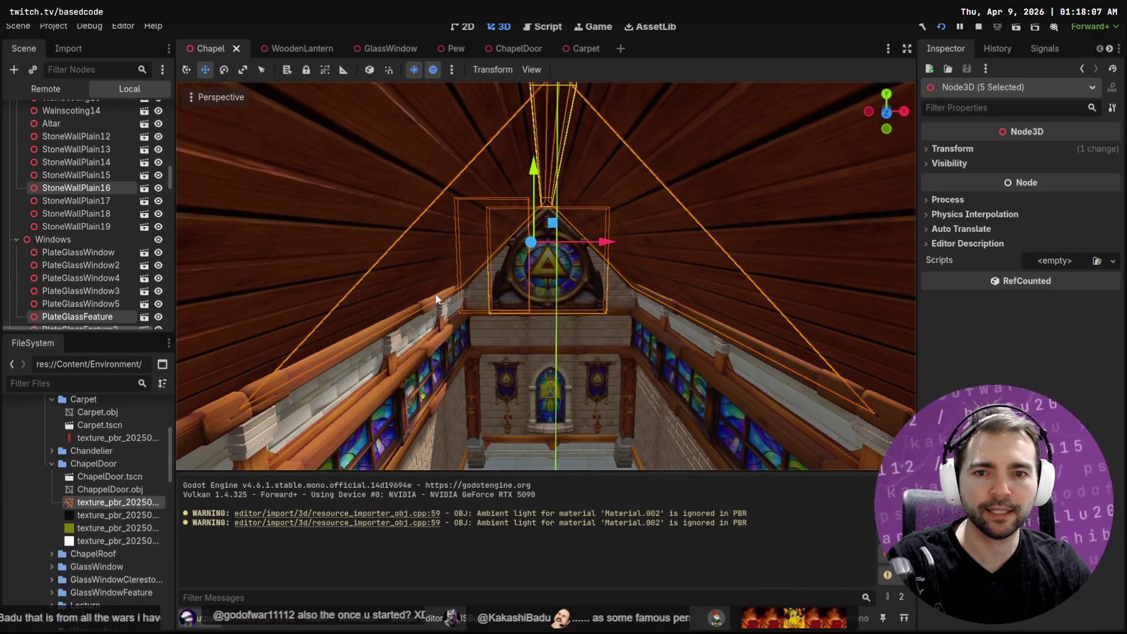
shift+click(392, 321)
shift+click(442, 307)
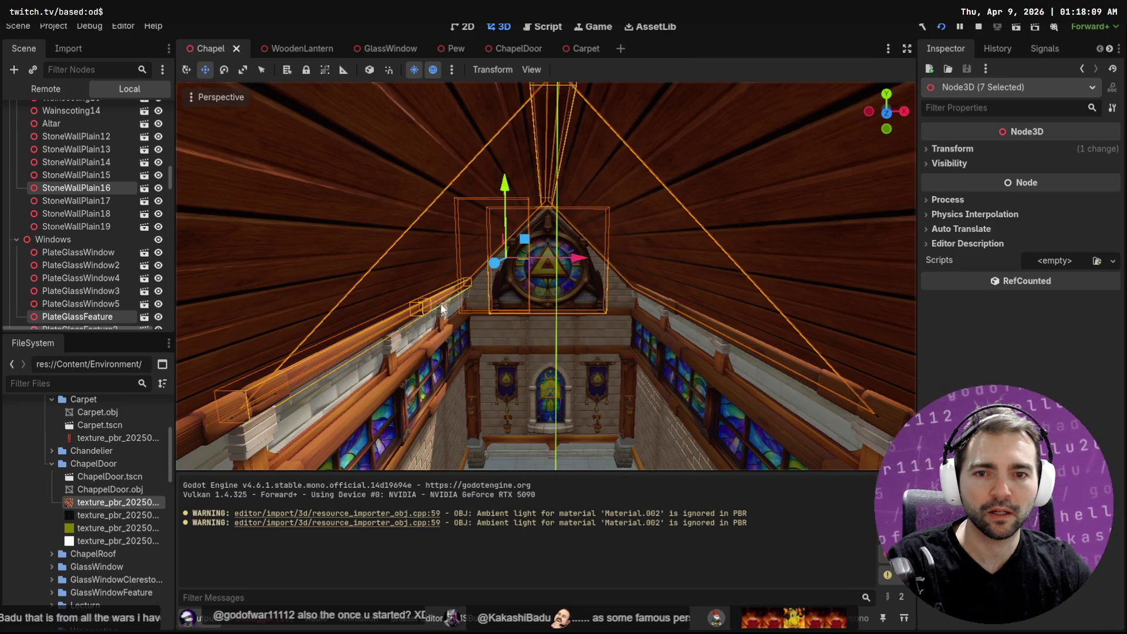
shift+click(454, 314)
shift+click(362, 383)
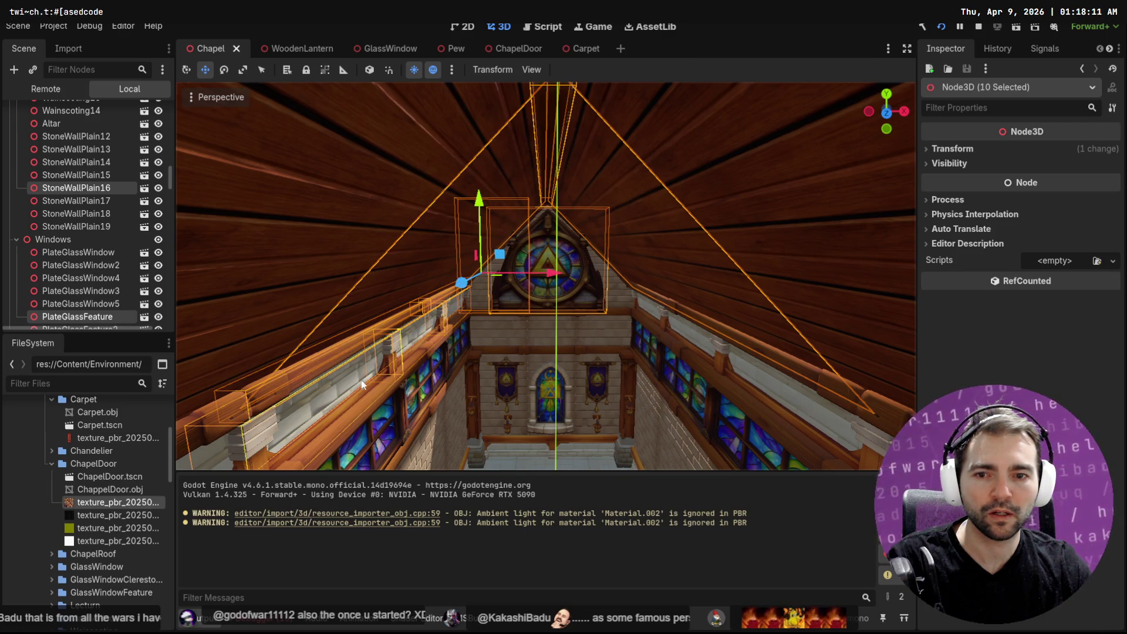
shift+click(653, 307)
shift+click(685, 331)
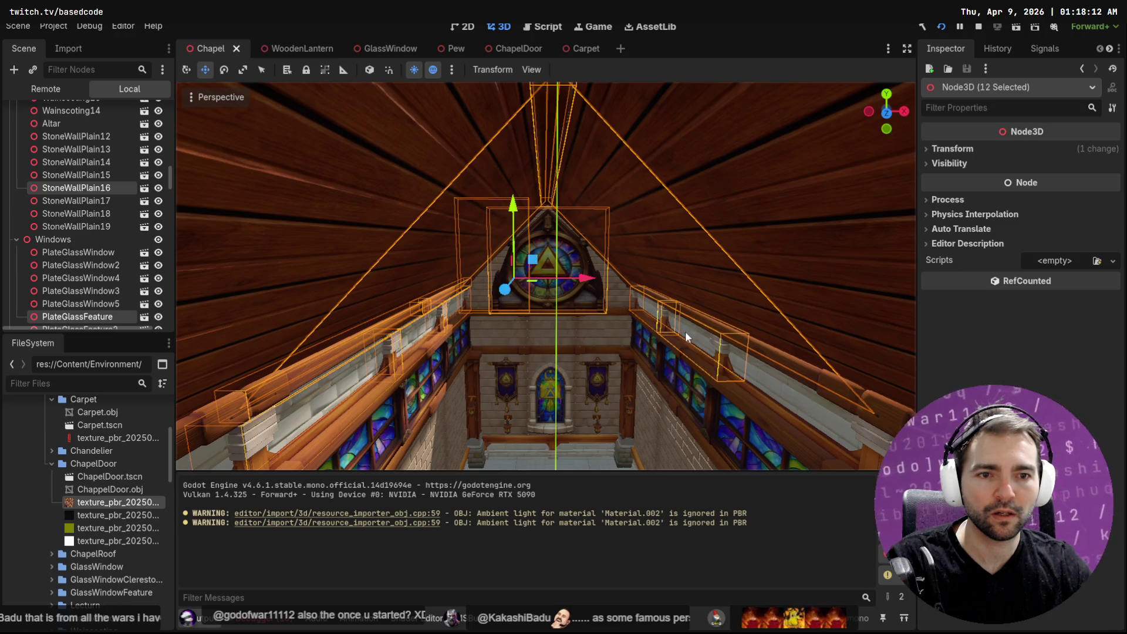
shift+click(754, 369)
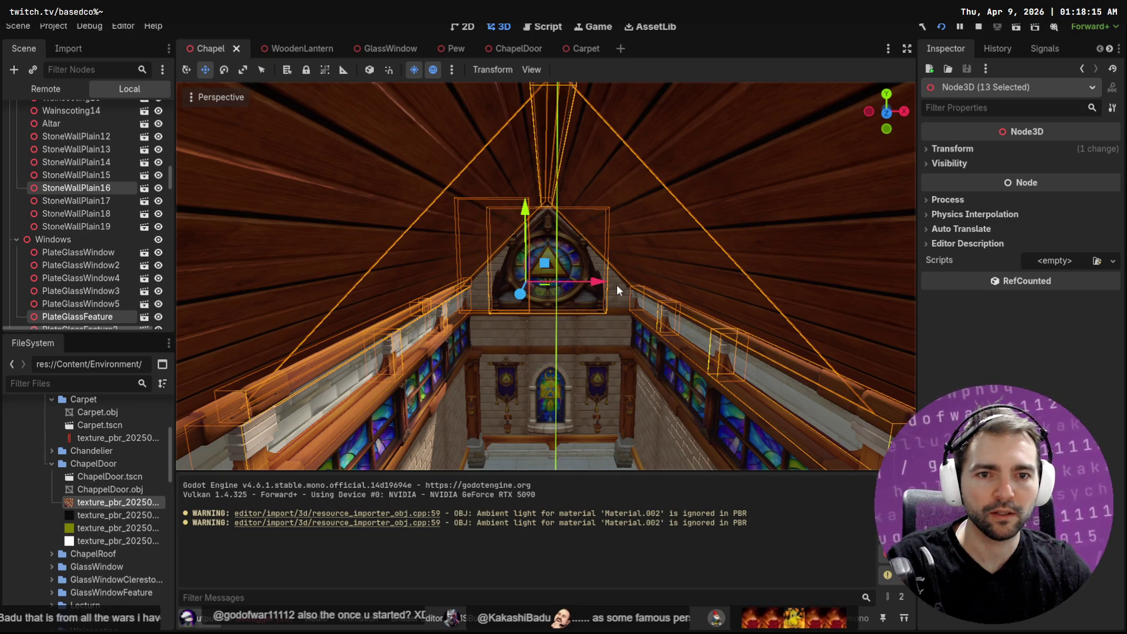
scroll(617, 284, down, 5)
Step: Add the remaining roof pieces and upper rail segments to the selection
mouse_move(671, 300)
middle_down()
mouse_move(708, 323)
mouse_move(786, 332)
mouse_move(758, 290)
middle_up()
shift+click(755, 286)
scroll(808, 285, down, 4)
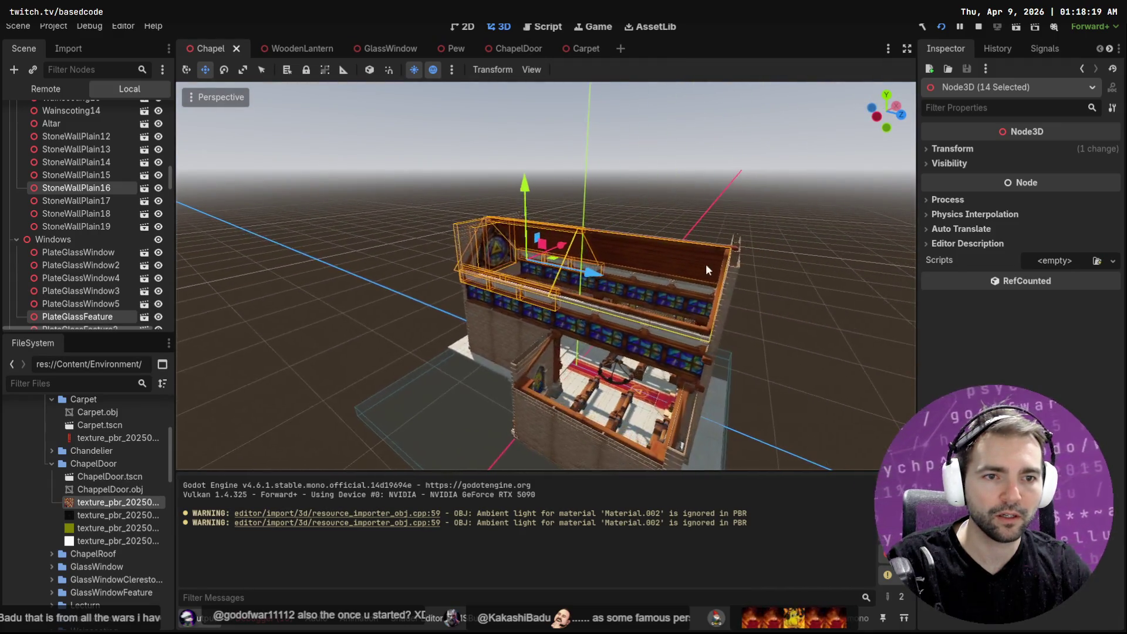
mouse_move(675, 263)
middle_down()
mouse_move(538, 287)
mouse_move(502, 278)
mouse_move(614, 267)
mouse_move(754, 283)
mouse_move(694, 250)
middle_up()
shift+click(511, 284)
scroll(502, 279, up, 4)
scroll(617, 262, up, 2)
scroll(664, 223, down, 2)
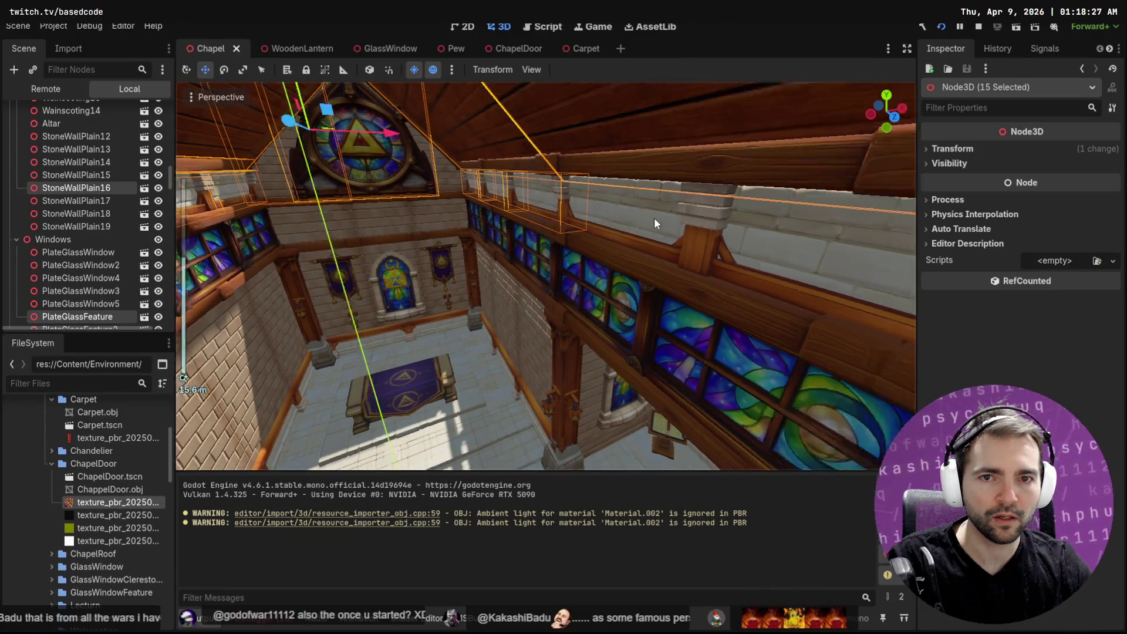
scroll(652, 216, down, 2)
shift+click(618, 235)
shift+click(746, 267)
middle_drag(746, 267, 789, 282)
shift+click(779, 336)
mouse_move(779, 335)
middle_down()
mouse_move(723, 277)
mouse_move(753, 311)
mouse_move(675, 312)
mouse_move(725, 311)
middle_up()
scroll(674, 313, up, 3)
Step: Add the upper wooden beams on both walls, frame the 24 selected pieces and lift them above the walls
shift+click(540, 176)
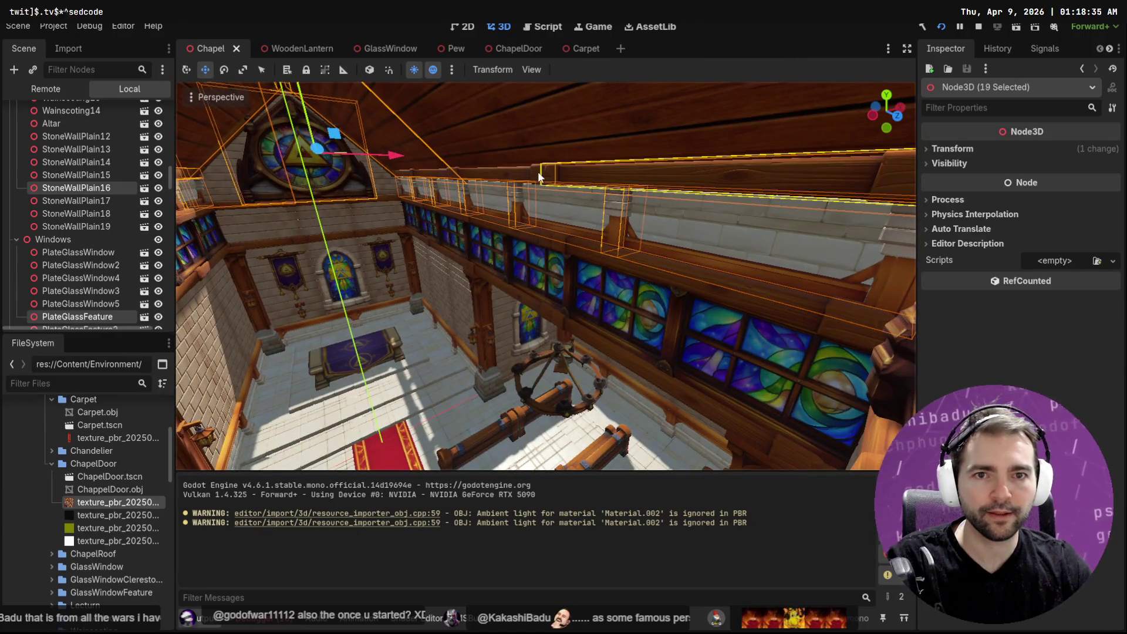
shift+click(441, 169)
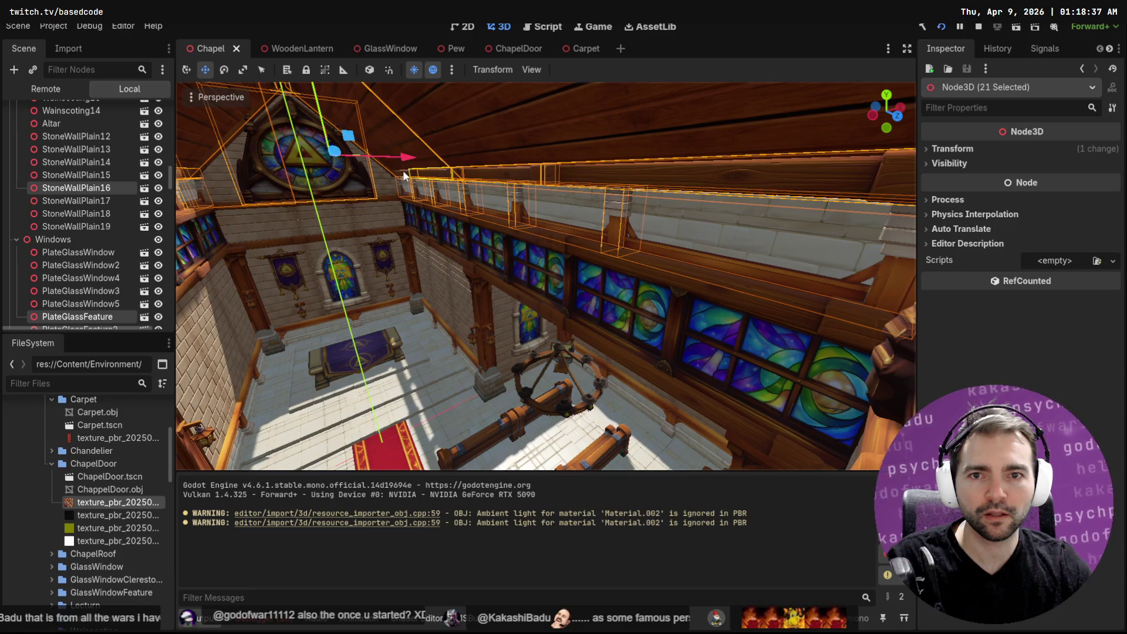
scroll(517, 183, down, 5)
scroll(527, 186, down, 3)
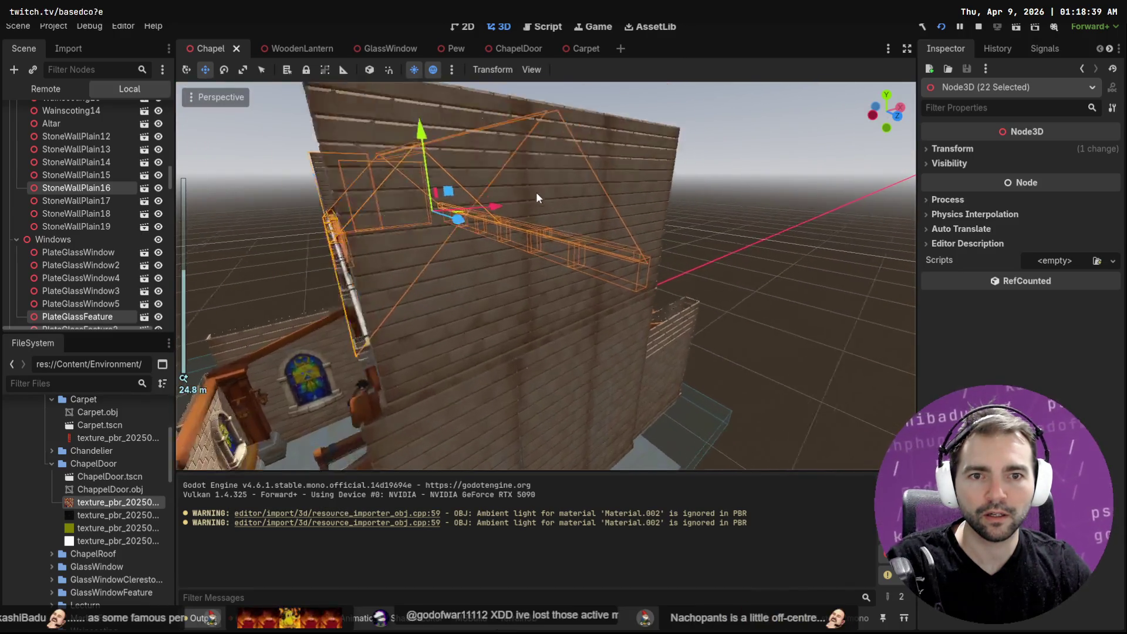
scroll(537, 192, up, 1)
scroll(548, 219, up, 1)
scroll(550, 217, up, 1)
scroll(550, 216, up, 1)
mouse_move(551, 217)
middle_down()
mouse_move(576, 238)
mouse_move(617, 242)
middle_up()
shift+click(576, 238)
key(f)
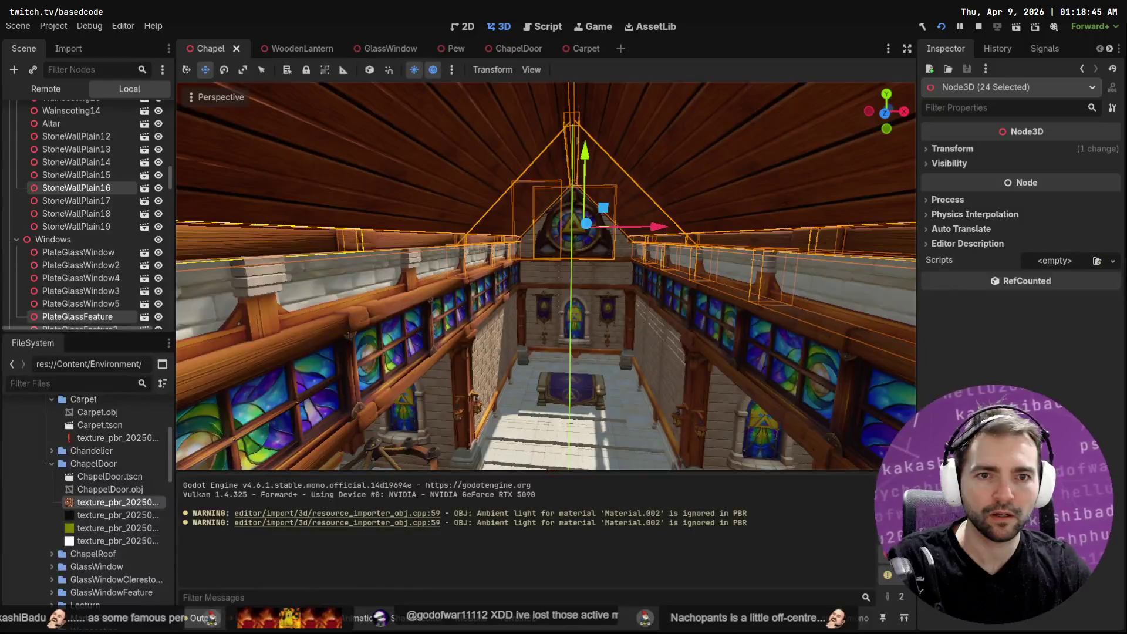
drag(583, 155, 587, 53)
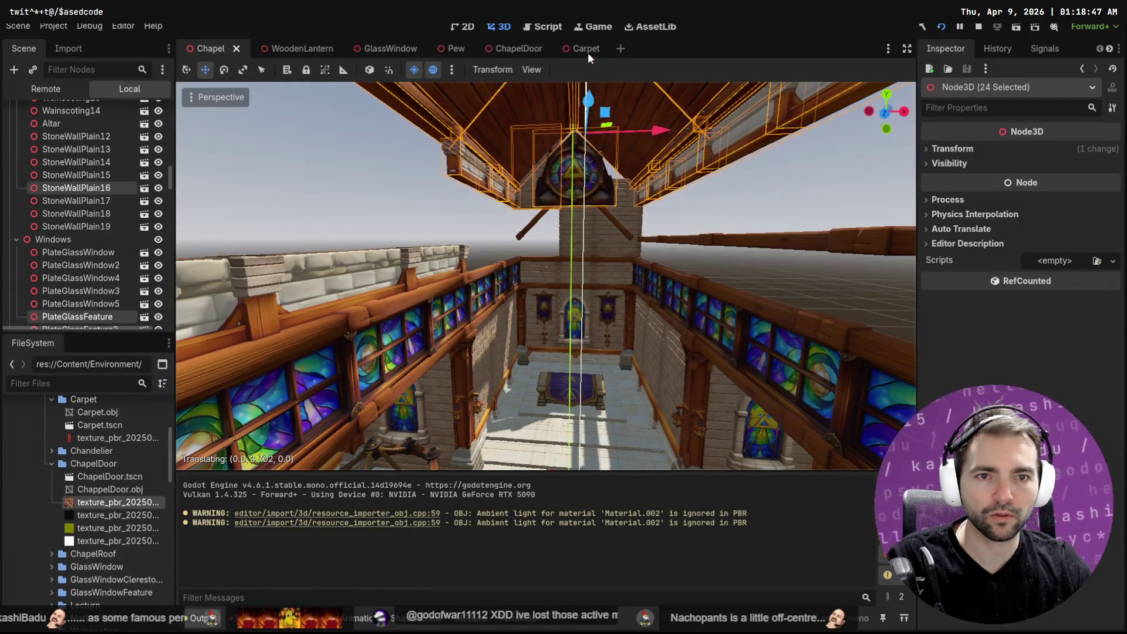
Step: Try lifting the roof pieces, undoing each attempt while adding roof beams to the selection
key(ctrl+z)
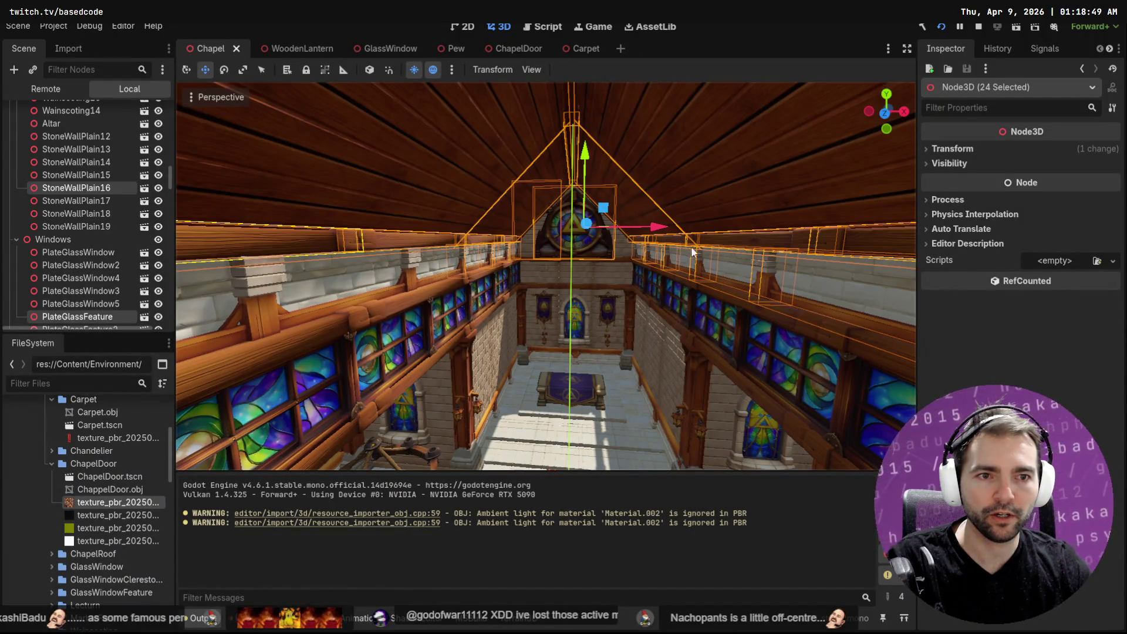
drag(584, 155, 590, 39)
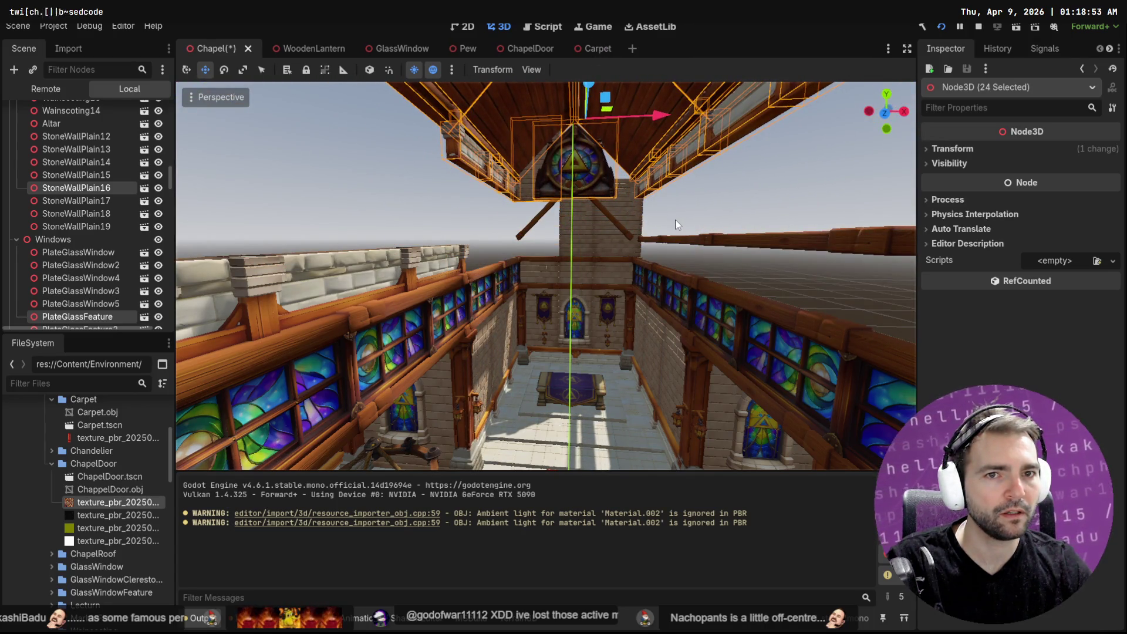
key(ctrl+z)
scroll(676, 224, up, 3)
scroll(641, 195, up, 3)
scroll(758, 173, up, 2)
mouse_move(758, 174)
middle_down()
mouse_move(658, 276)
mouse_move(697, 211)
middle_up()
shift+click(653, 155)
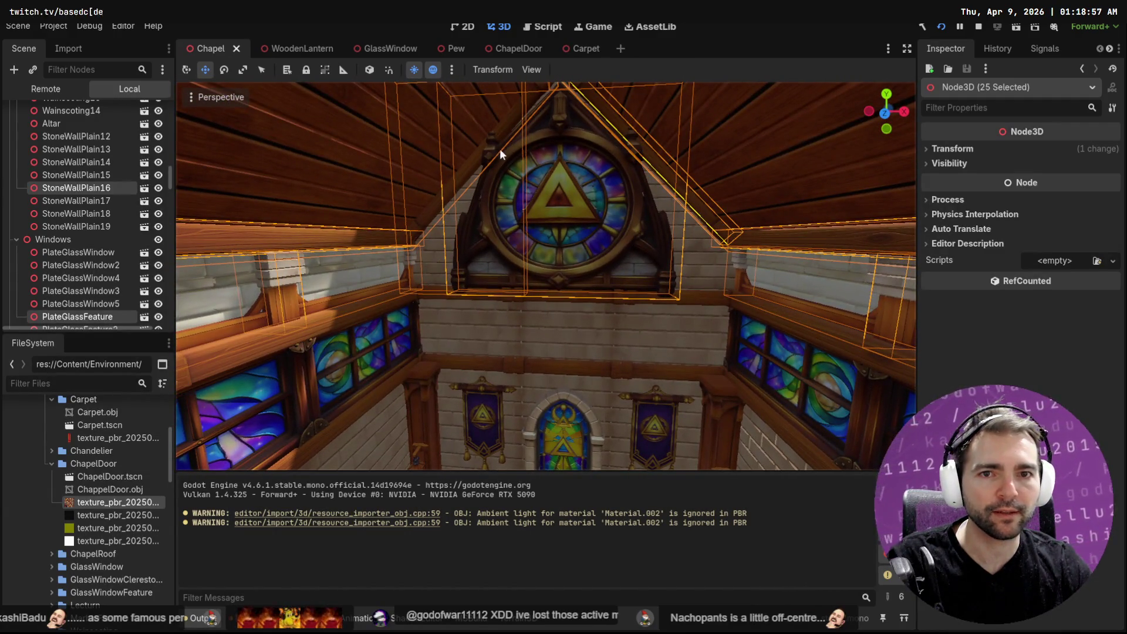
shift+click(471, 165)
scroll(584, 320, down, 5)
scroll(600, 312, down, 5)
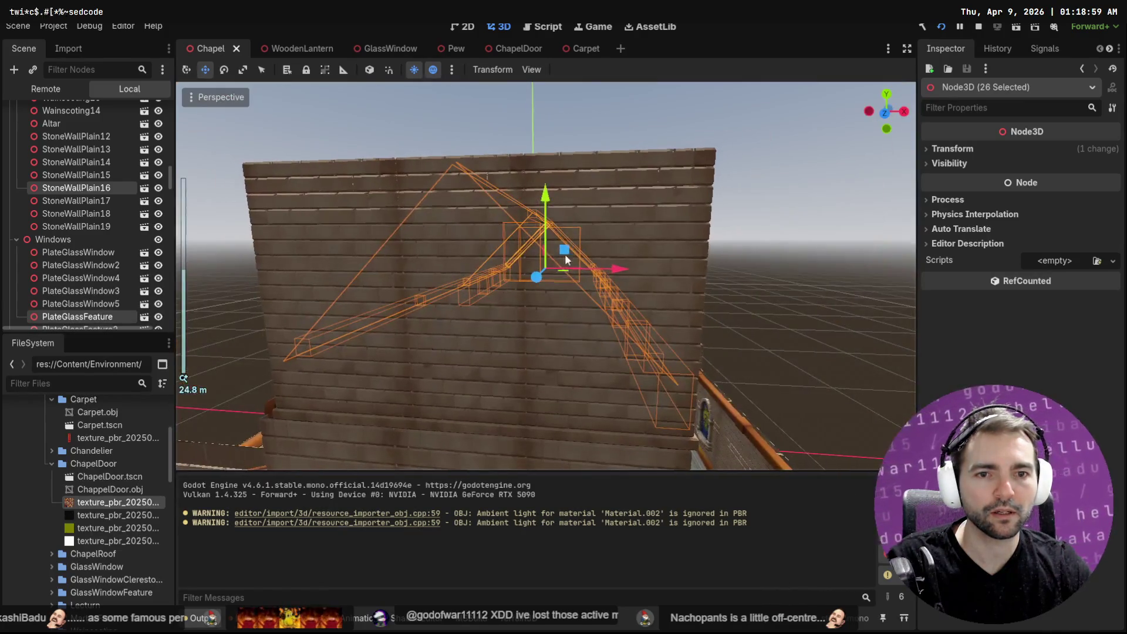
drag(564, 254, 554, 114)
mouse_move(555, 115)
middle_down()
mouse_move(663, 285)
mouse_move(555, 283)
middle_up()
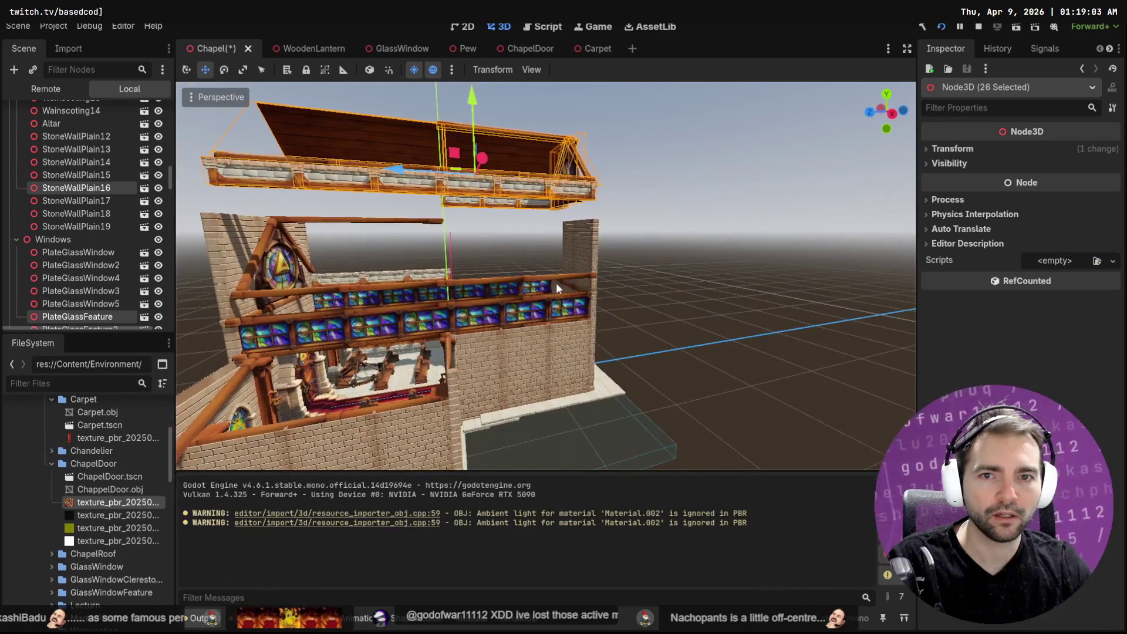
key(ctrl+z)
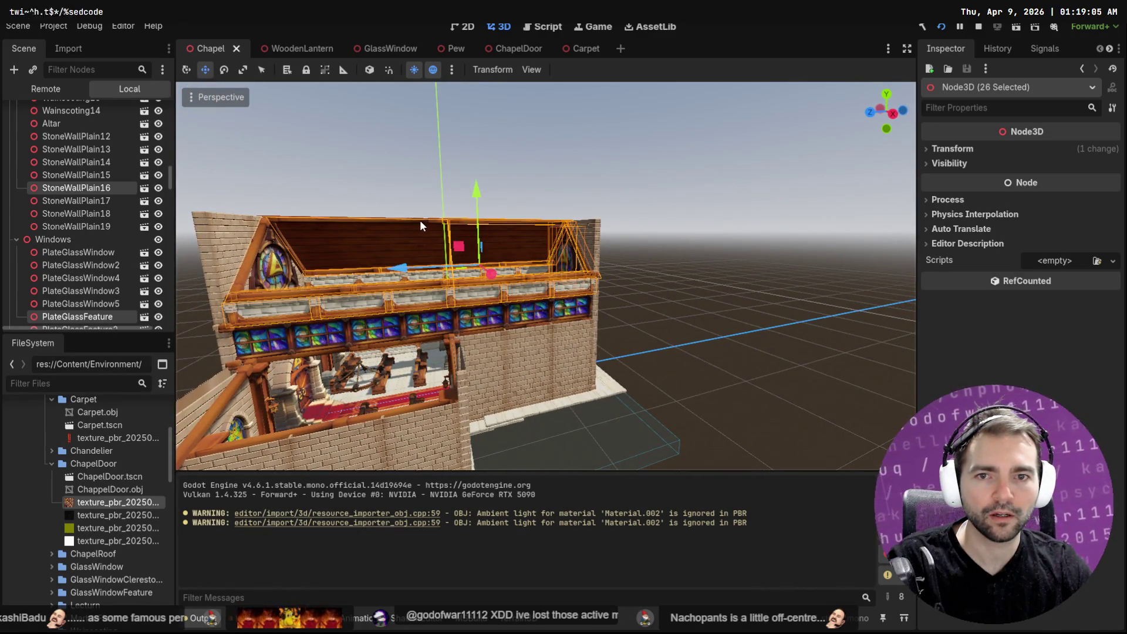
middle_drag(368, 225, 494, 335)
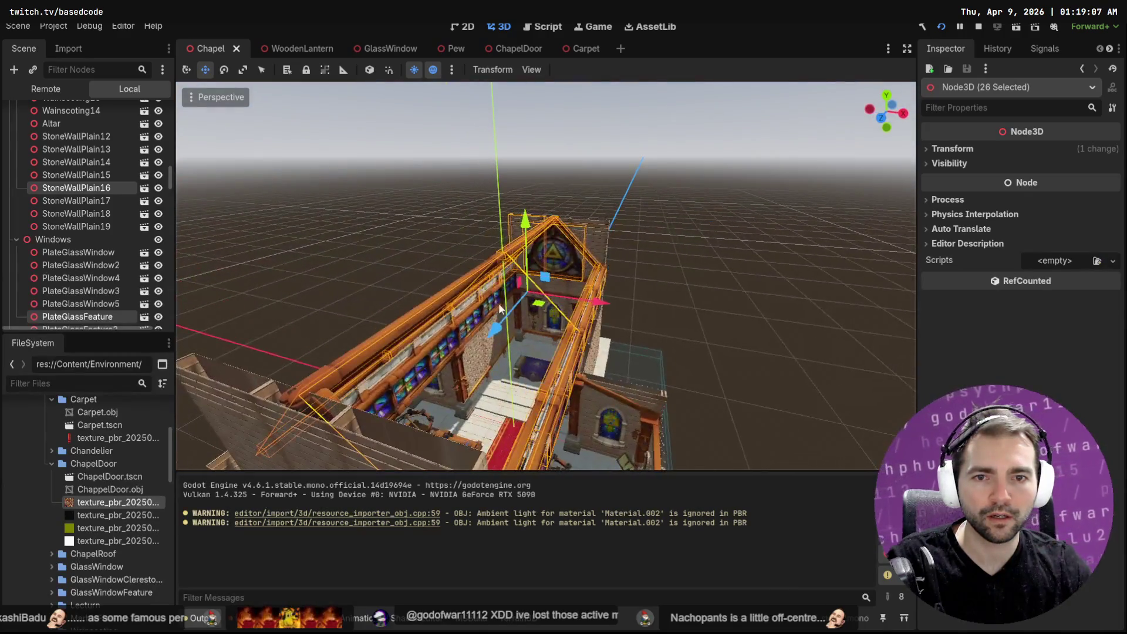
key(ctrl+z)
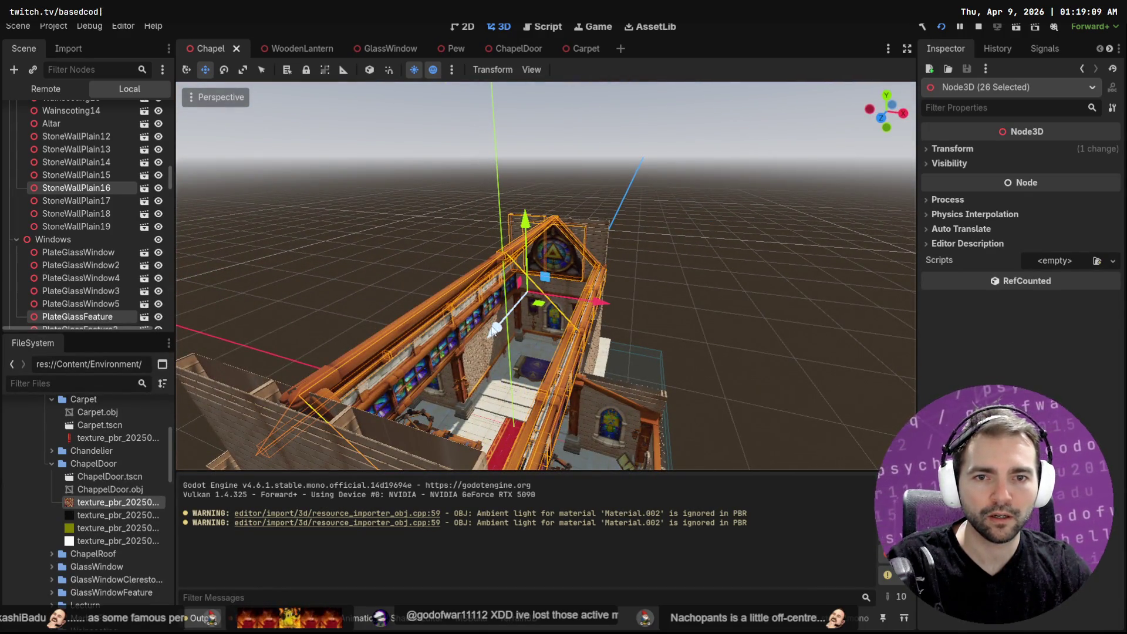
scroll(494, 328, up, 3)
Step: Gather the remaining roof parts and left trim into the selection from several viewing angles
mouse_move(494, 327)
middle_down()
mouse_move(541, 152)
mouse_move(493, 203)
middle_up()
shift+click(531, 142)
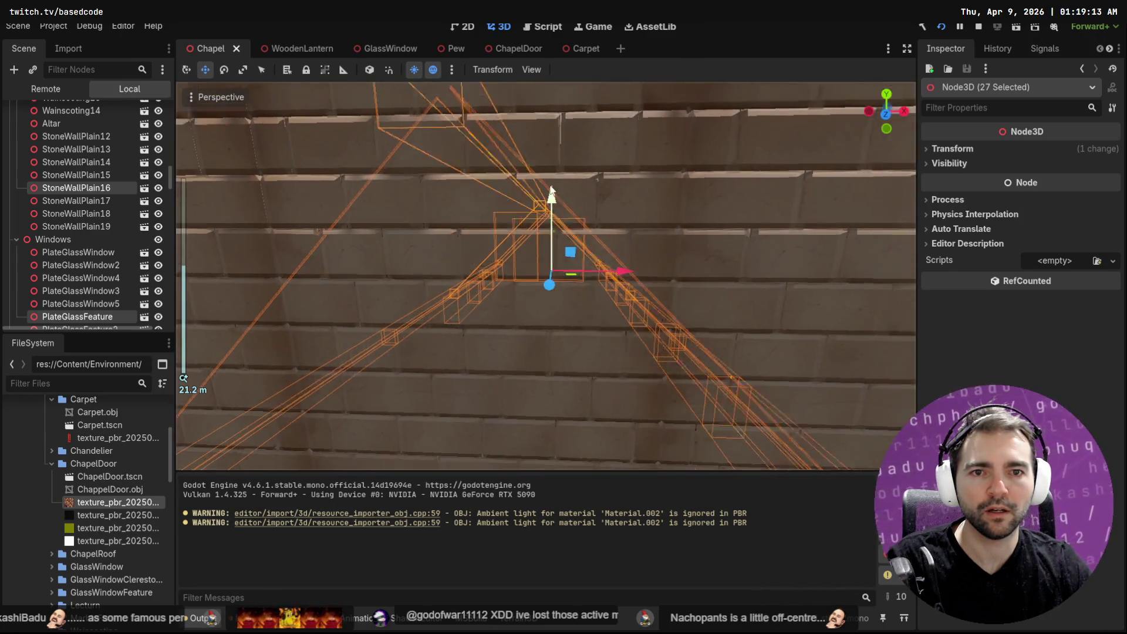
scroll(492, 203, down, 2)
drag(501, 206, 497, 101)
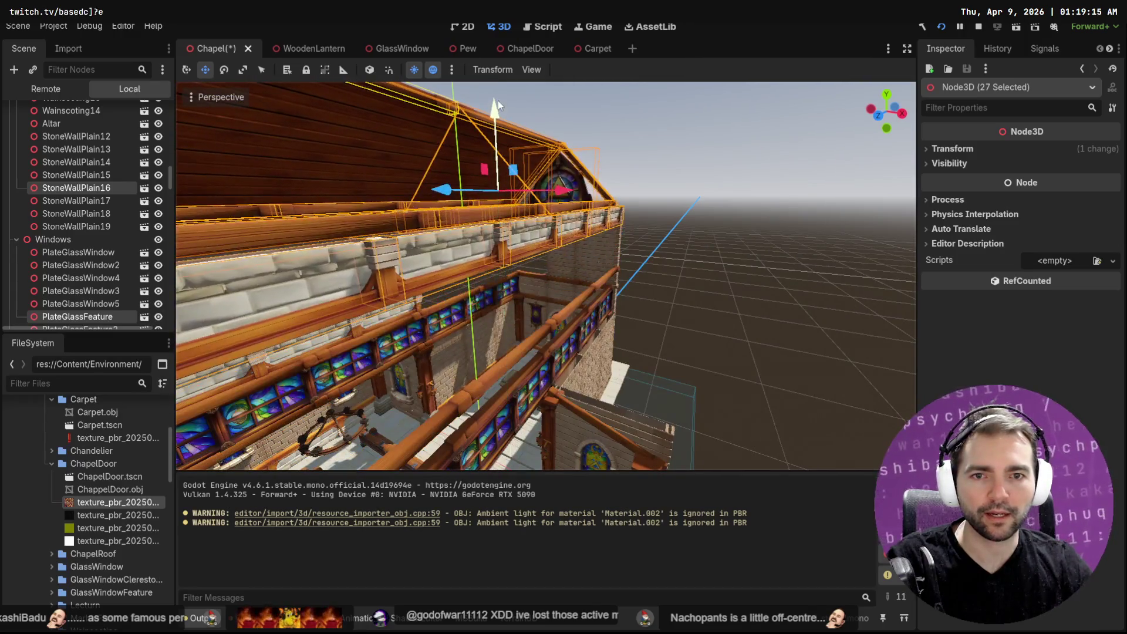
key(ctrl+z)
scroll(434, 251, up, 2)
middle_drag(435, 251, 267, 340)
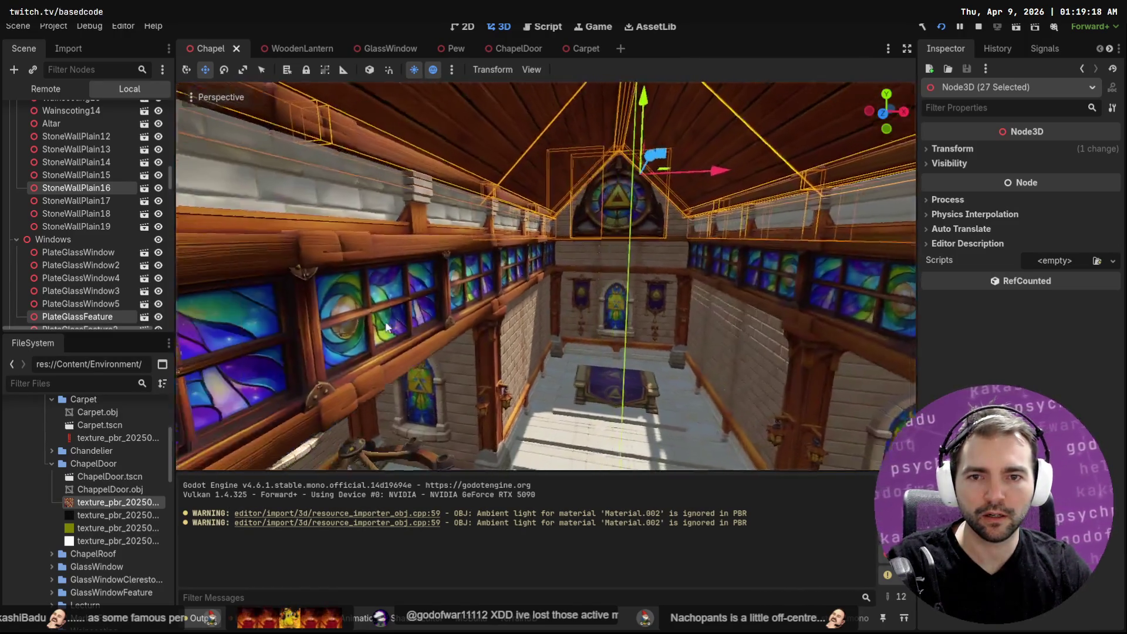
middle_drag(293, 394, 407, 234)
shift+click(483, 228)
scroll(503, 275, up, 3)
middle_drag(501, 290, 294, 304)
scroll(482, 296, up, 2)
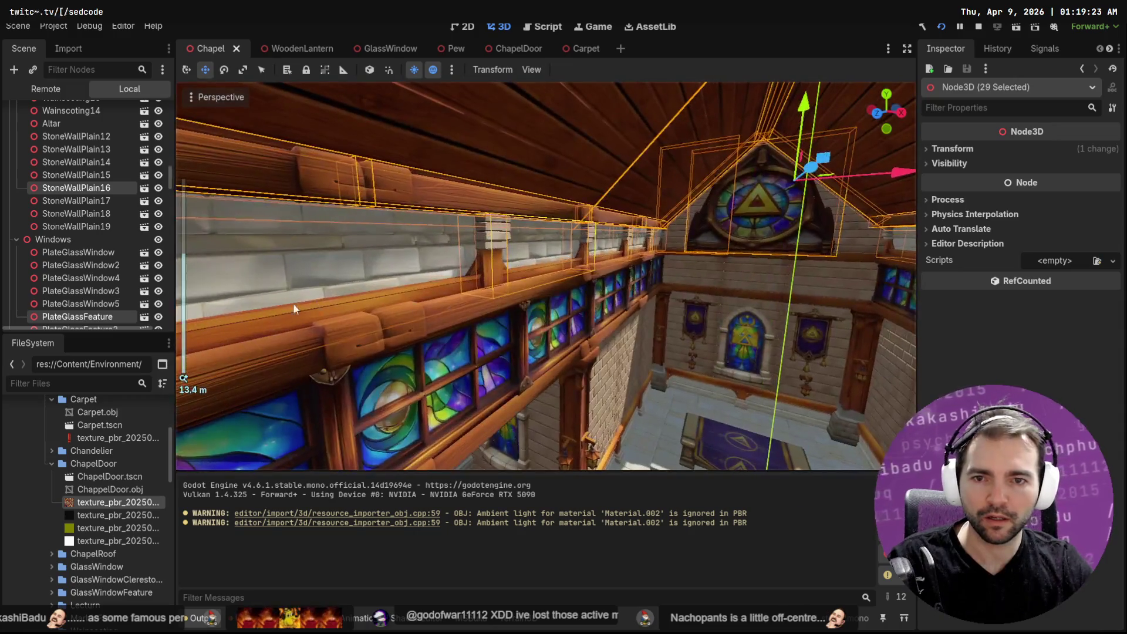
middle_drag(385, 308, 648, 308)
scroll(459, 304, up, 2)
shift+click(493, 291)
scroll(647, 308, down, 5)
Step: Drop StoneWallPlain16 from the selection and raise the roof assembly well above the chapel walls
mouse_move(762, 311)
middle_down()
mouse_move(634, 343)
mouse_move(744, 385)
middle_up()
drag(586, 170, 587, 26)
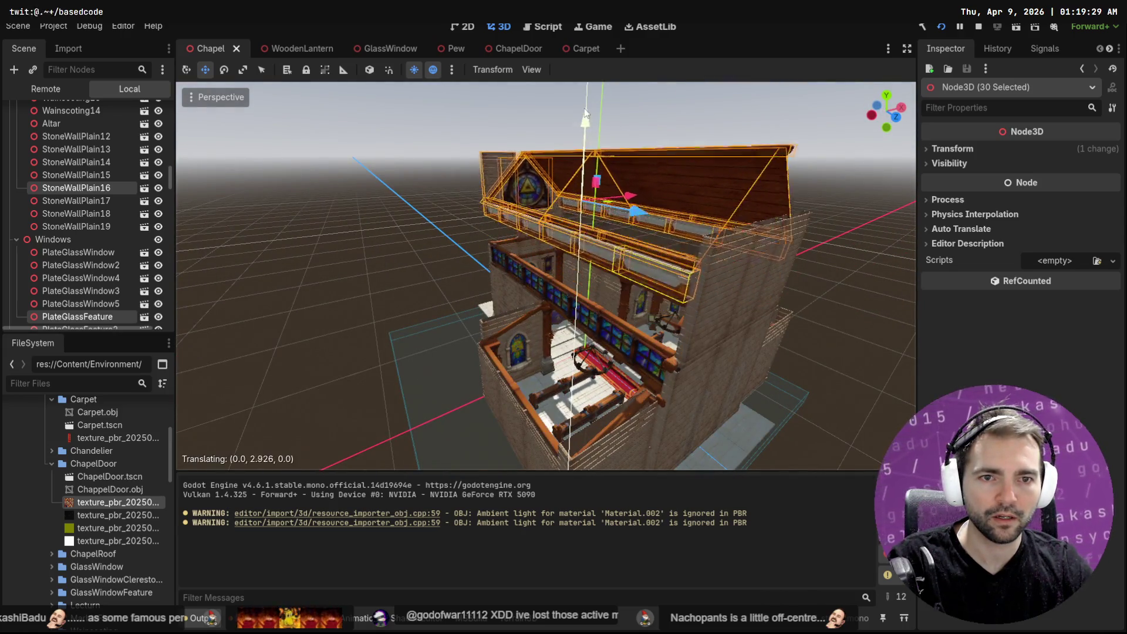
mouse_move(623, 224)
middle_down()
mouse_move(695, 224)
mouse_move(679, 214)
mouse_move(691, 183)
middle_up()
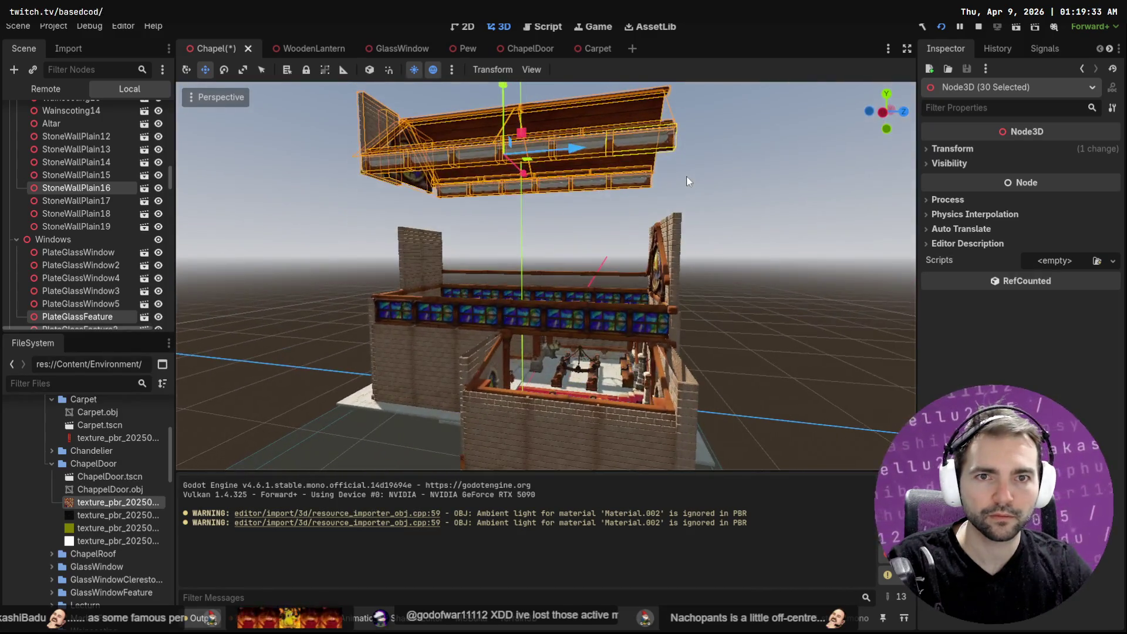
key(ctrl+z)
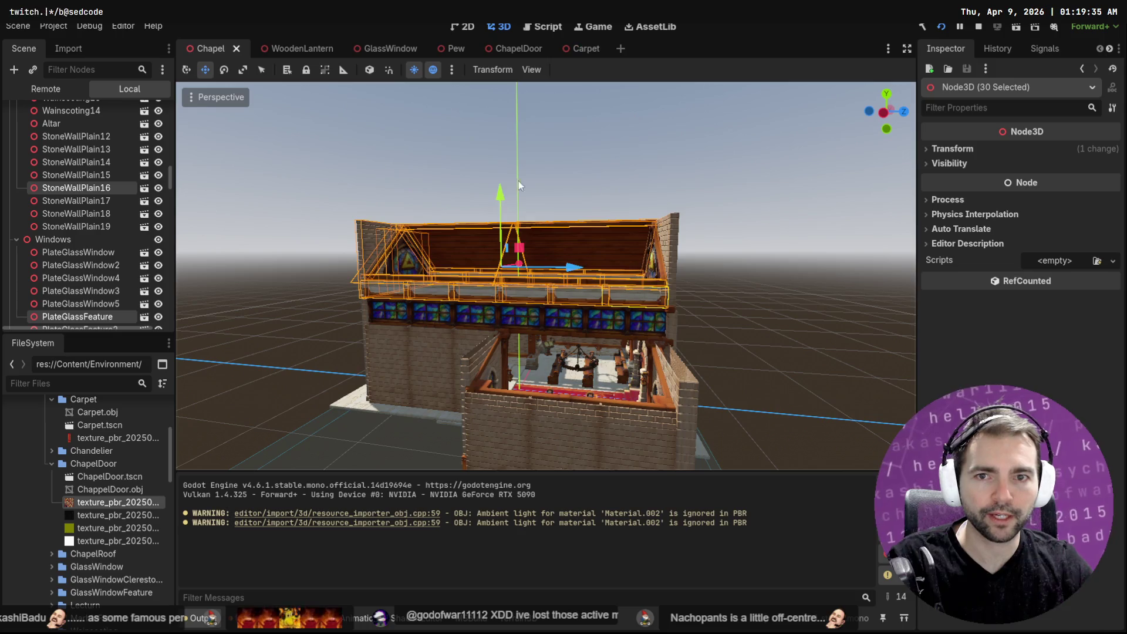
shift+click(357, 230)
drag(501, 200, 518, 97)
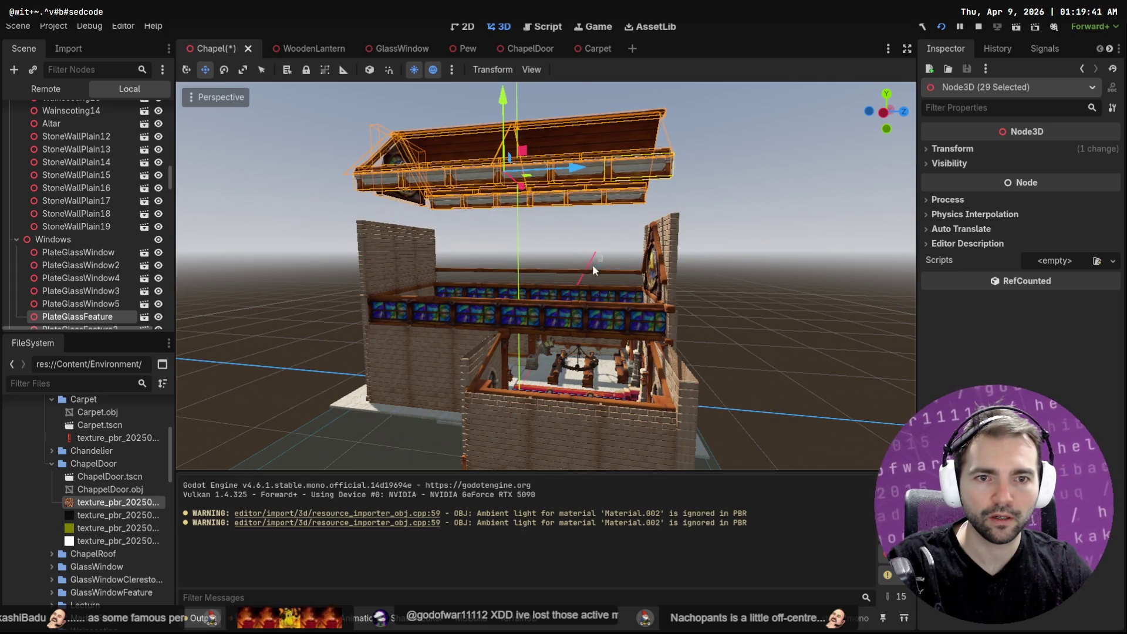
click(484, 275)
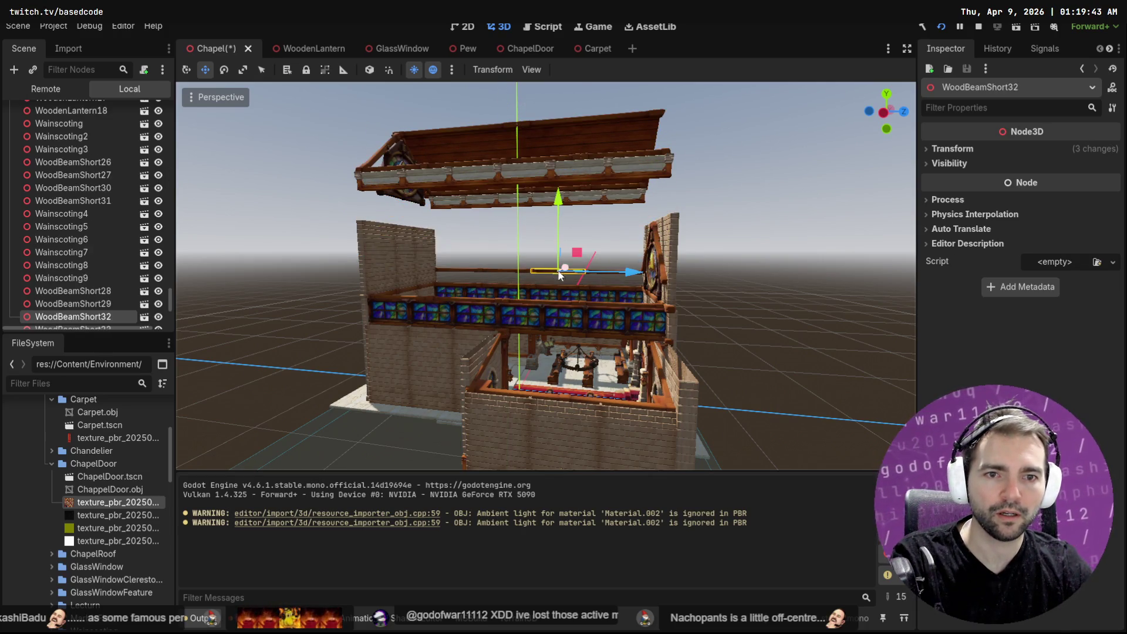
Step: Delete four stray short beams, including WoodBeamShort28 and WoodBeamShort29, confirming each deletion
key(Delete)
key(Return)
click(592, 272)
key(Delete)
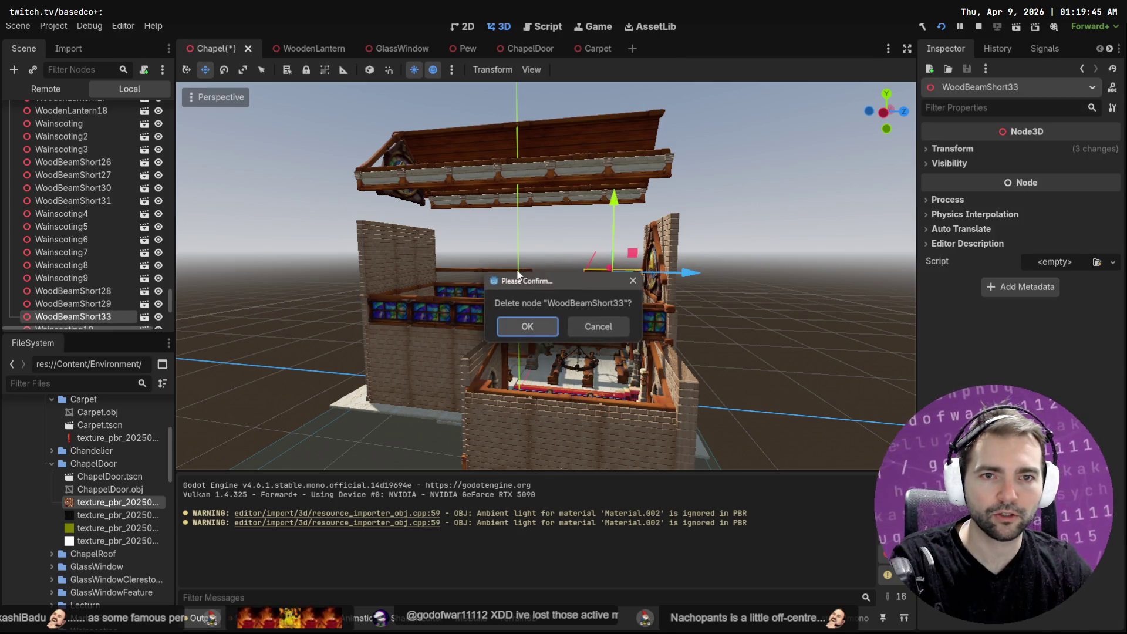
key(Return)
click(508, 269)
key(Delete)
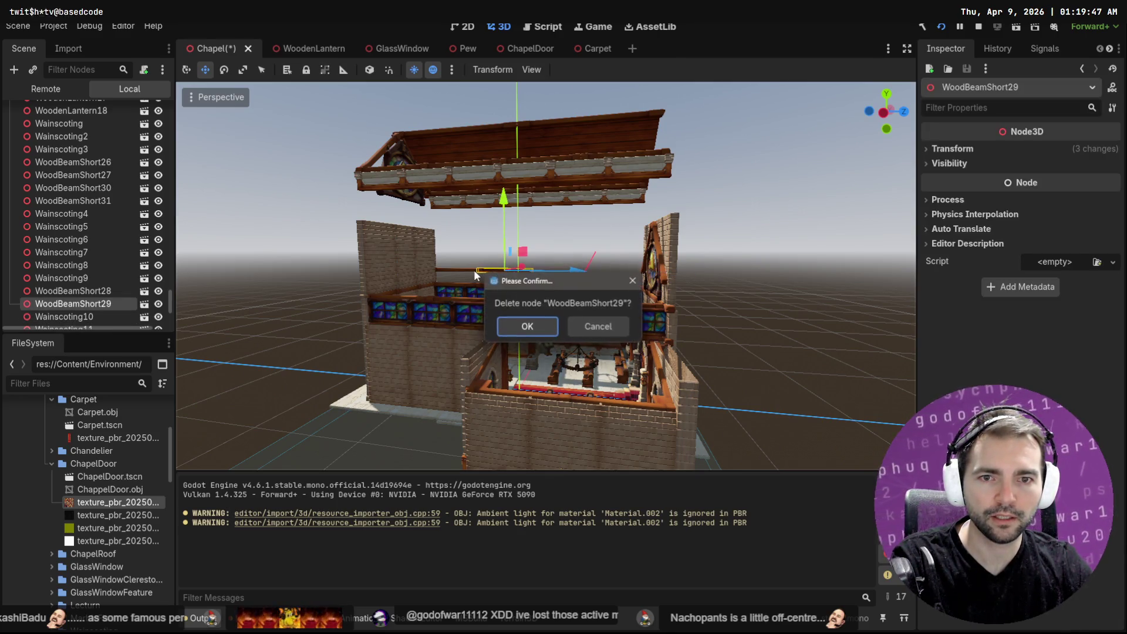
key(Return)
click(462, 270)
key(Delete)
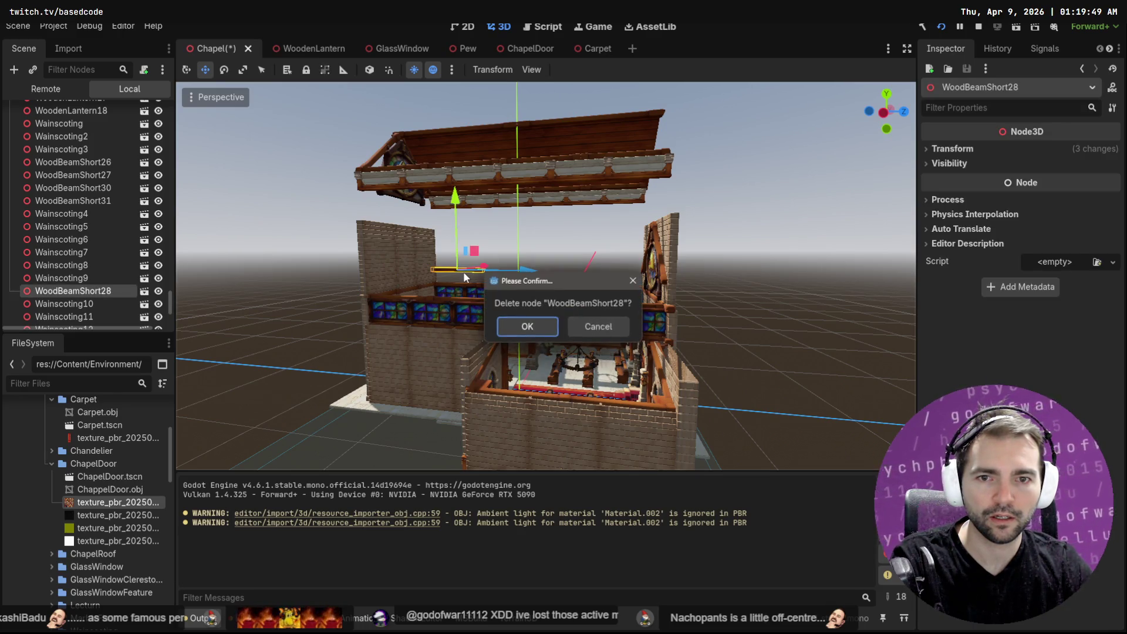
key(Return)
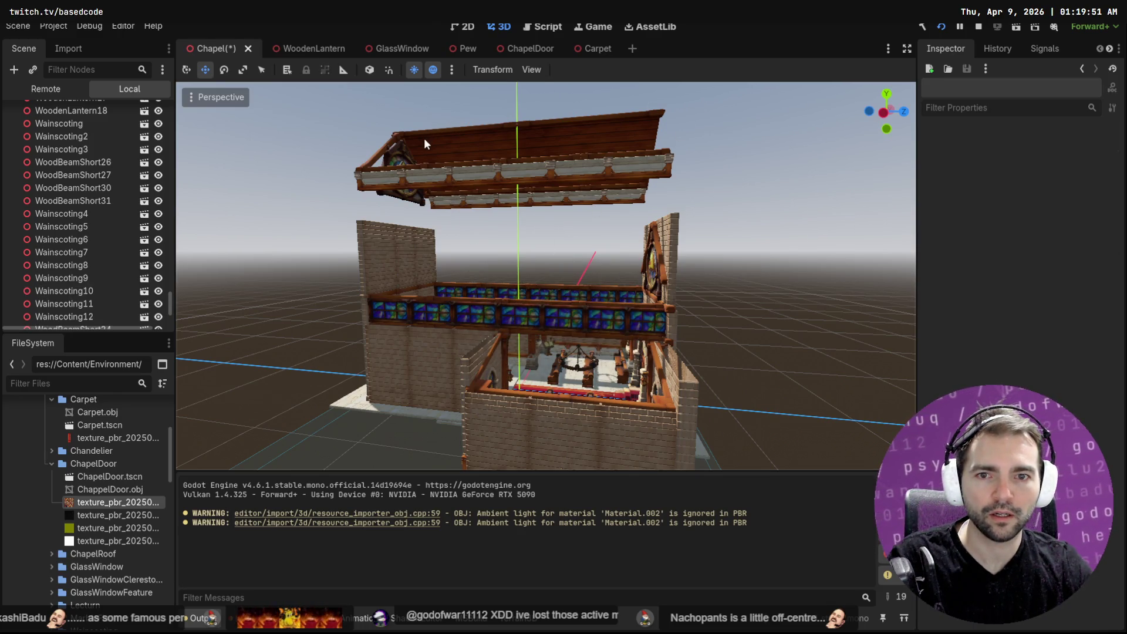
drag(332, 120, 712, 219)
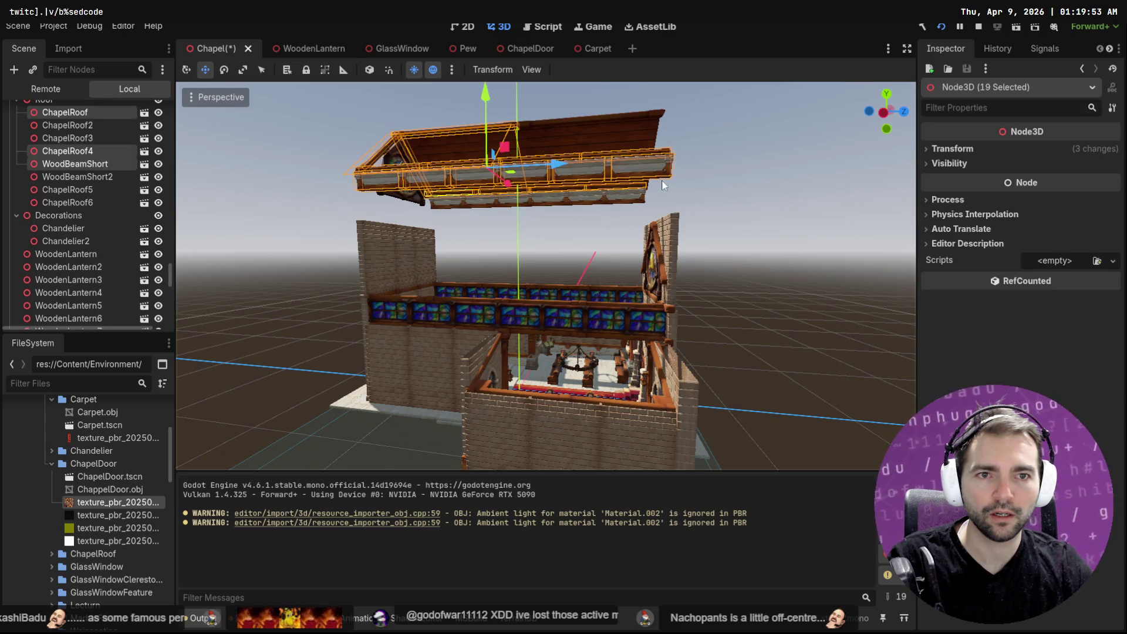
scroll(698, 117, down, 3)
Step: Box-select the raised roof pieces, lower them back onto the walls and shift them sideways into alignment
drag(696, 117, 329, 236)
mouse_move(649, 281)
middle_down()
mouse_move(389, 299)
mouse_move(446, 314)
middle_up()
drag(645, 88, 647, 152)
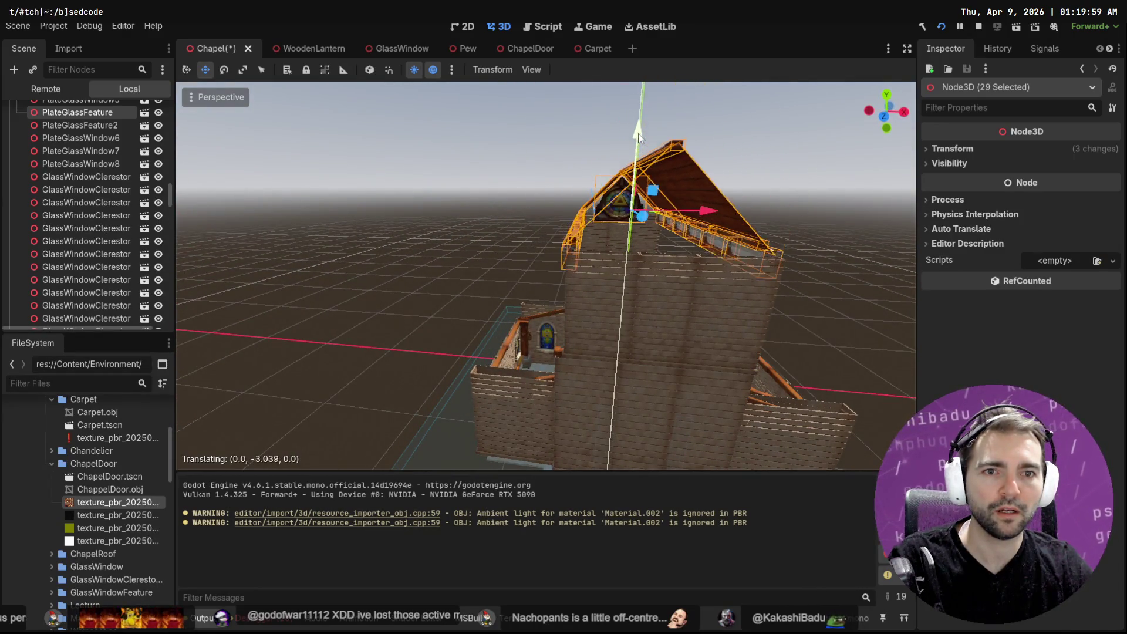
middle_drag(647, 151, 563, 176)
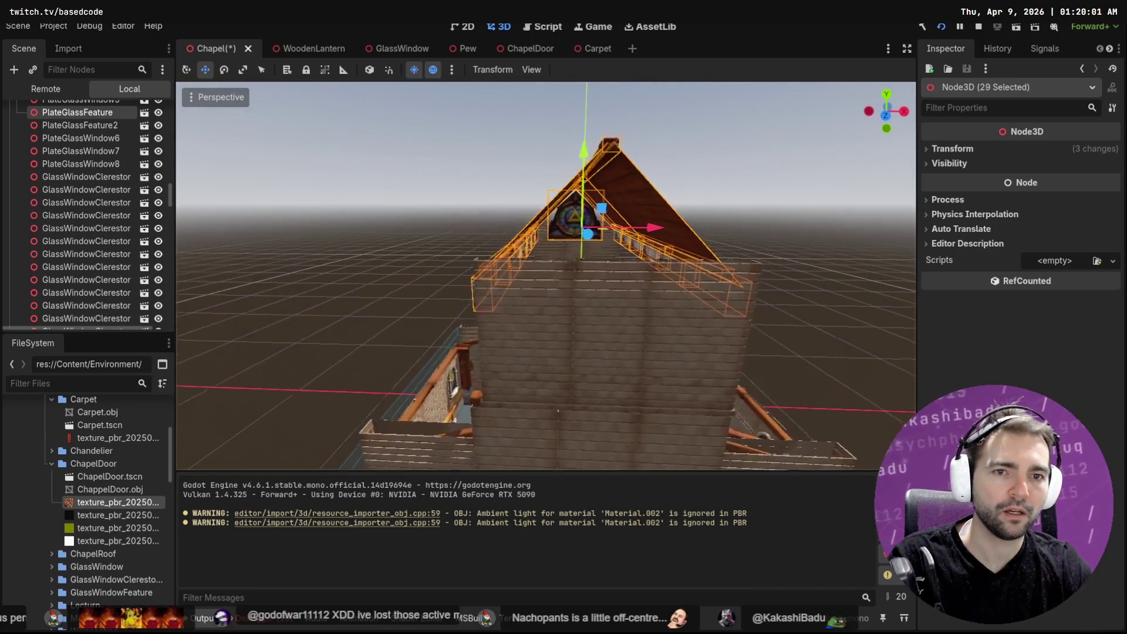
scroll(546, 276, up, 5)
scroll(547, 275, up, 3)
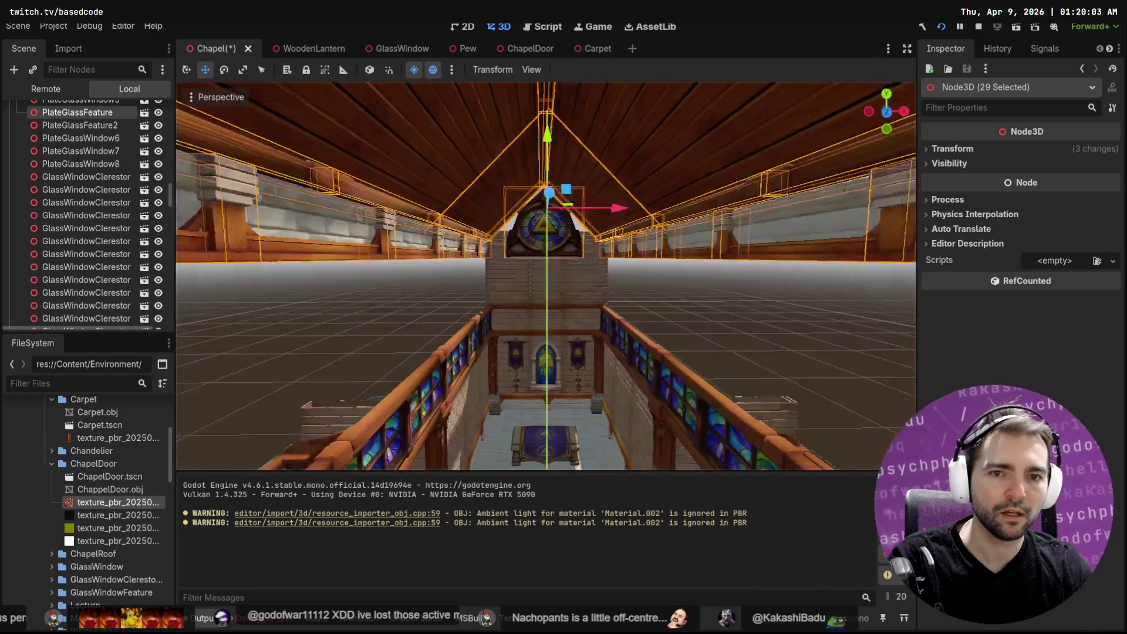
mouse_move(546, 276)
middle_down()
mouse_move(545, 300)
mouse_move(530, 300)
middle_up()
mouse_move(560, 115)
mouse_down()
mouse_move(564, 214)
mouse_move(560, 118)
mouse_up()
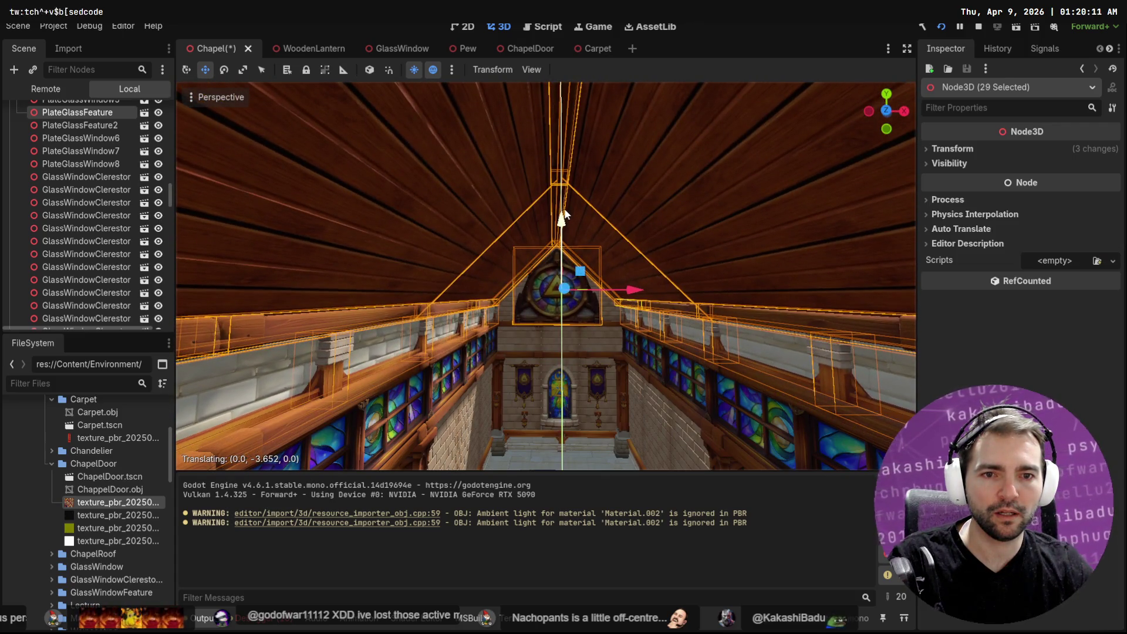
drag(635, 290, 643, 300)
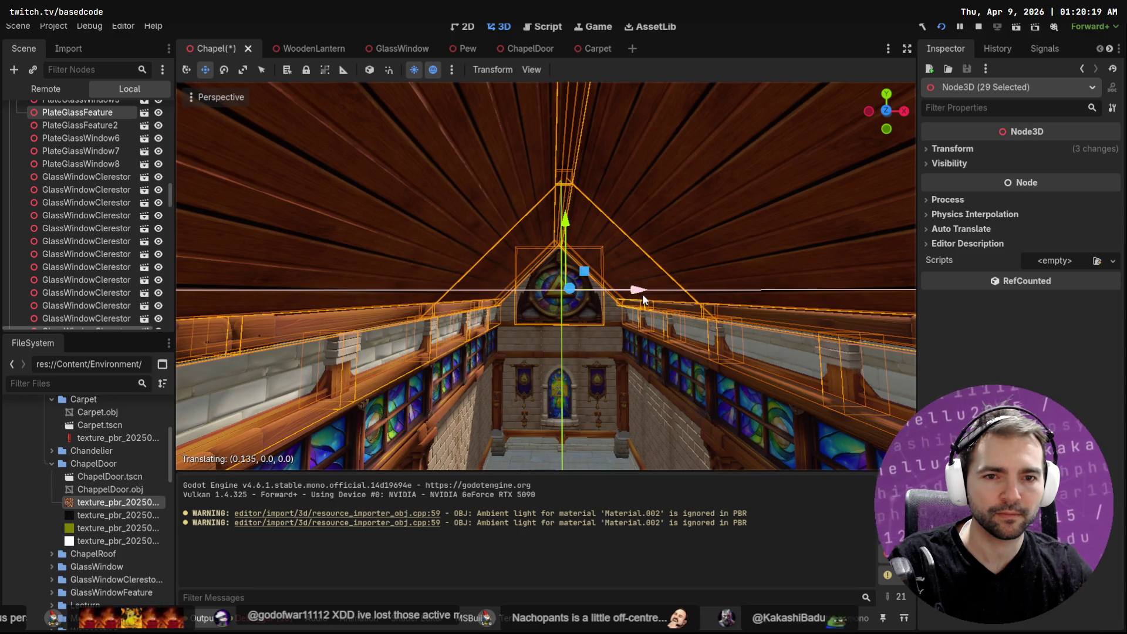
drag(643, 295, 643, 295)
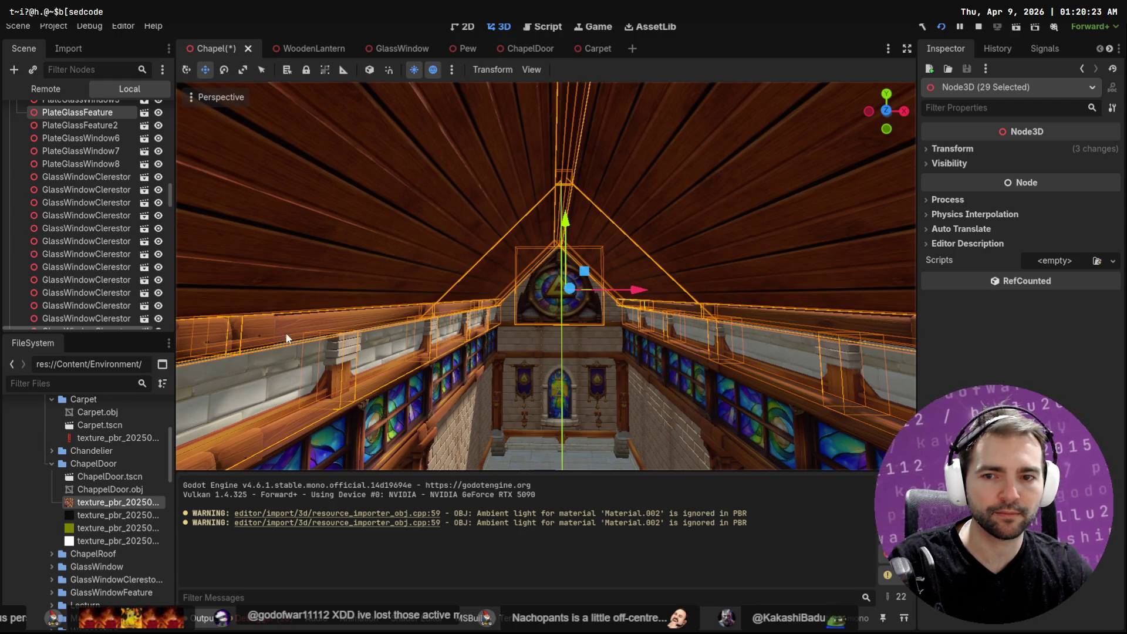
middle_drag(610, 245, 561, 328)
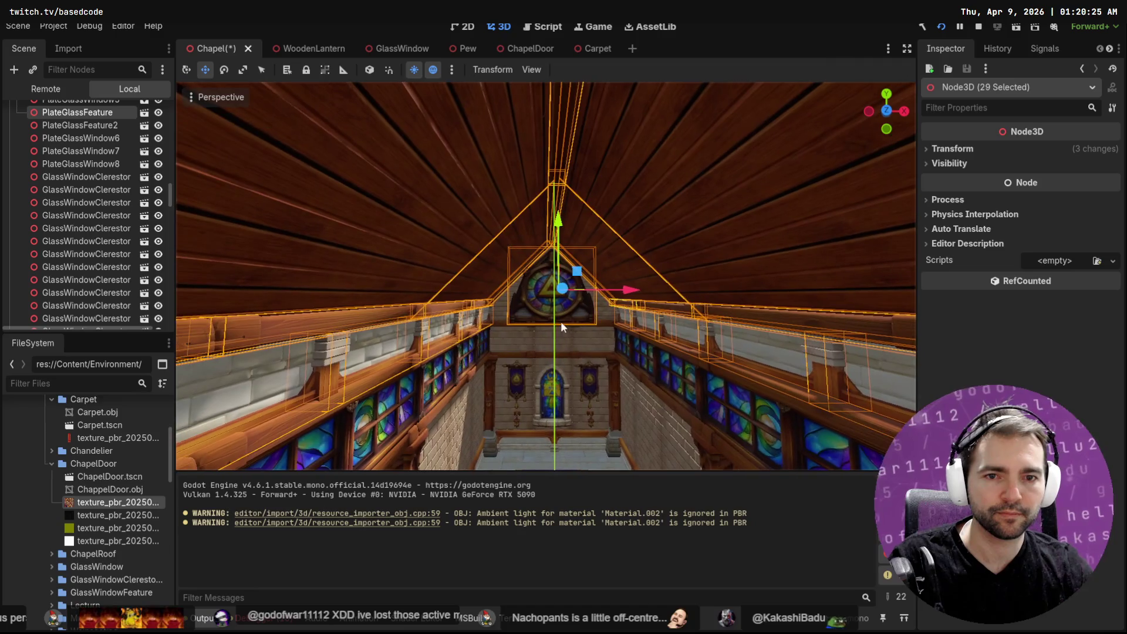
Step: Select the gable window, roof trim, ridge beams and side beams around the rose window as one group
click(623, 383)
click(581, 315)
shift+click(541, 191)
mouse_move(544, 211)
middle_down()
mouse_move(586, 243)
mouse_move(558, 177)
mouse_move(573, 313)
mouse_move(564, 264)
mouse_move(609, 363)
middle_up()
shift+click(587, 250)
shift+click(558, 187)
shift+click(582, 306)
shift+click(601, 335)
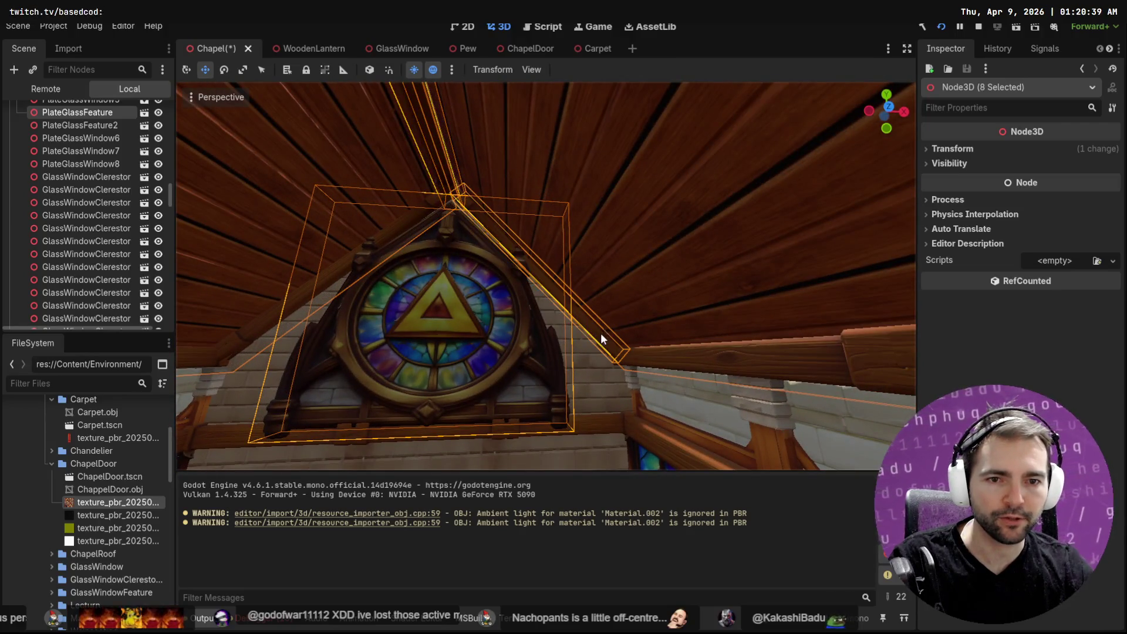
shift+click(407, 231)
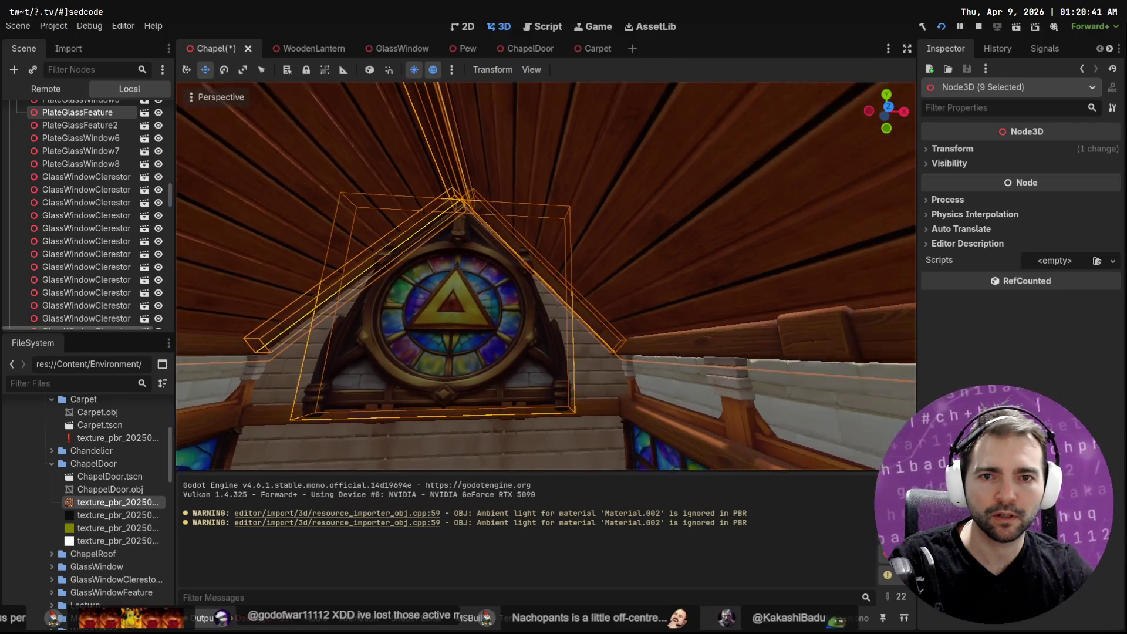
right_drag(407, 231, 308, 246)
right_drag(558, 251, 558, 250)
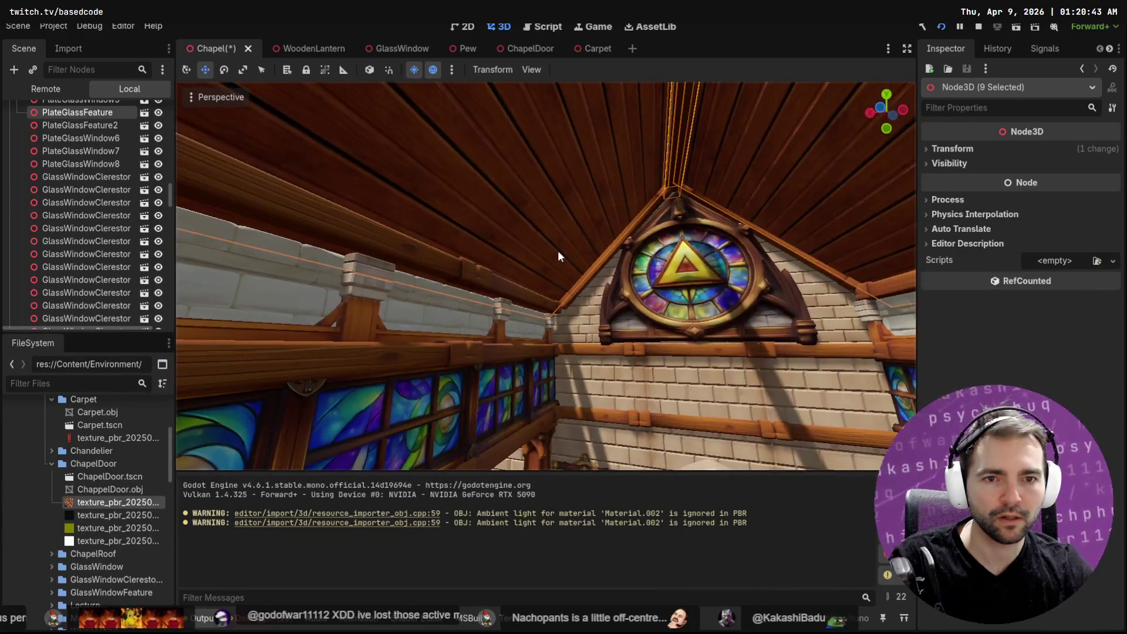
shift+click(588, 274)
shift+click(790, 253)
Step: Fly back through the hall and nudge the eleven selected nodes slightly along X to centre them
right_drag(789, 262, 787, 261)
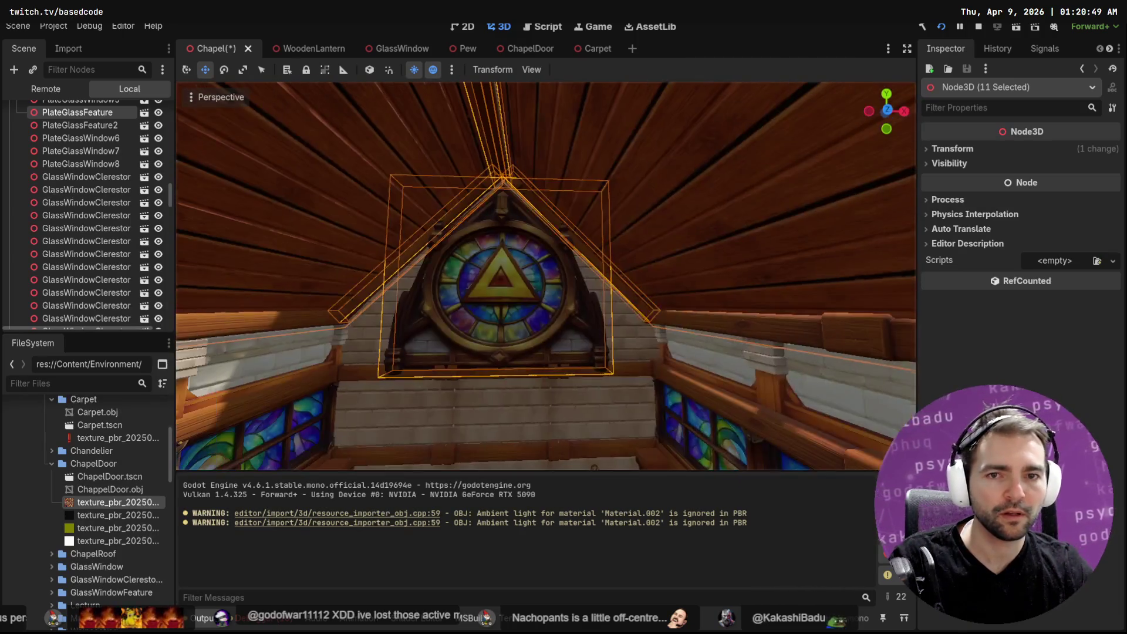
key(s)
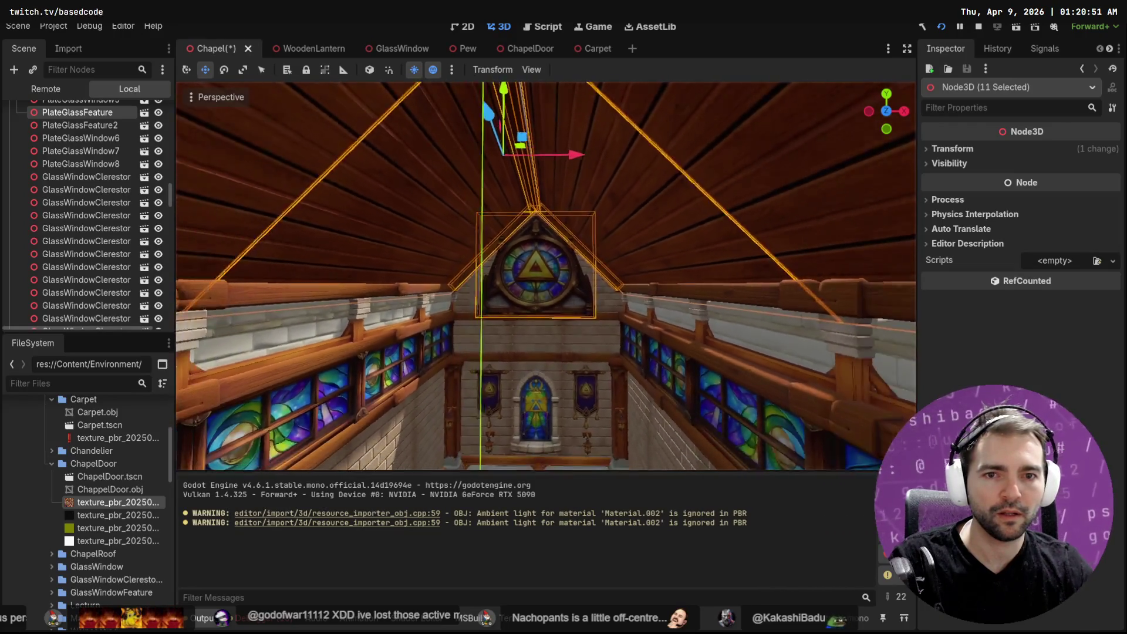
right_drag(788, 261, 809, 208)
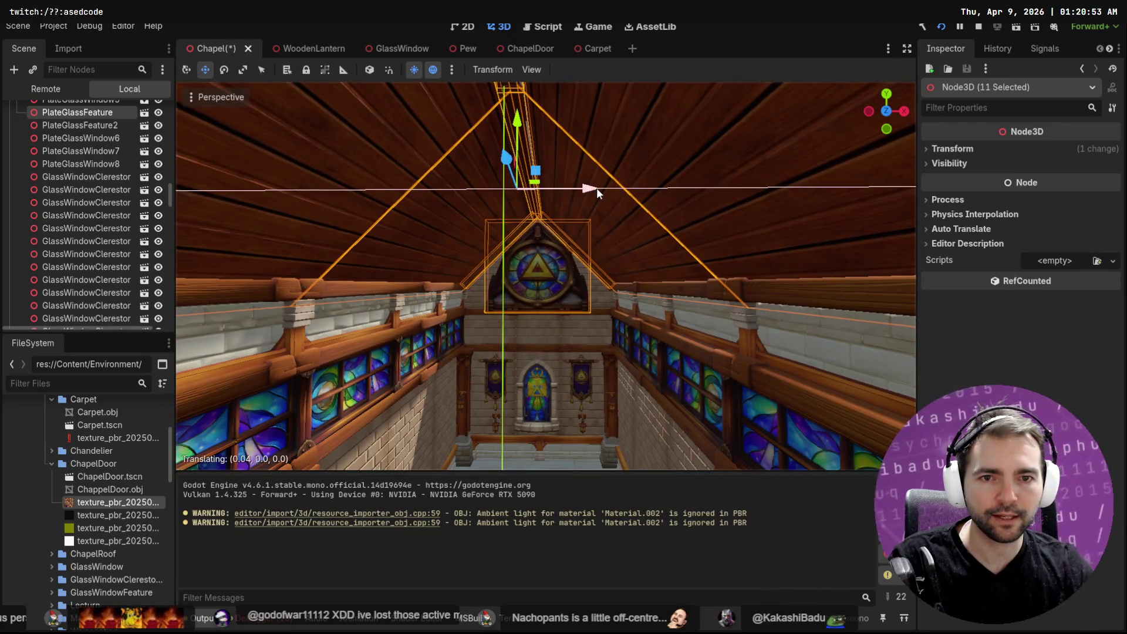
drag(594, 188, 602, 188)
key(s)
mouse_move(603, 188)
right_down()
mouse_move(602, 211)
mouse_move(574, 233)
right_up()
key(s)
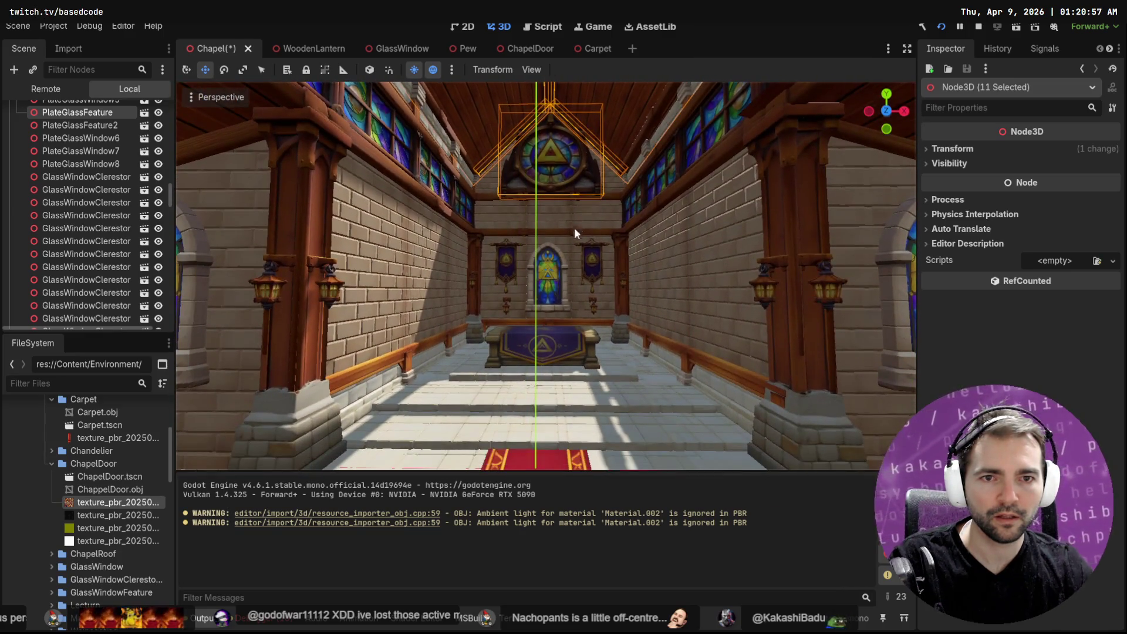
right_drag(543, 321, 543, 322)
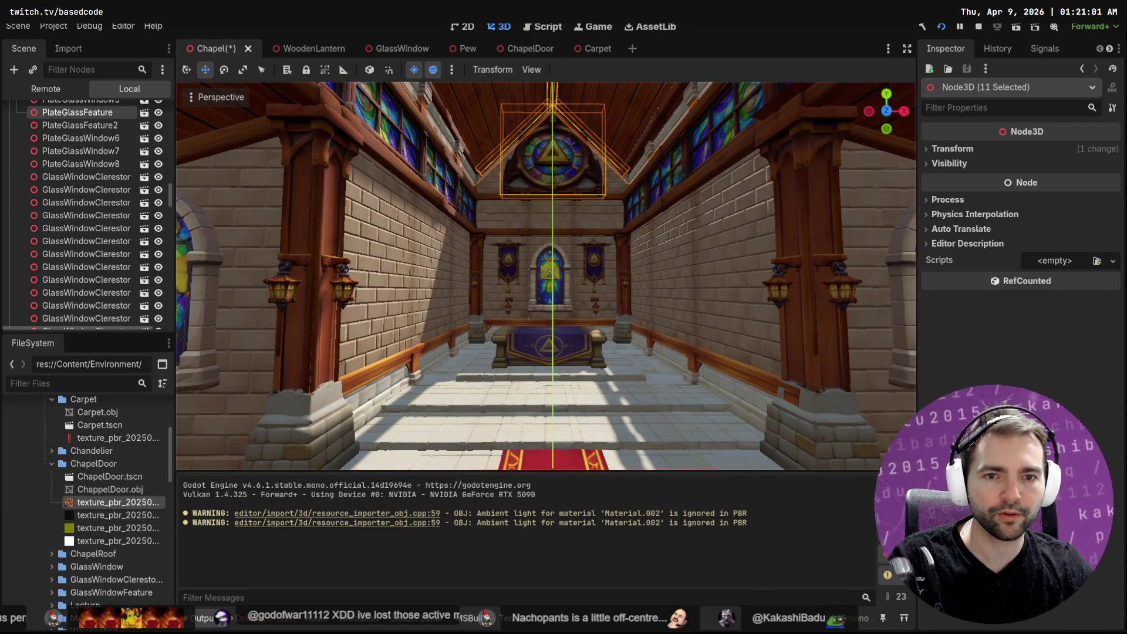
key(s)
right_drag(548, 342, 547, 342)
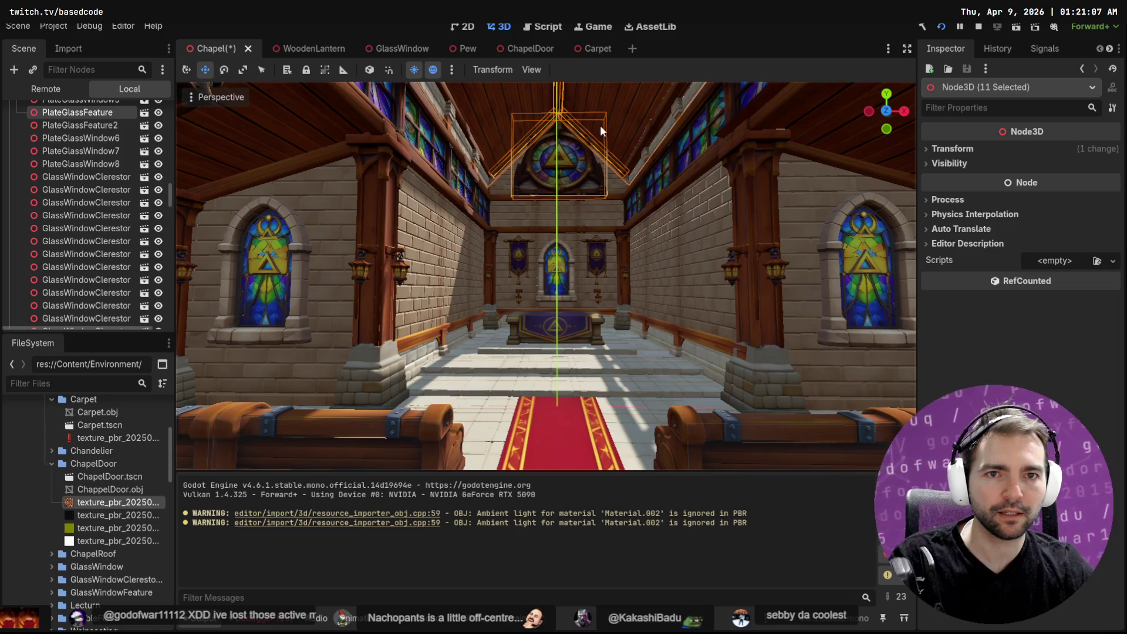
key(w)
right_drag(548, 342, 614, 127)
key(s)
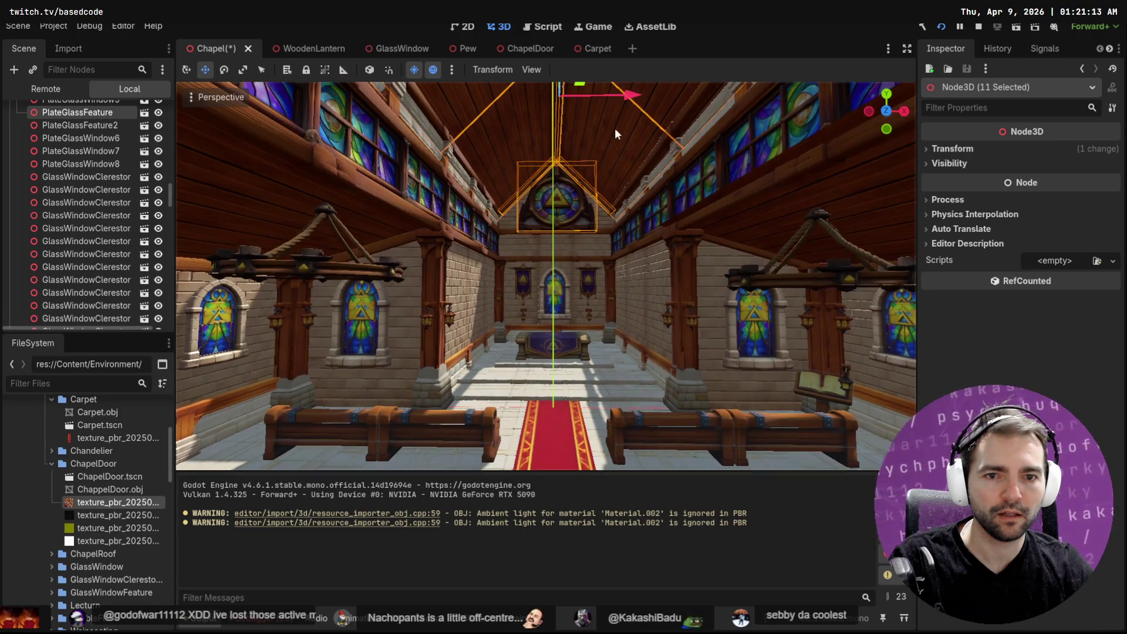
drag(630, 99, 627, 99)
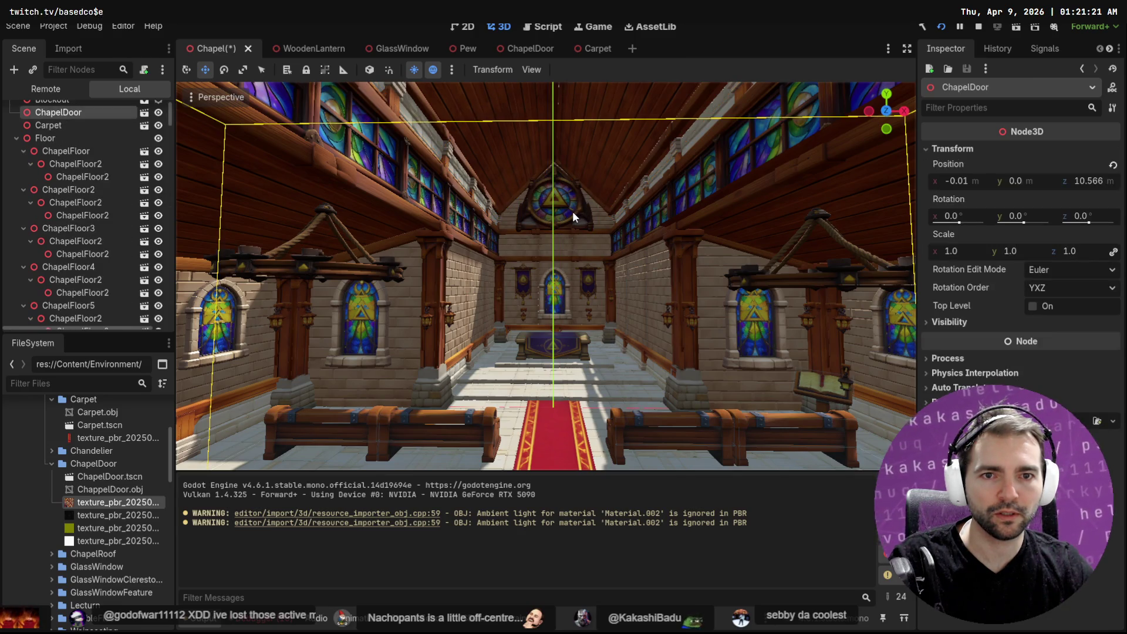
Step: Fly up to the rose window and slide PlateGlassFeature along X to recentre it
right_drag(559, 215, 564, 224)
key(w)
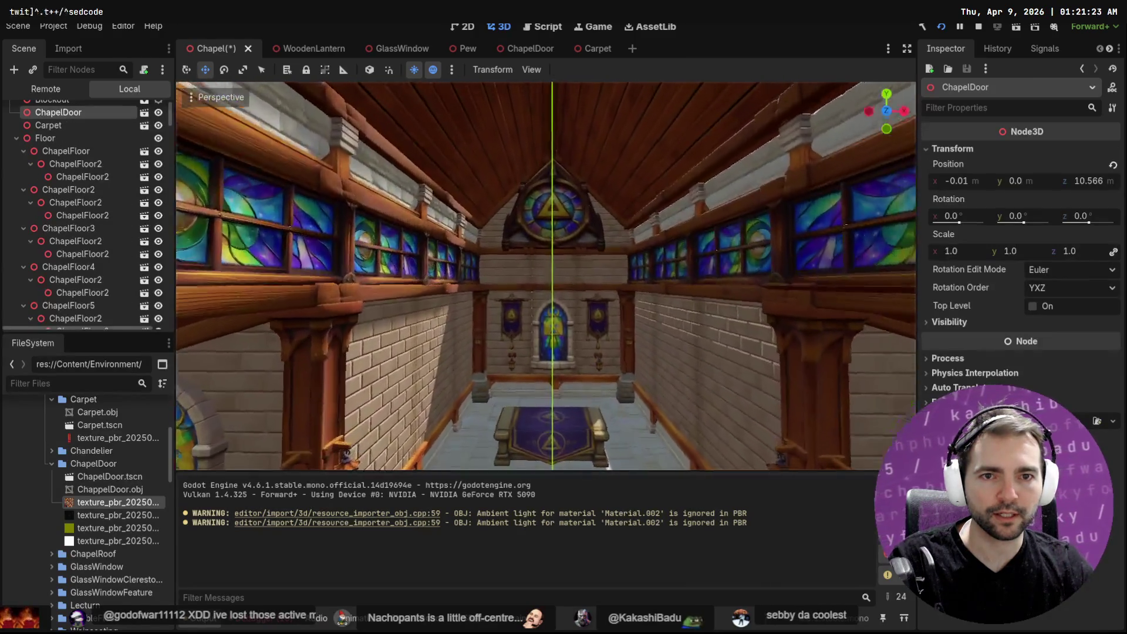
click(563, 224)
drag(616, 213, 613, 215)
right_drag(614, 214, 634, 216)
key(s)
key(w)
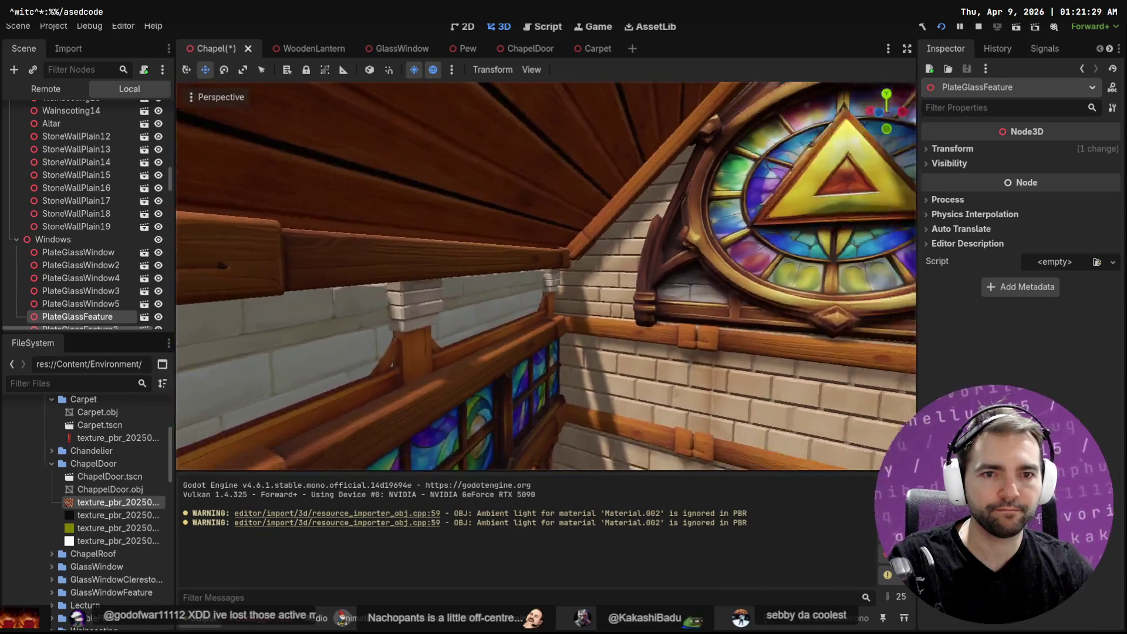
Step: Recentre PlateGlassFeature2 at X 0.841, save the Chapel scene, and turn toward the door wall
right_drag(480, 236, 480, 237)
key(ctrl+d)
drag(472, 231, 472, 230)
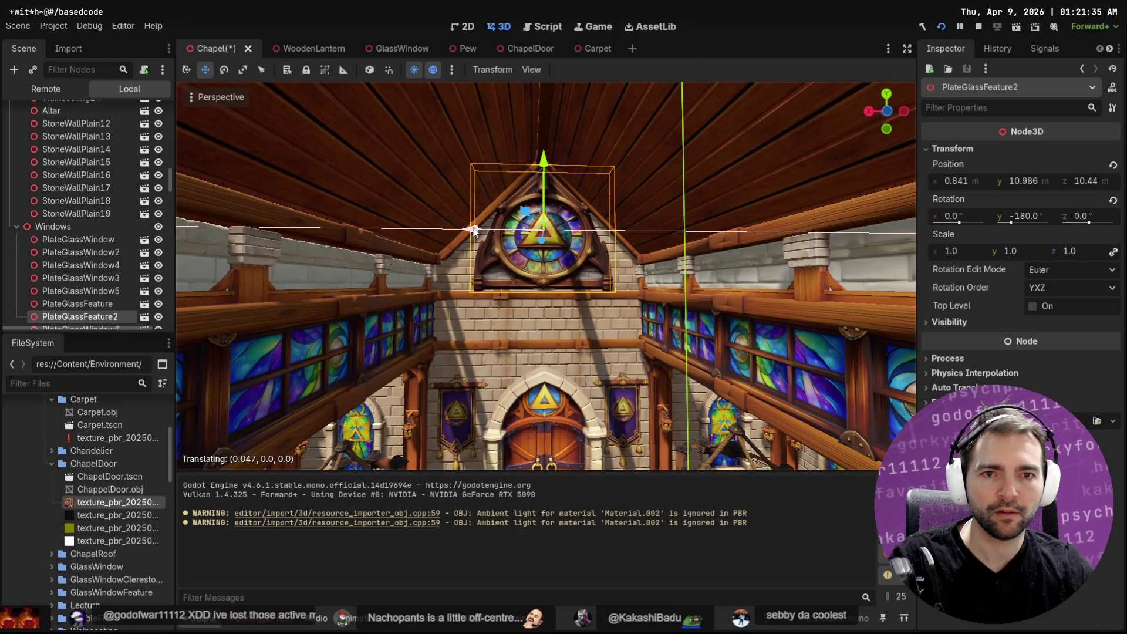
drag(473, 231, 470, 230)
key(ctrl+s)
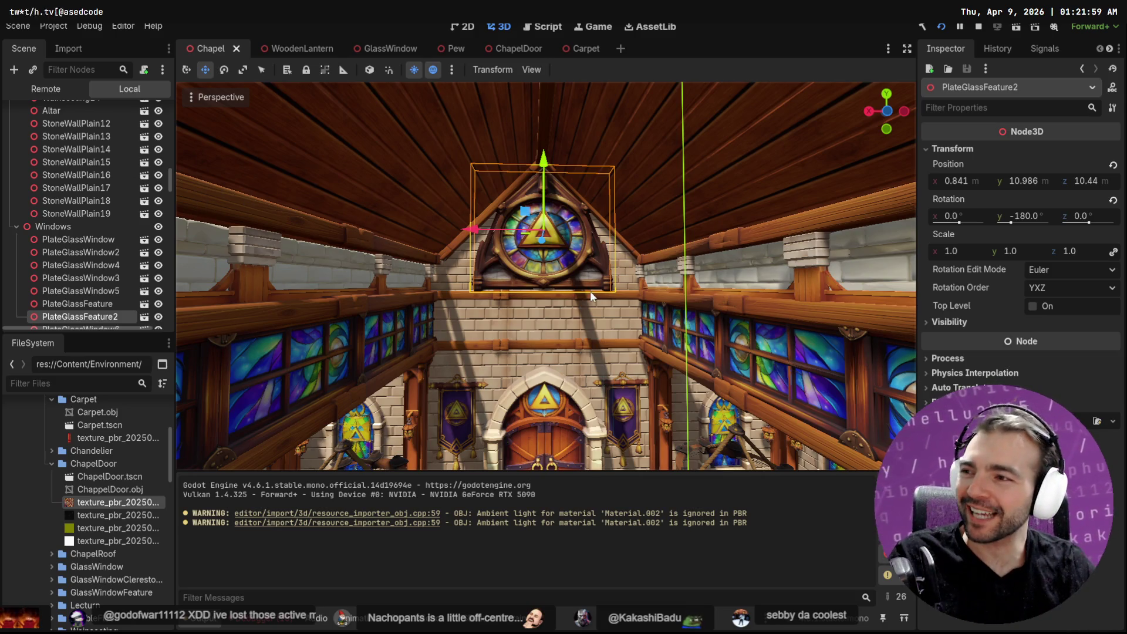
right_drag(633, 294, 633, 294)
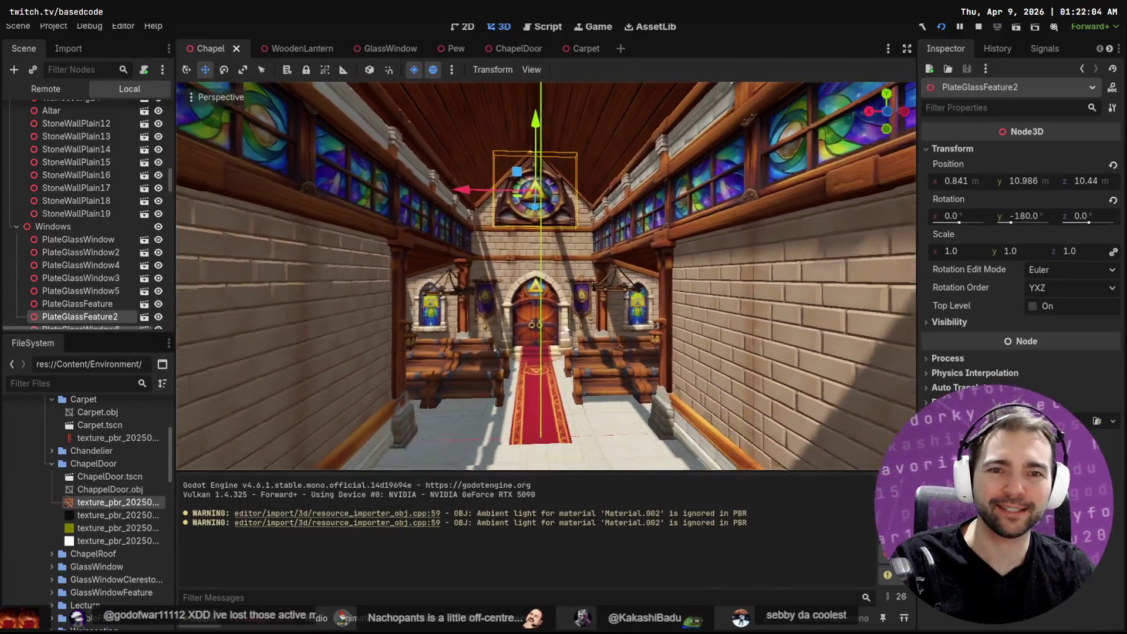
right_drag(572, 331, 572, 331)
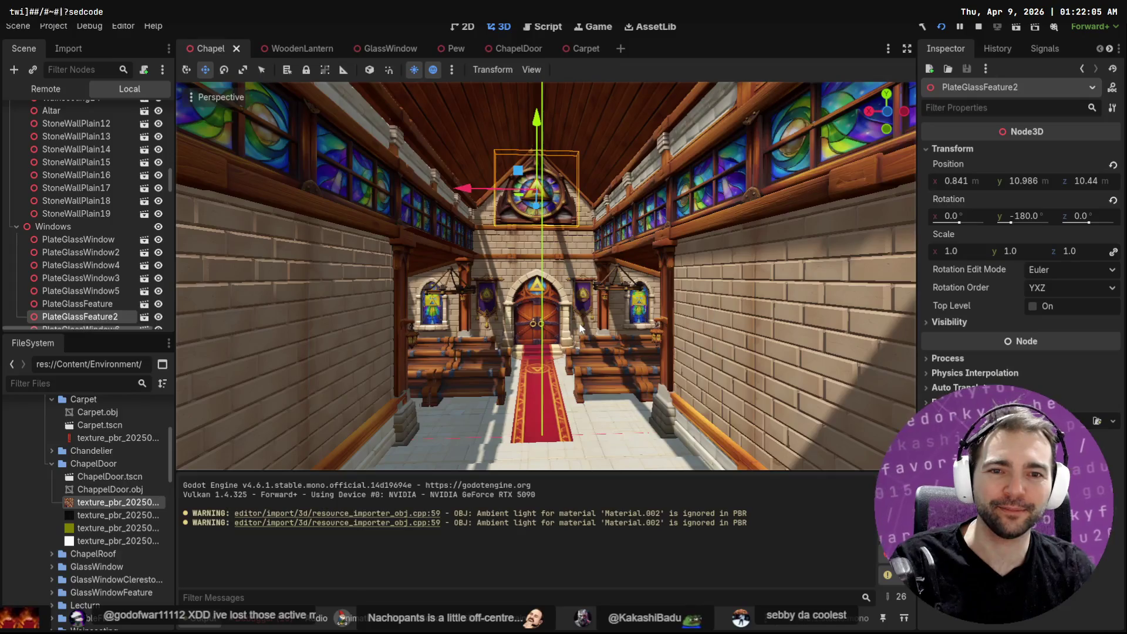
click(585, 273)
Step: Look toward the chapel door, then delete the door mesh in Blender and return to Godot
right_drag(599, 291, 598, 291)
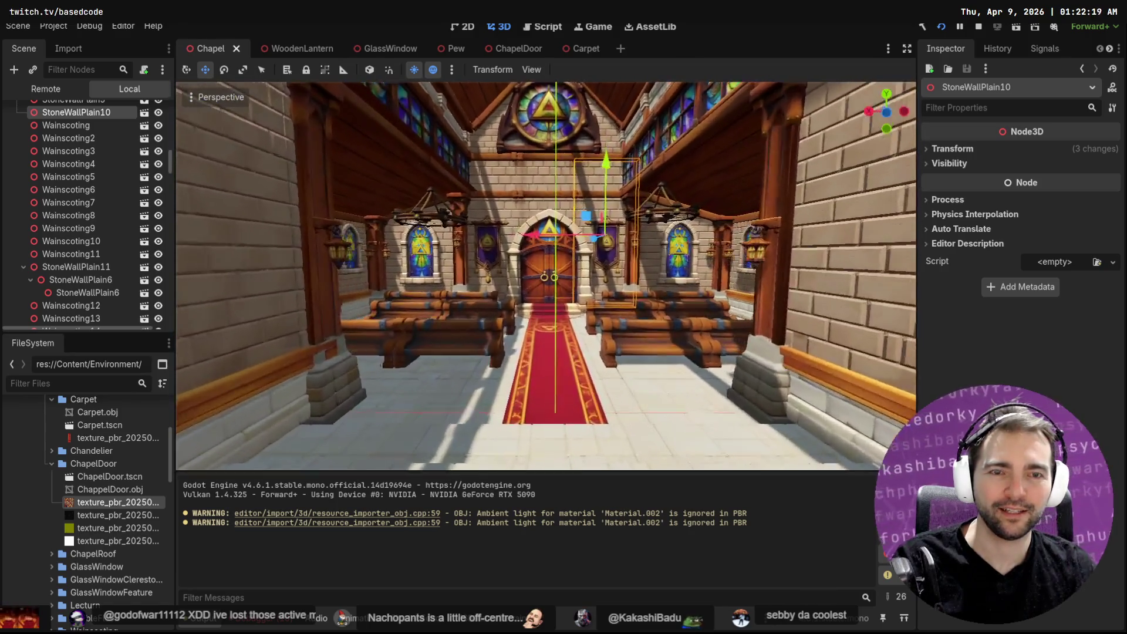
right_drag(598, 286, 598, 286)
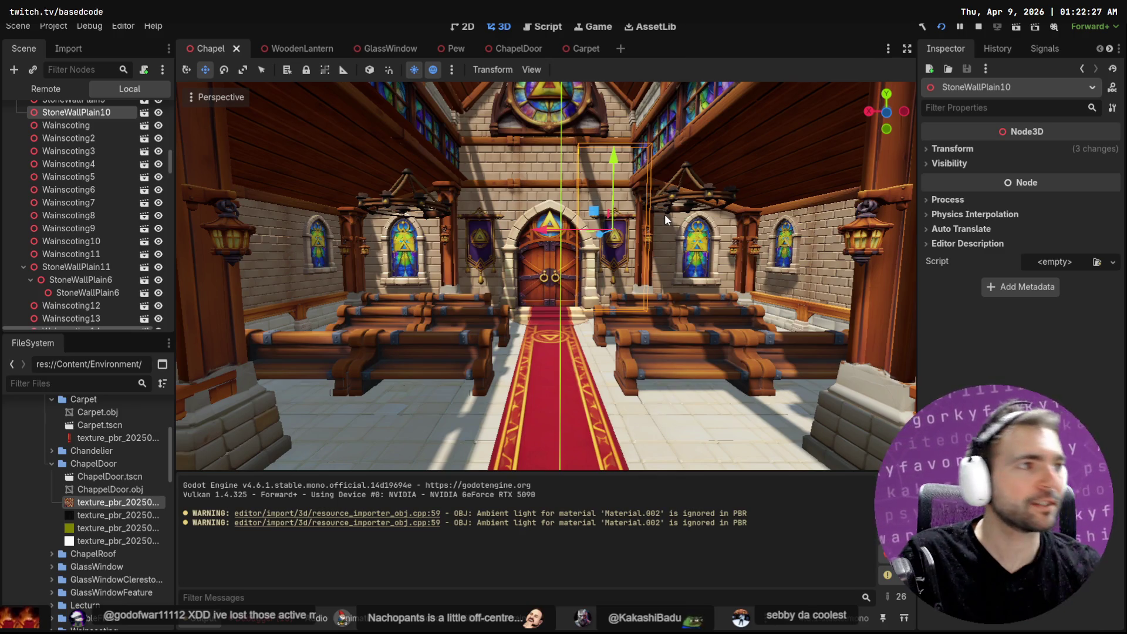
key(alt+Tab)
key(Delete)
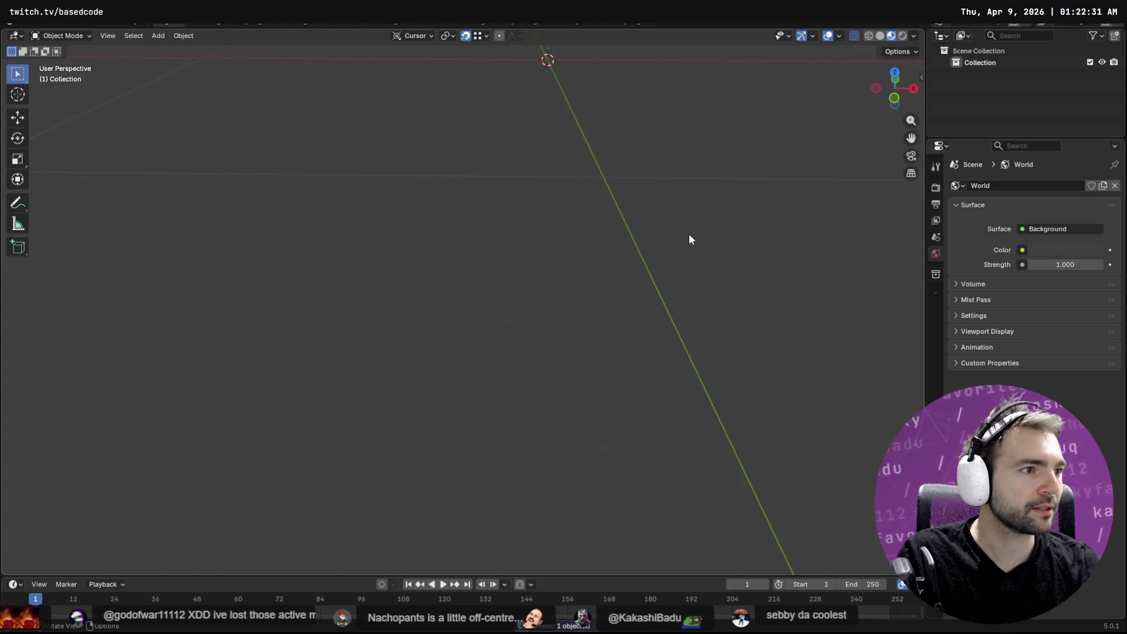
key(alt+Tab)
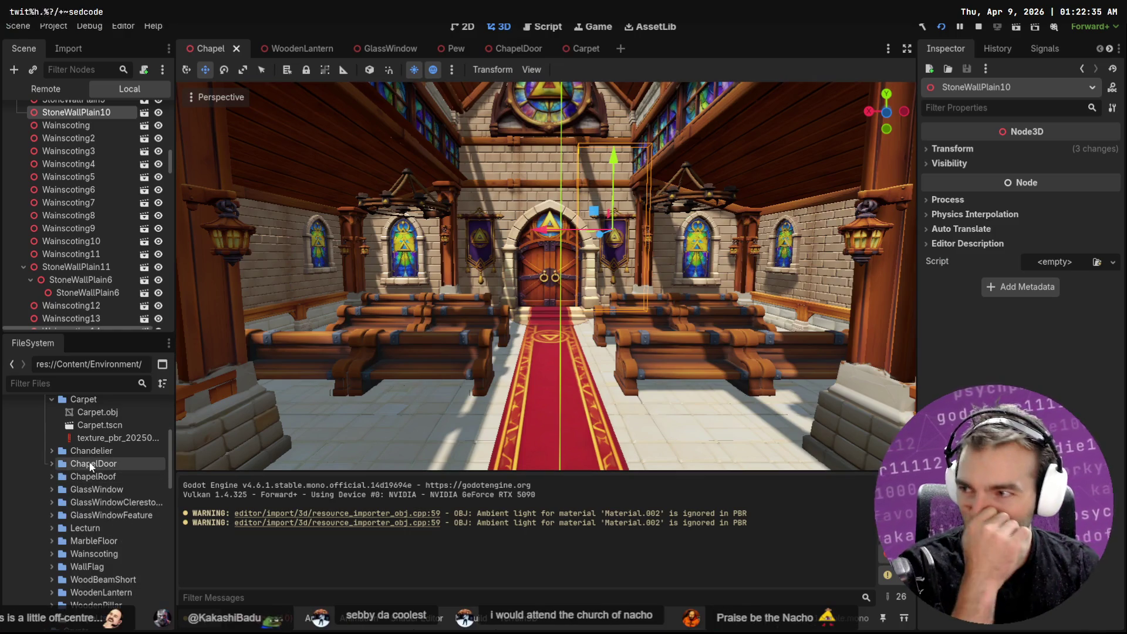
scroll(92, 461, up, 2)
Step: Select Chandelier2 in the scene and expand the Chandelier asset folder in the FileSystem dock
click(51, 427)
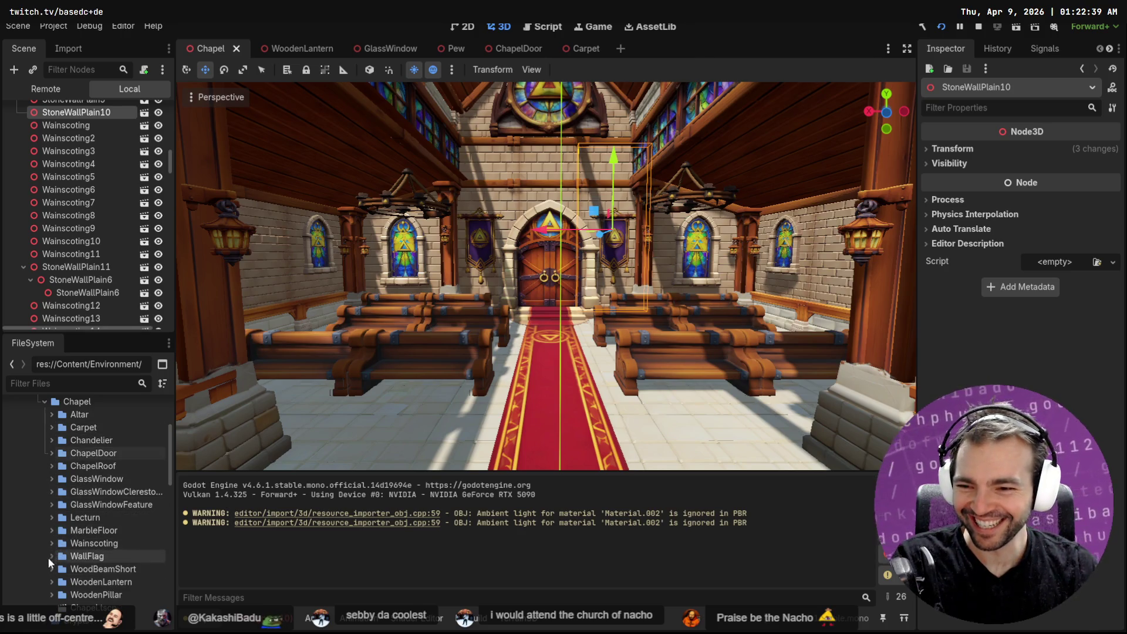
click(705, 194)
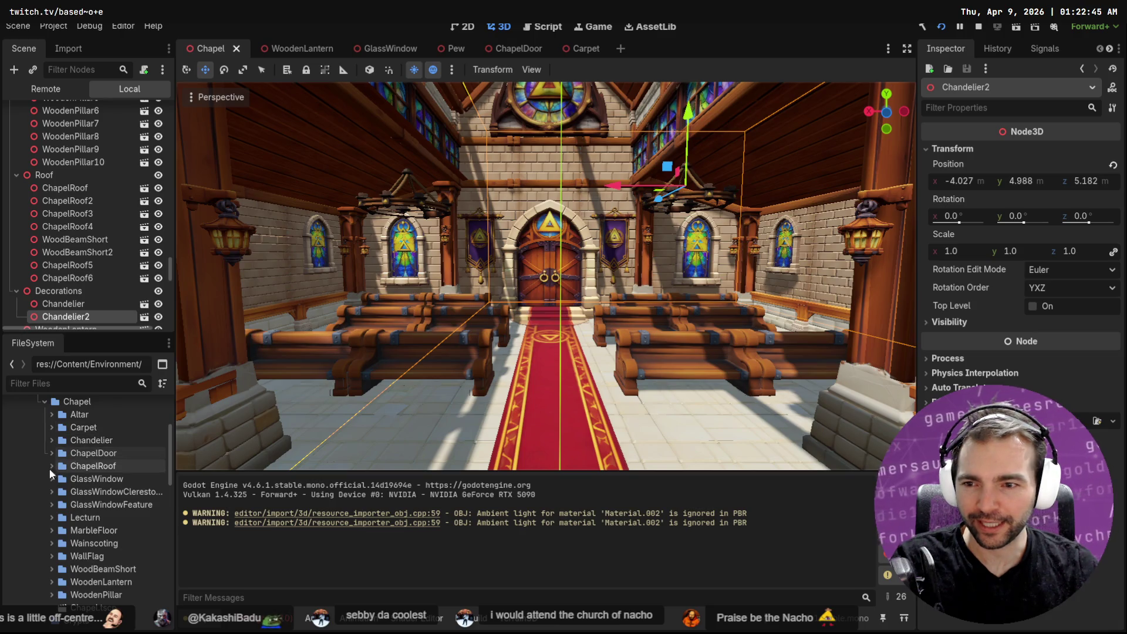
click(51, 440)
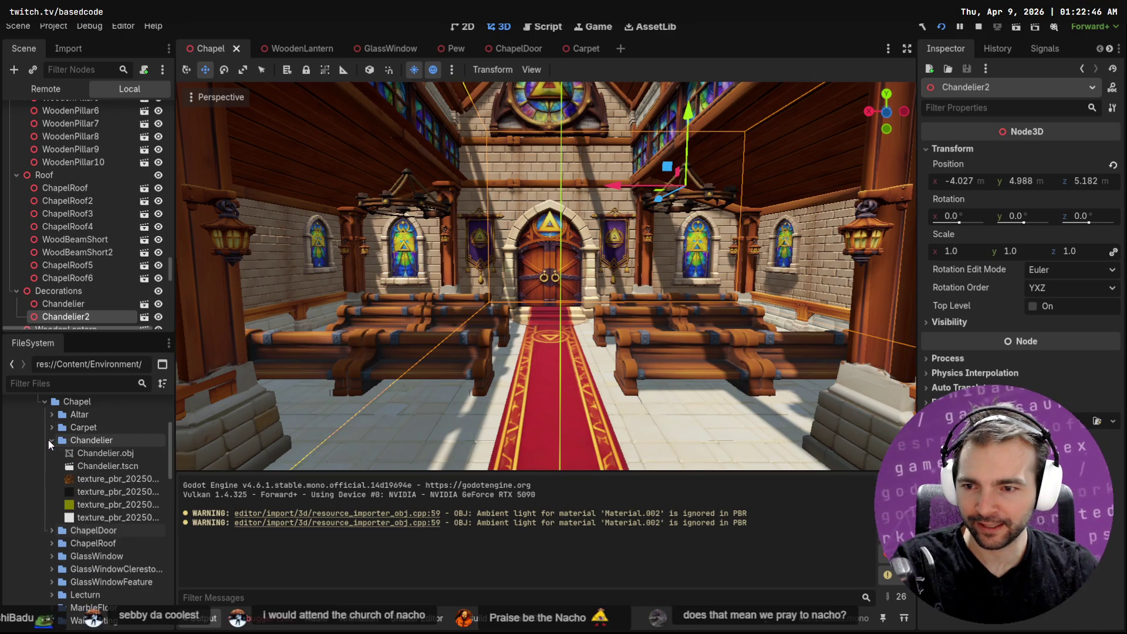
Step: Reveal Chandelier.obj in the file manager and recentre Blender's view on the origin
right_click(100, 454)
click(132, 623)
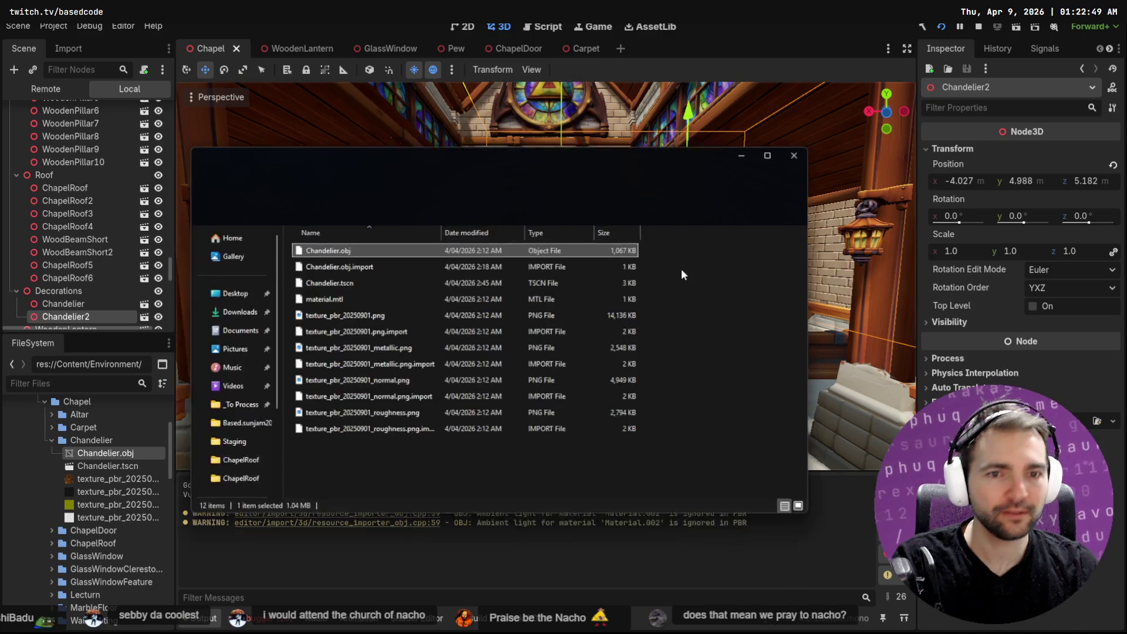
double_click(528, 256)
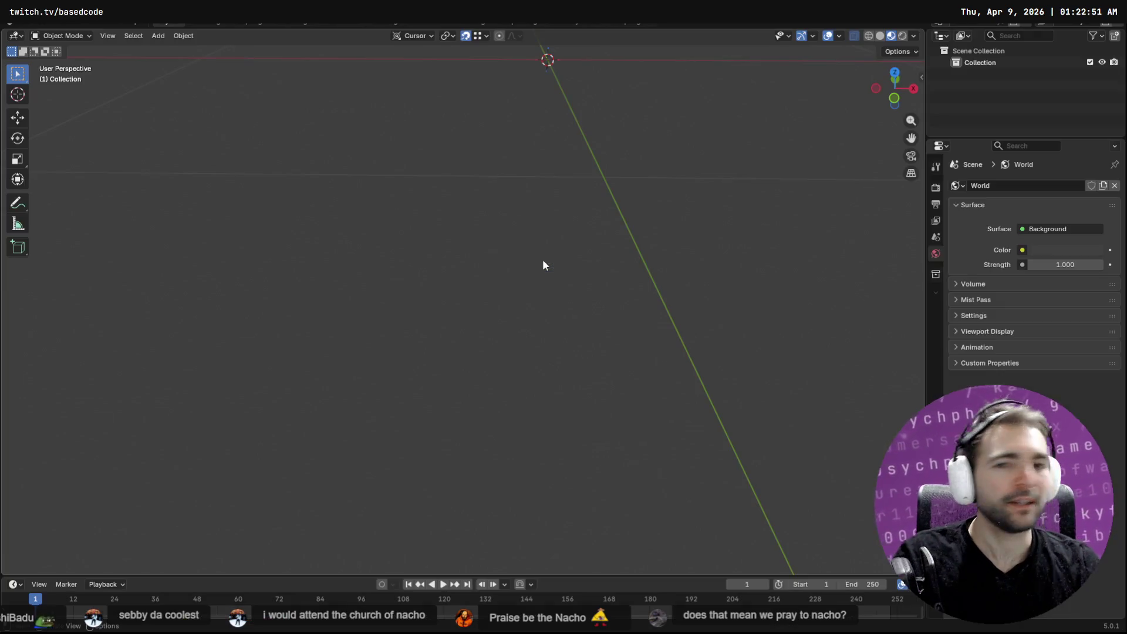
key(alt+Tab)
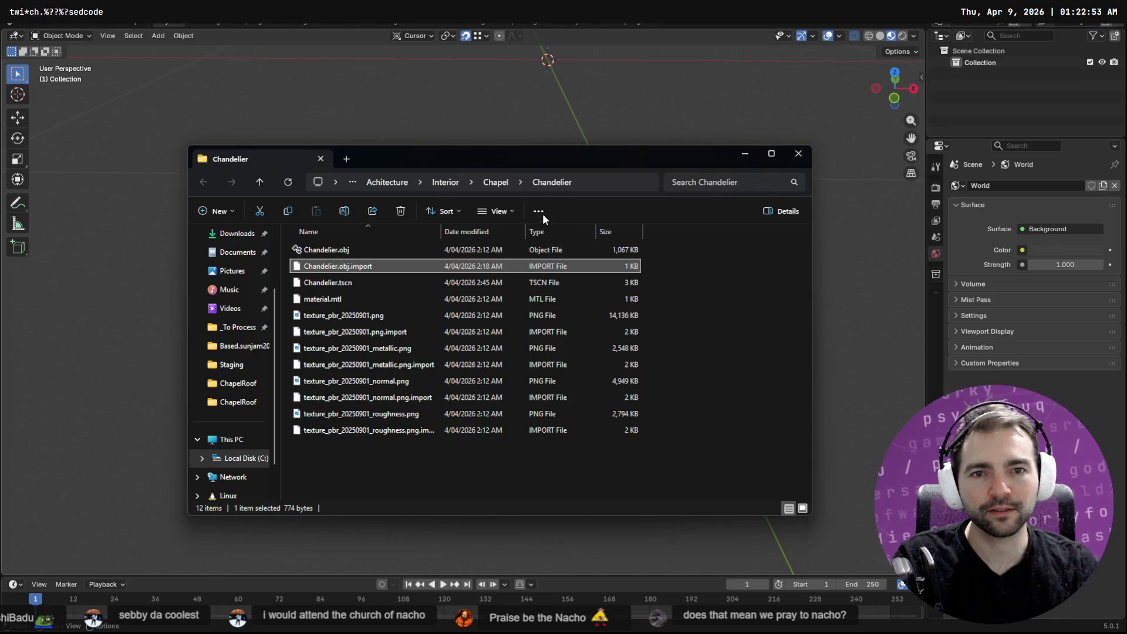
key(alt+Tab)
key(Home)
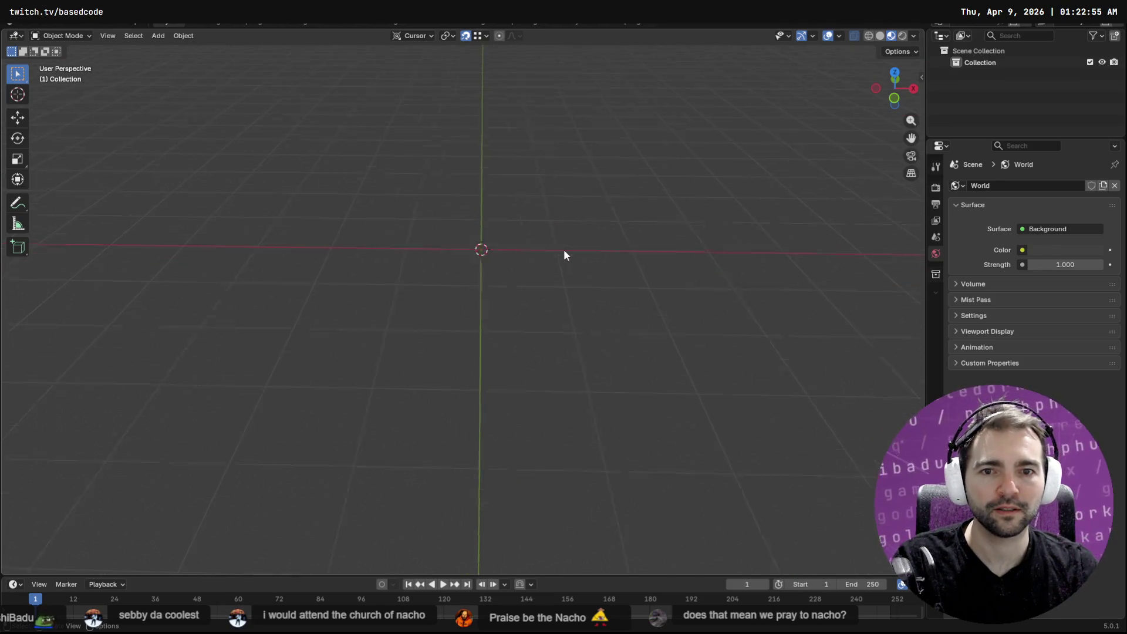
key(alt+Tab)
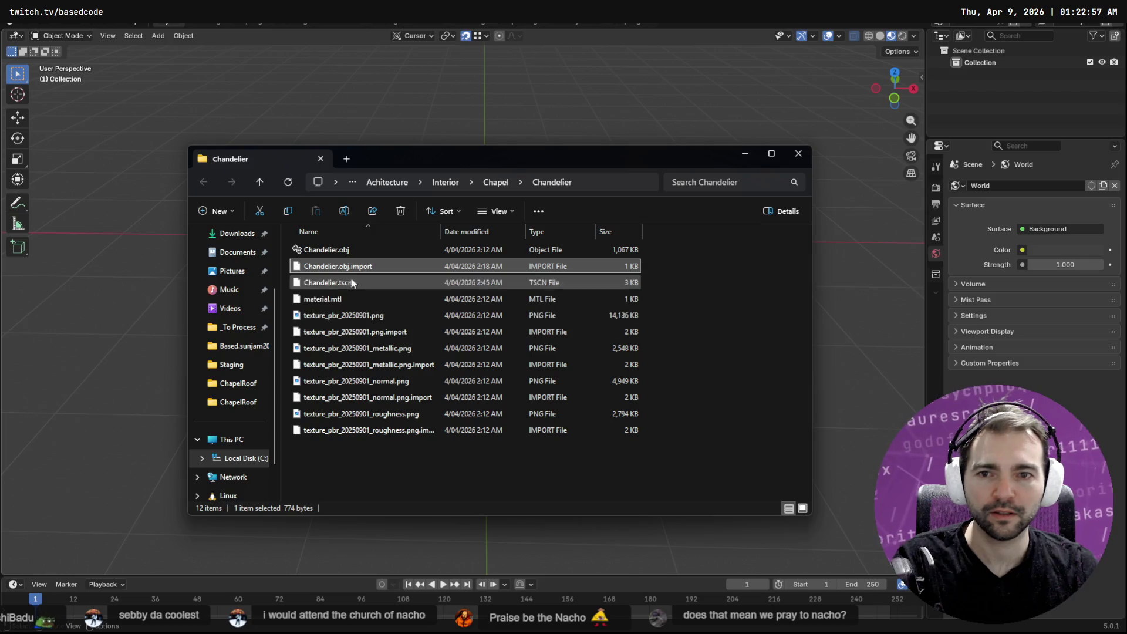
Step: Drag Chandelier.obj into Blender and import it as a Wavefront OBJ
drag(326, 249, 448, 185)
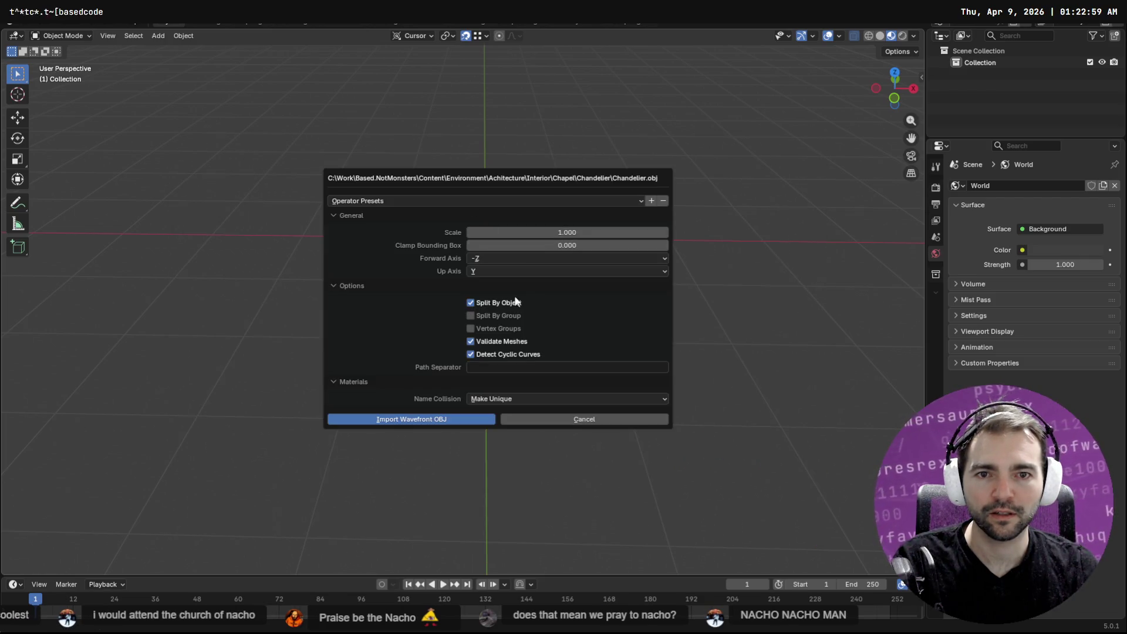
key(Return)
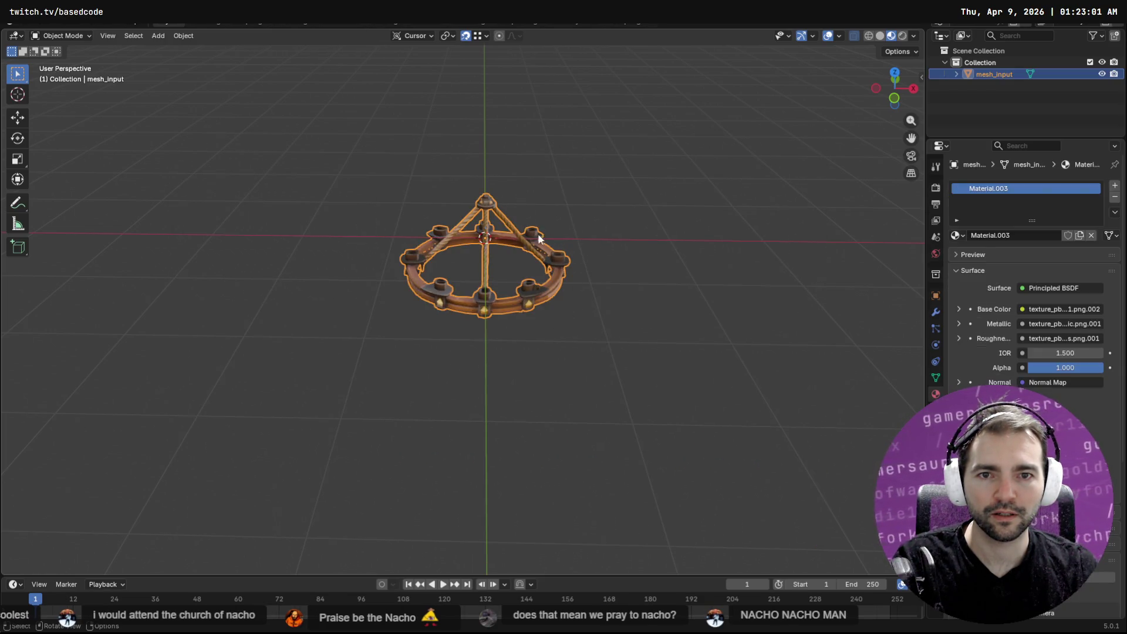
mouse_move(511, 305)
middle_down()
mouse_move(564, 294)
mouse_move(756, 308)
mouse_move(566, 234)
mouse_move(595, 265)
mouse_move(579, 247)
middle_up()
scroll(574, 203, up, 5)
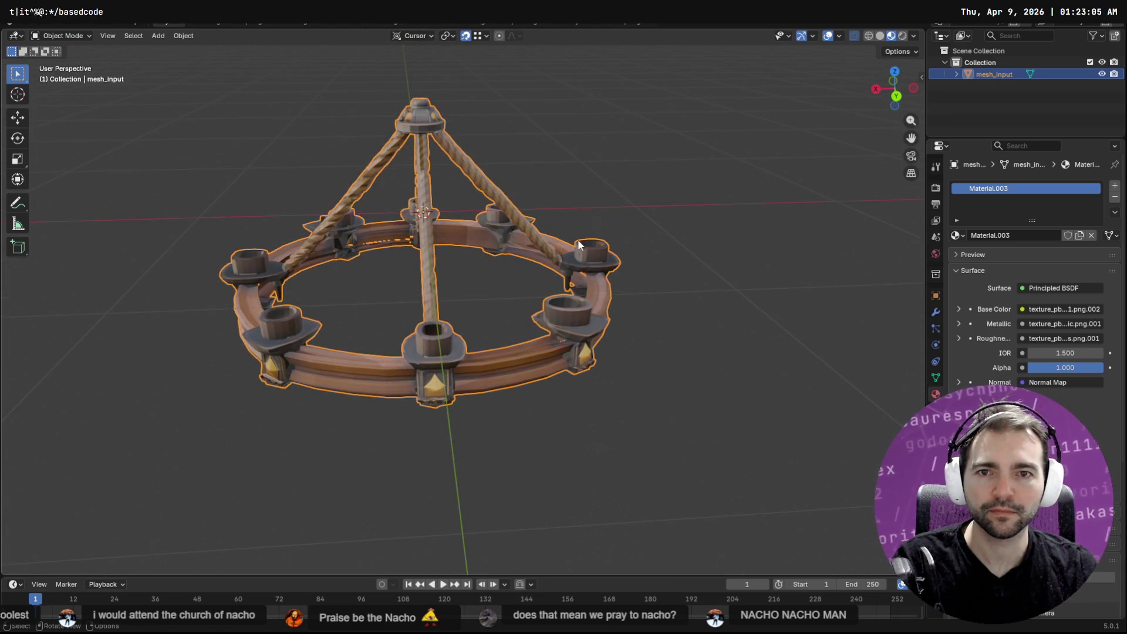
Step: In Edit Mode, select a diagonal rope strut and grow the selection repeatedly with Select More
key(Tab)
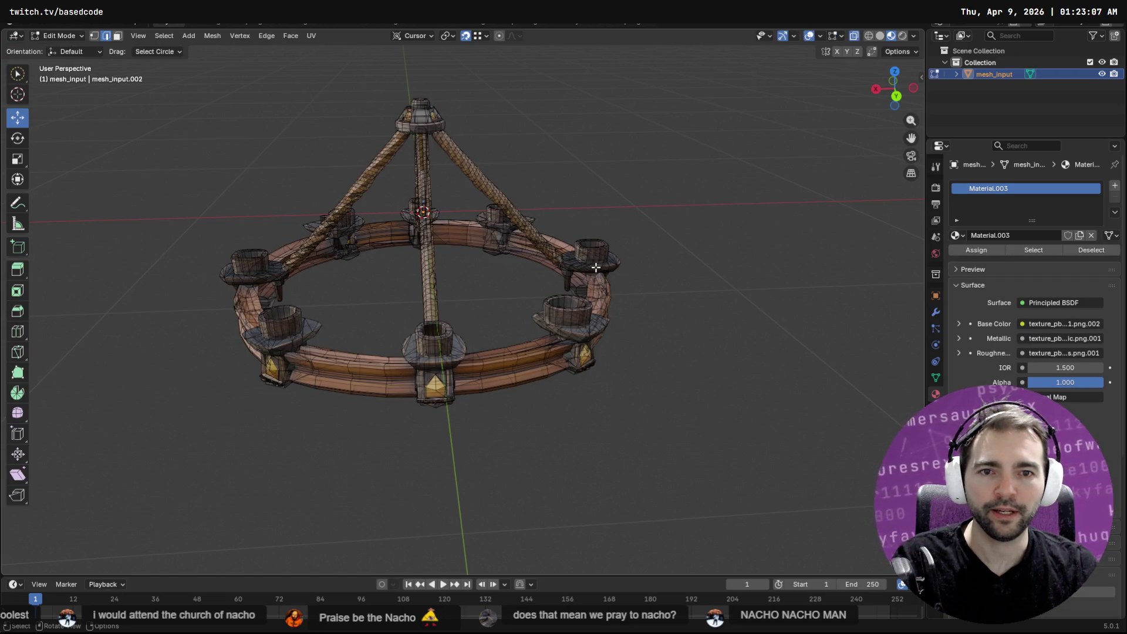
mouse_move(490, 218)
middle_down()
mouse_move(434, 202)
mouse_move(495, 177)
middle_up()
drag(514, 170, 485, 228)
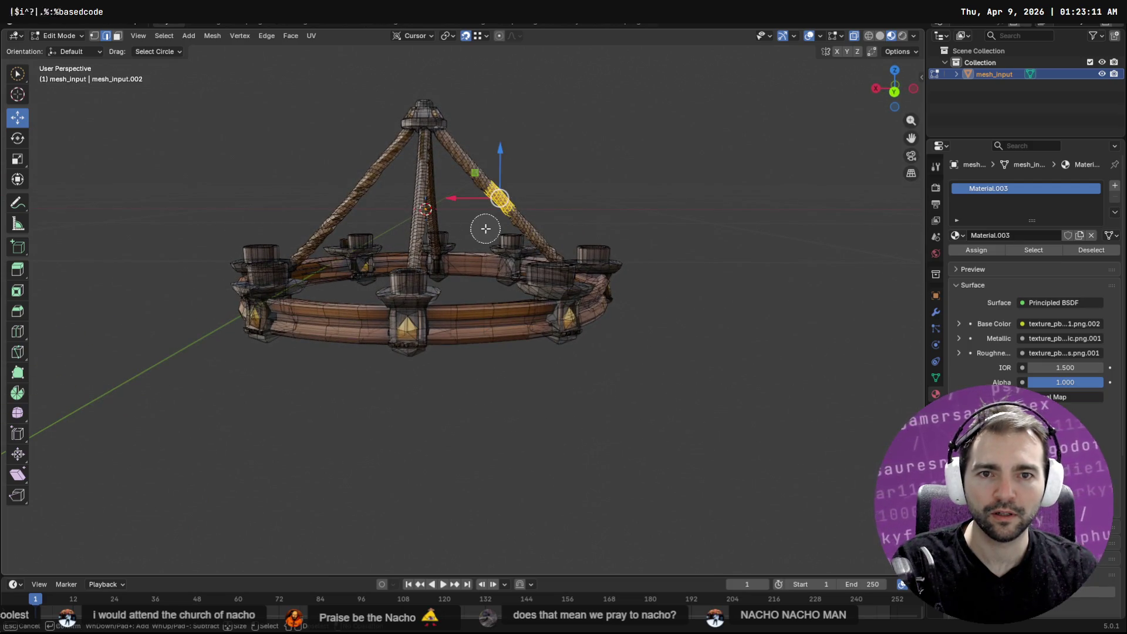
key(q)
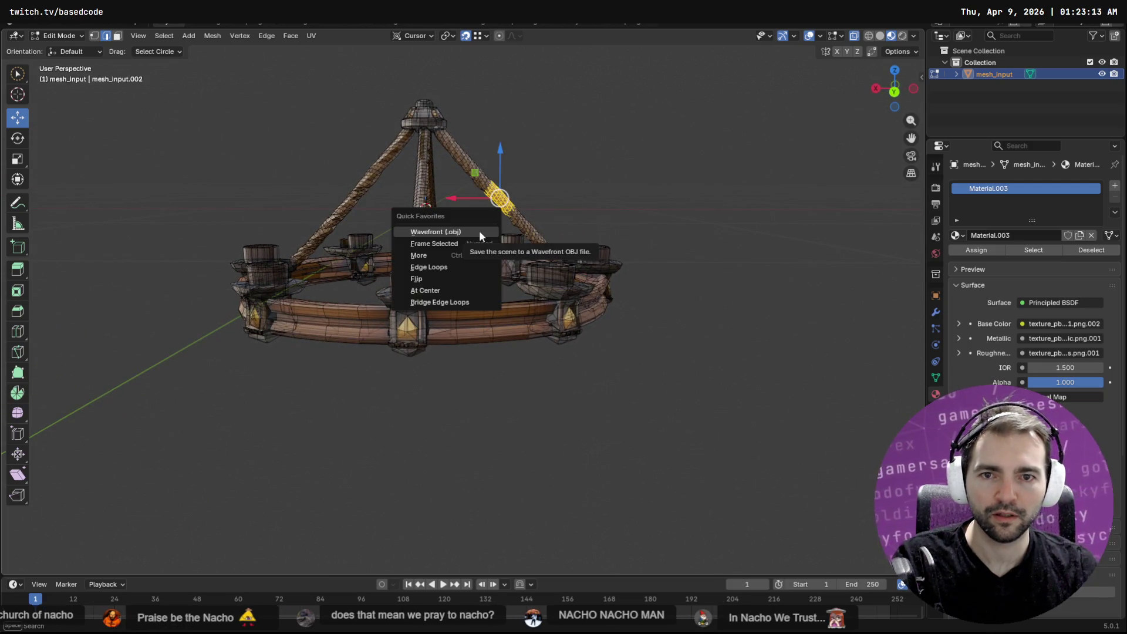
click(472, 255)
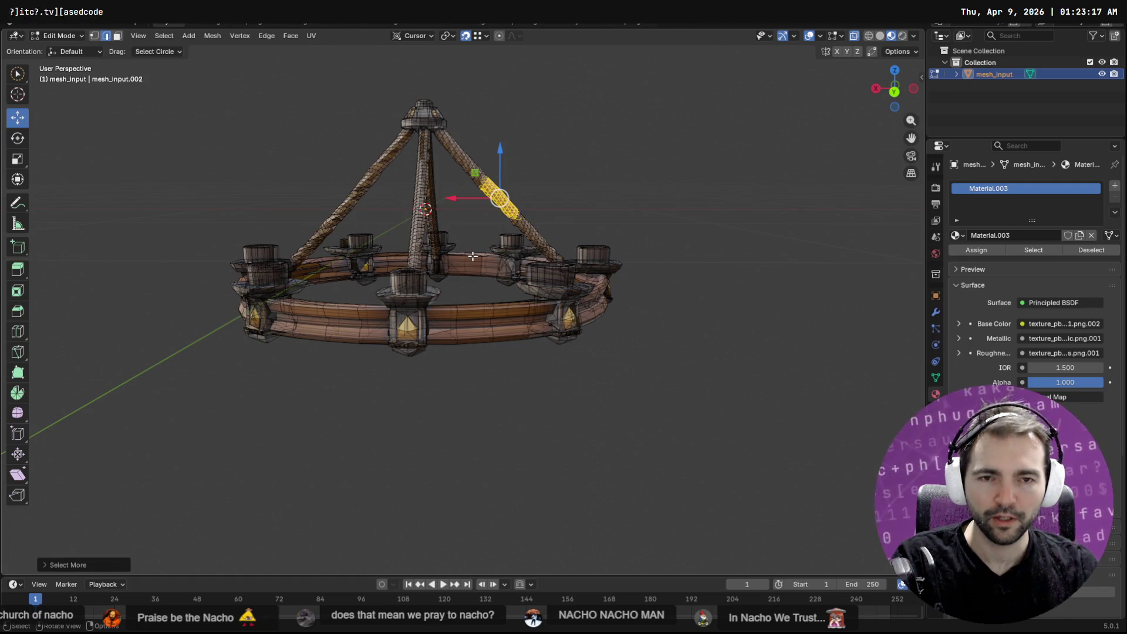
key(q)
click(472, 255)
key(q)
click(473, 255)
key(q)
key(q)
click(472, 254)
key(q)
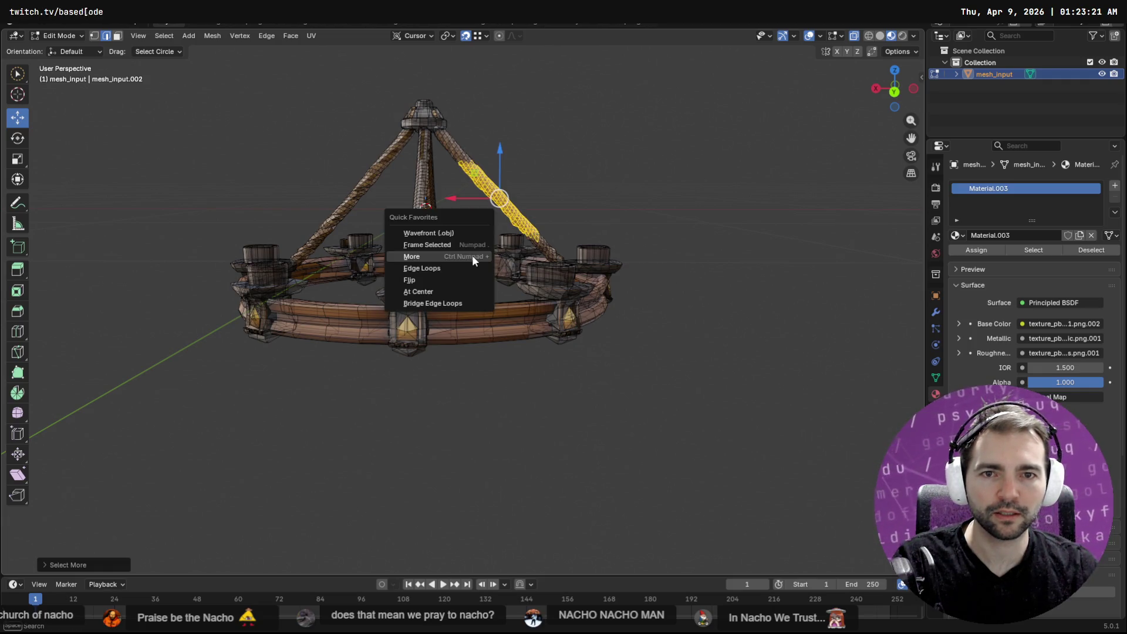
click(472, 255)
key(q)
click(472, 255)
key(q)
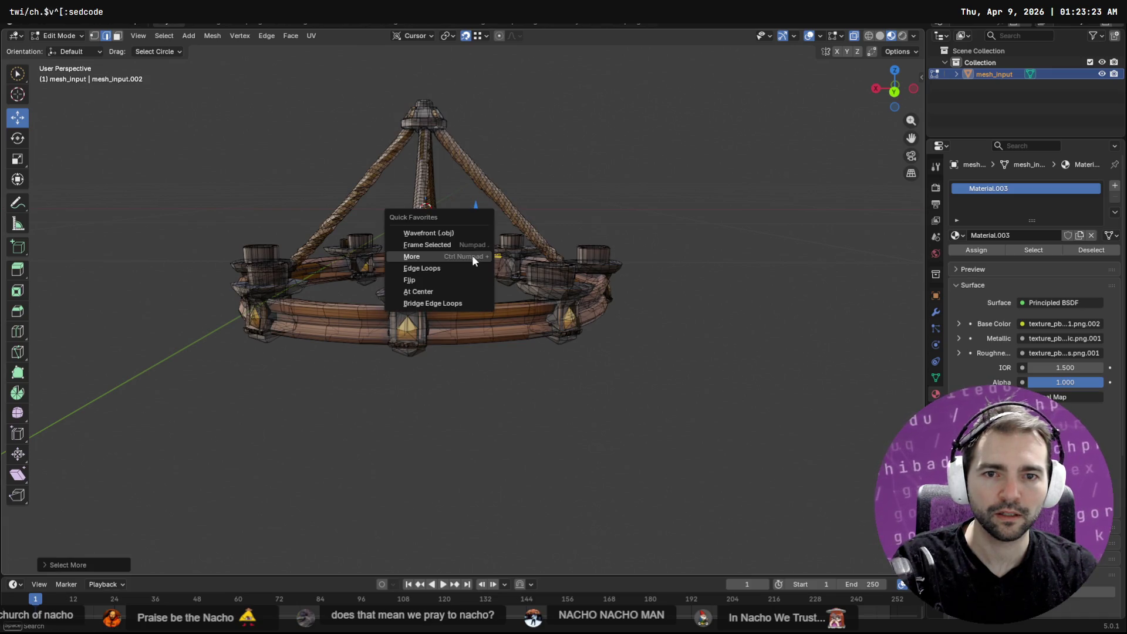
key(Escape)
Step: Pick segments of the right rope strut and briefly check the Chandelier folder window
click(541, 167)
click(491, 188)
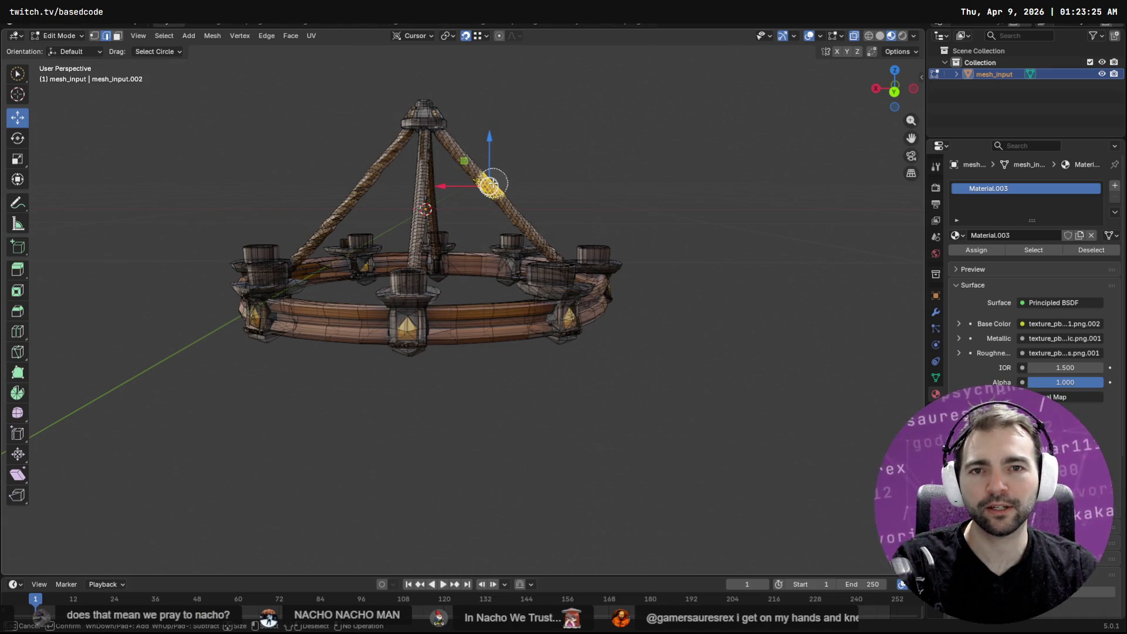
key(alt+Tab)
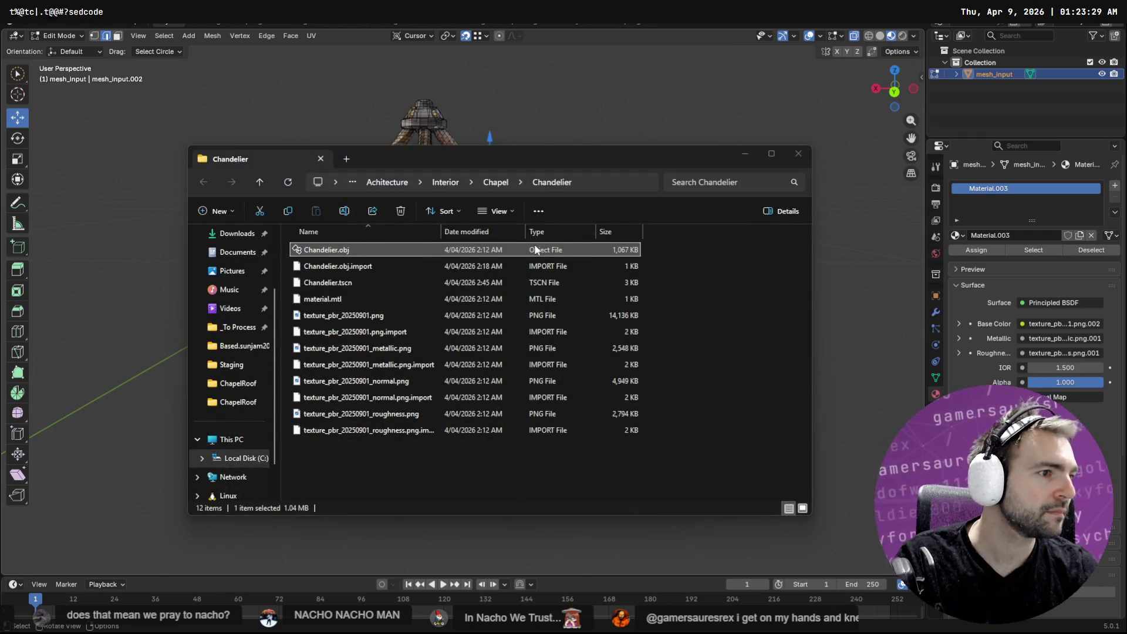
ctrl+scroll(534, 250, up, 3)
ctrl+scroll(534, 251, down, 3)
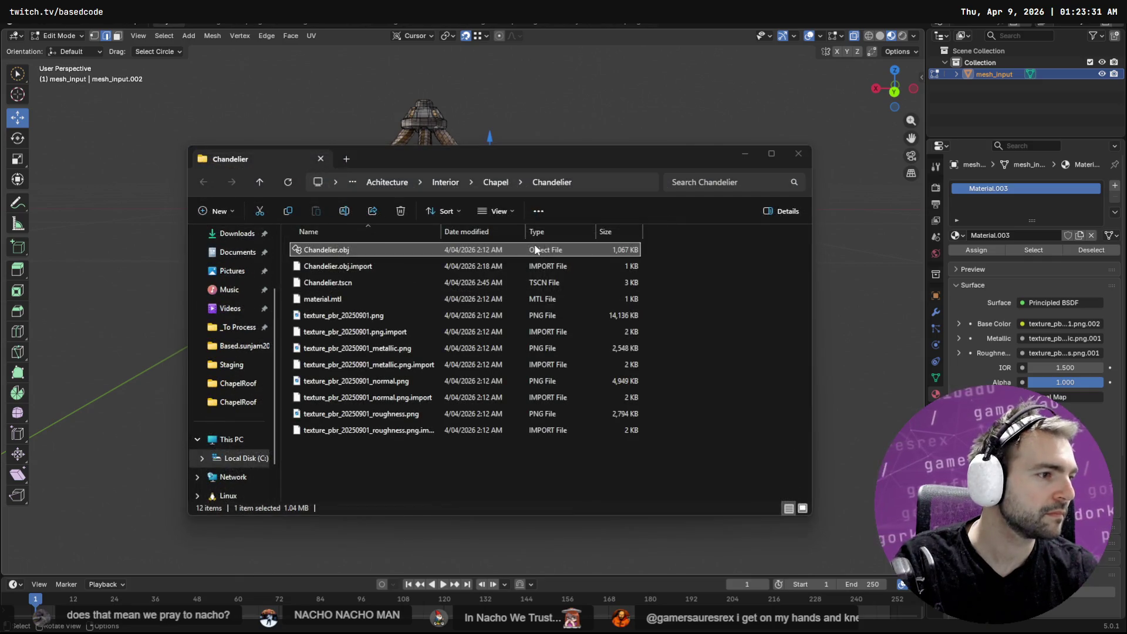
key(alt+Tab)
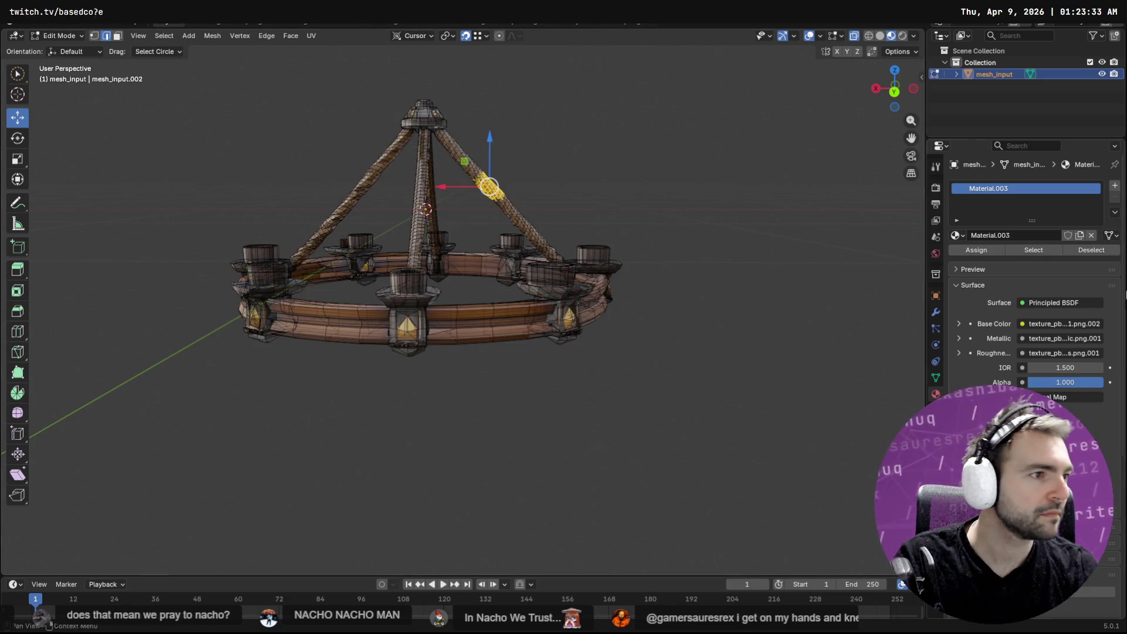
key(alt+Tab)
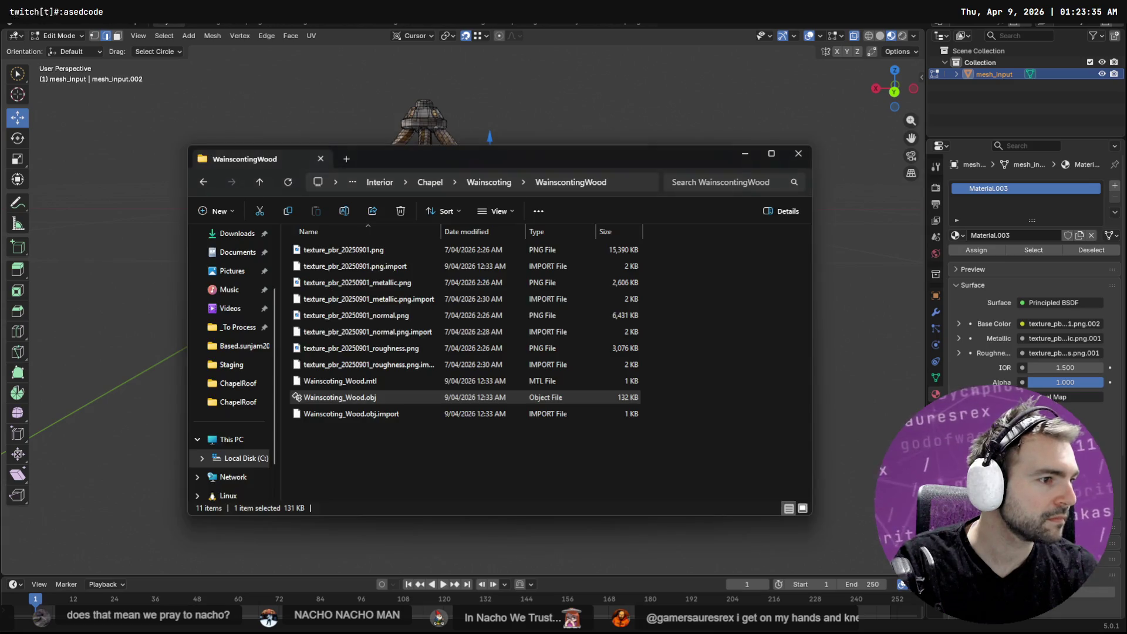
key(alt+Tab)
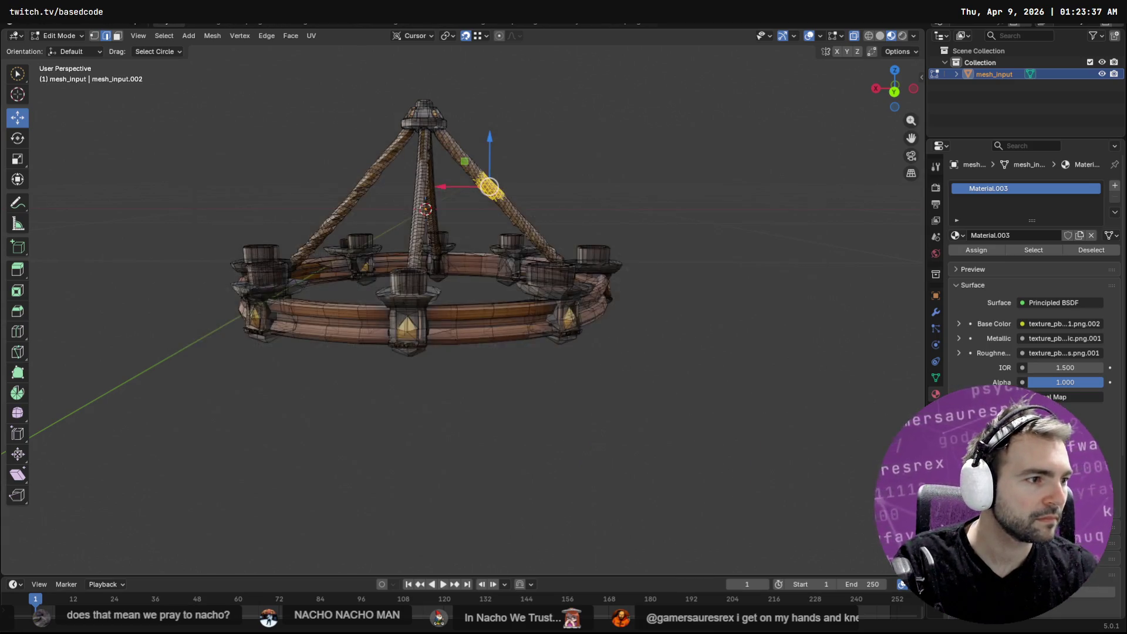
key(alt+Tab)
key(alt+Tab)
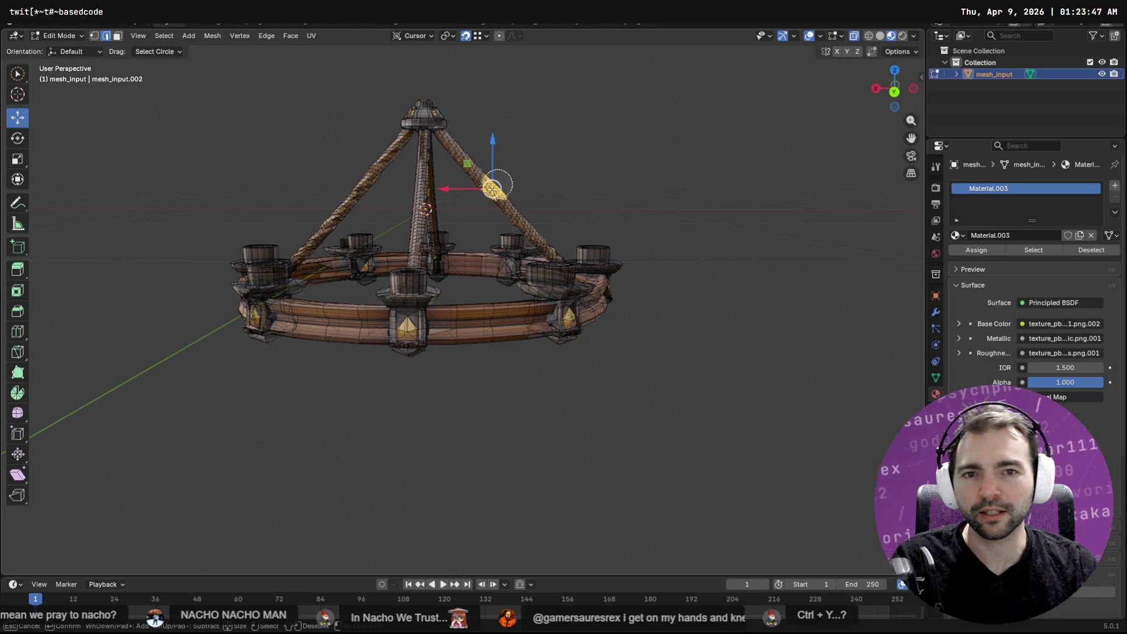
Step: Circle-select a segment of the right rope strut, then switch to the ChatGPT page
key(c)
click(495, 194)
key(Escape)
key(ctrl+z)
key(ctrl+shift+z)
key(ctrl+z)
mouse_move(596, 186)
middle_down()
mouse_move(583, 188)
mouse_move(589, 176)
middle_up()
key(c)
drag(558, 188, 507, 211)
key(Escape)
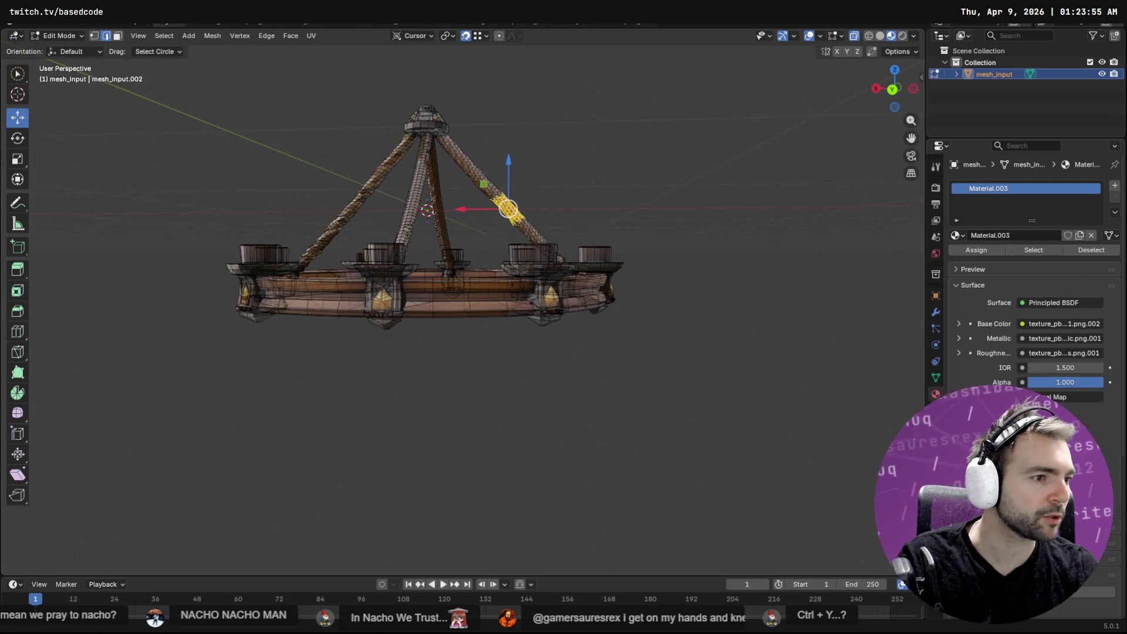
key(alt+Tab)
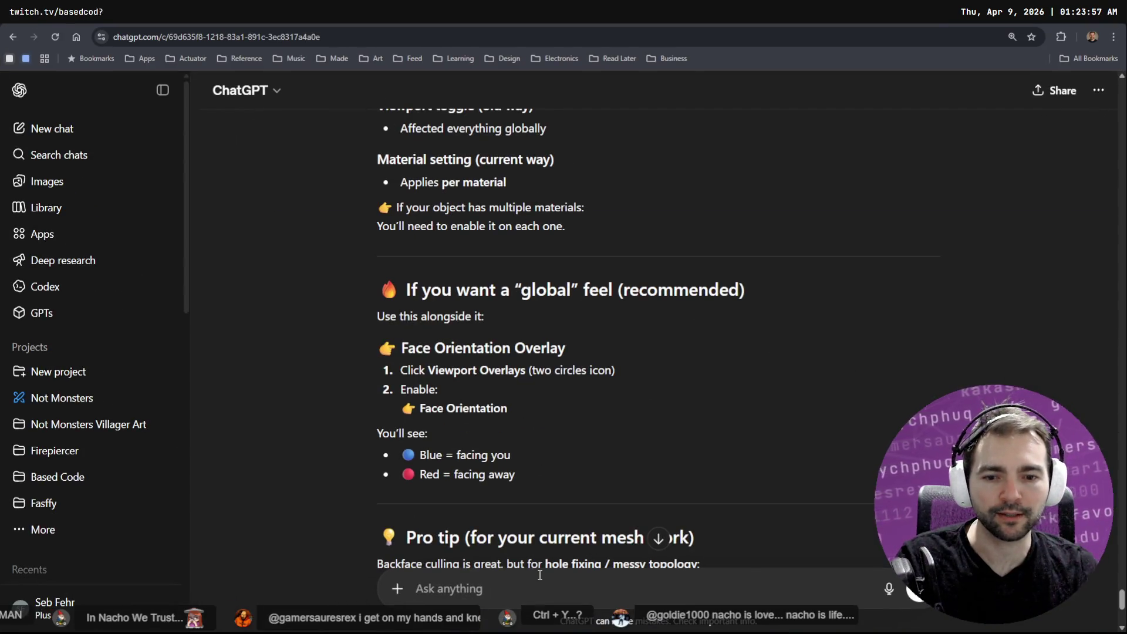
Step: Dictate and send the repeat-last-action question, read the Shift+R answer, and apply it in Blender
key(super+h)
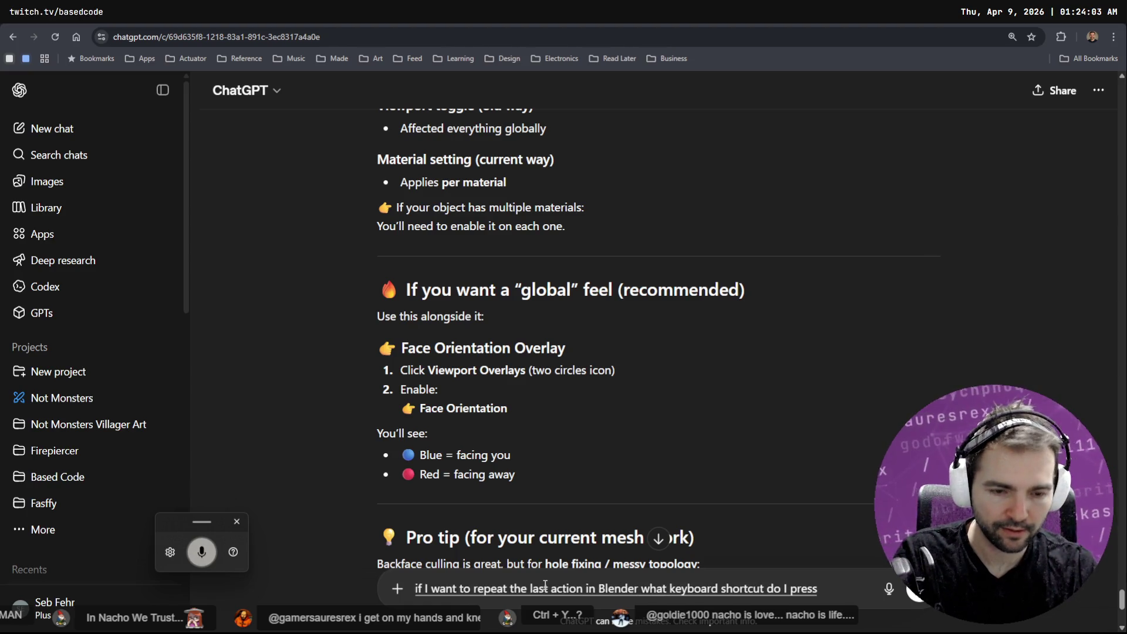
key(Return)
key(alt+Tab)
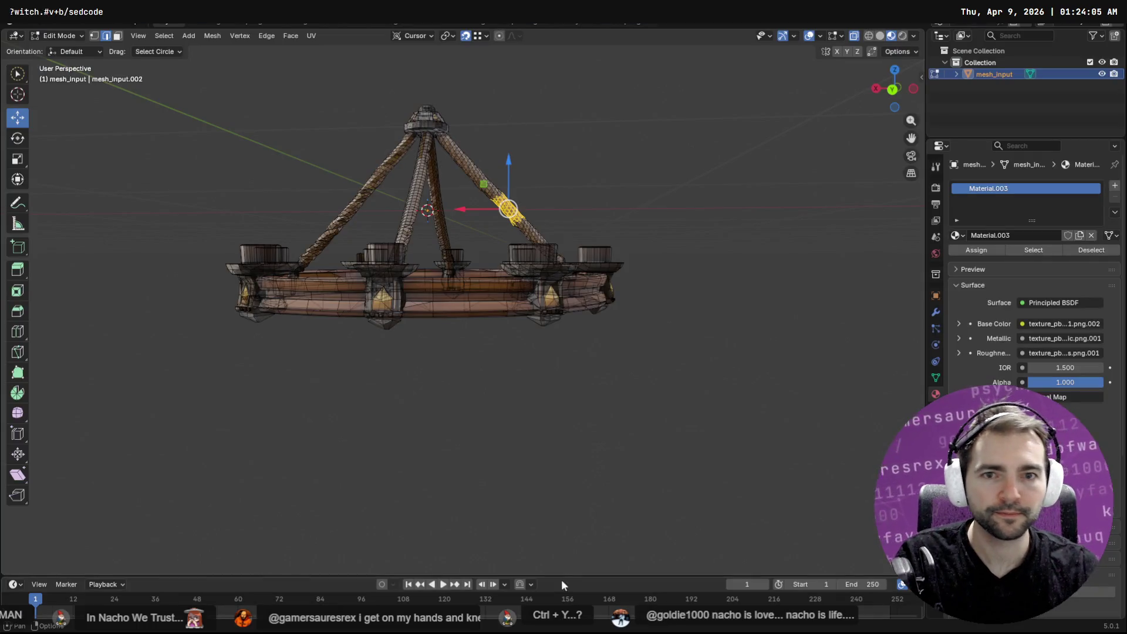
key(alt+Tab)
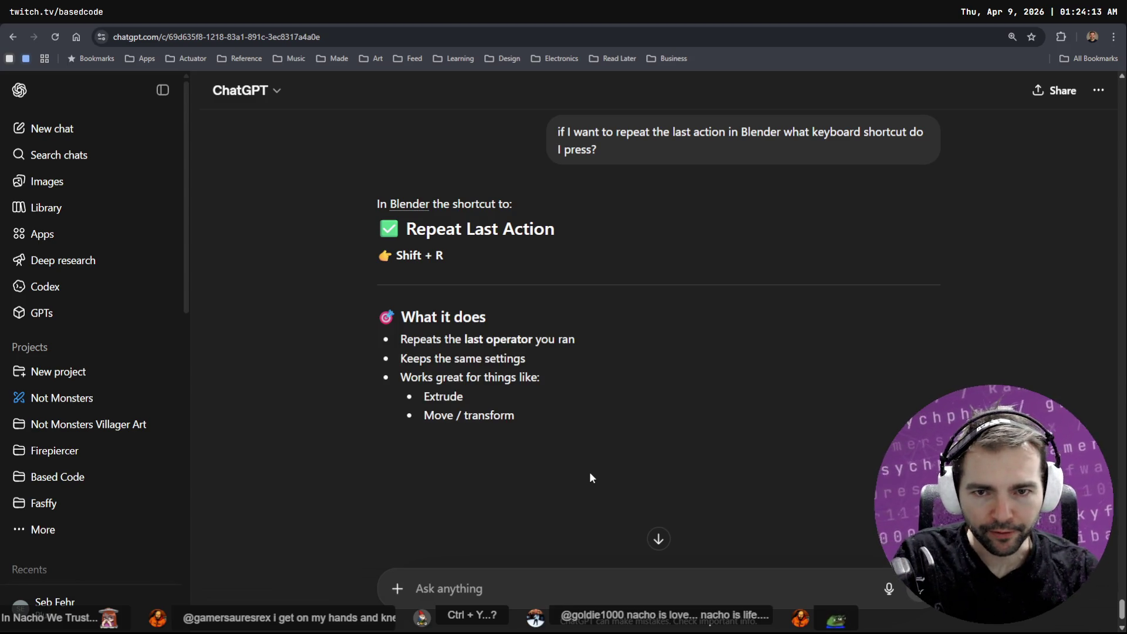
key(alt+Tab)
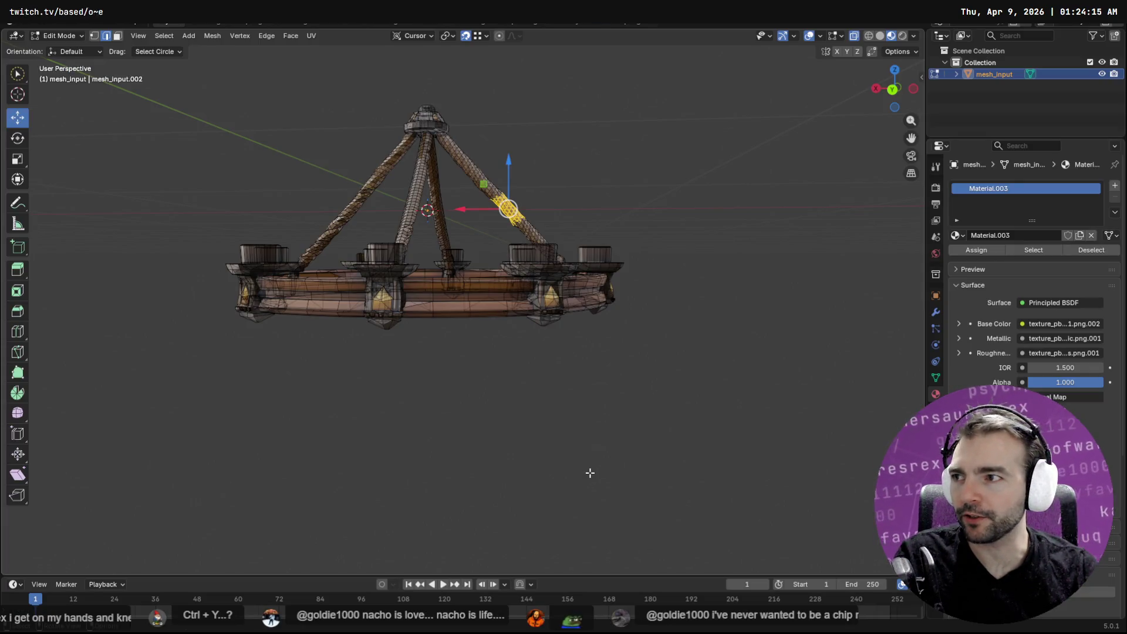
key(shift+r)
key(shift+r)
key(shift+r)
key(shift+r)
Step: Extend the rope selection upward to the top hub with Shift+R
mouse_move(637, 355)
middle_down()
mouse_move(618, 279)
mouse_move(542, 179)
middle_up()
drag(476, 155, 470, 151)
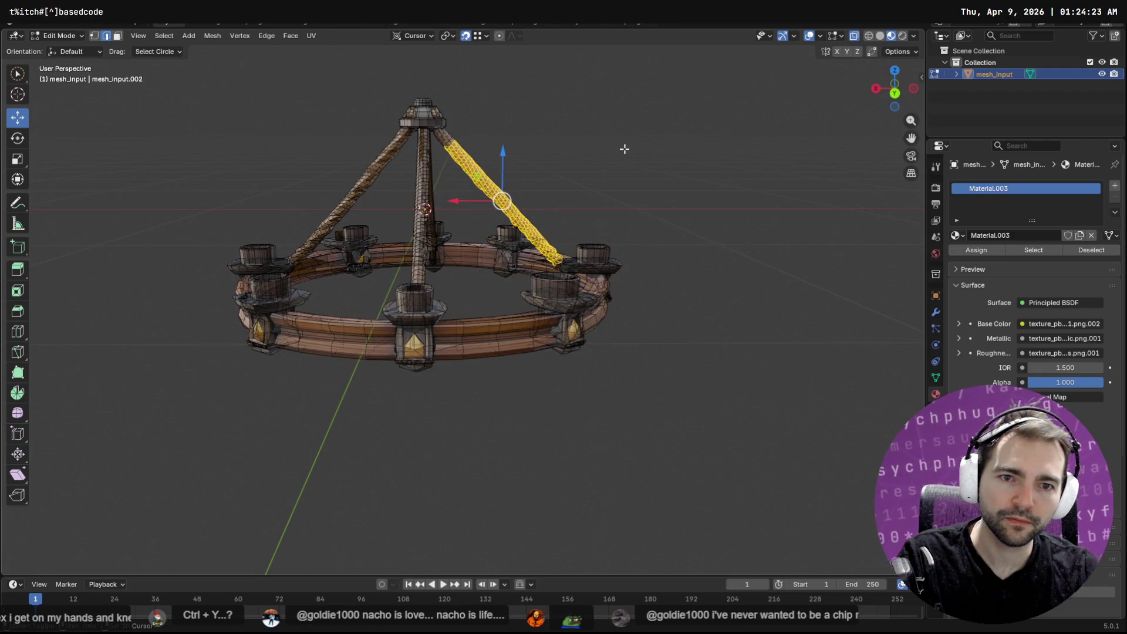
key(shift+r)
mouse_move(608, 158)
middle_down()
mouse_move(586, 184)
mouse_move(616, 156)
middle_up()
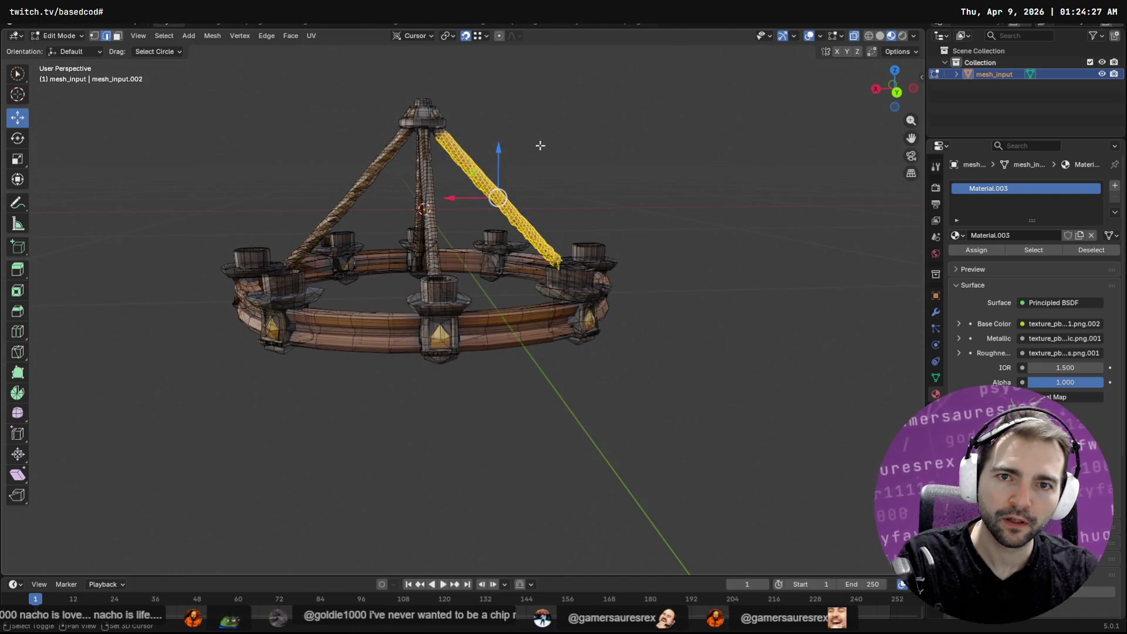
middle_drag(599, 211, 614, 236)
scroll(615, 236, up, 2)
scroll(615, 235, up, 4)
scroll(615, 235, up, 2)
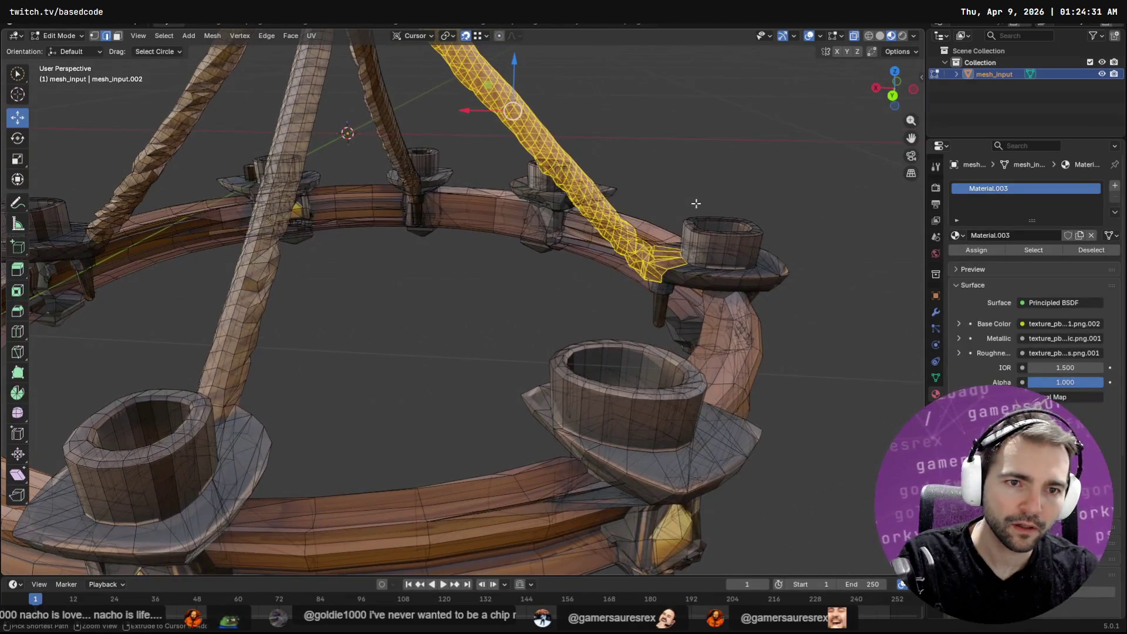
Step: Circle-deselect the strut's lower end at the ring so only the full strut remains selected
key(c)
middle_drag(686, 256, 646, 291)
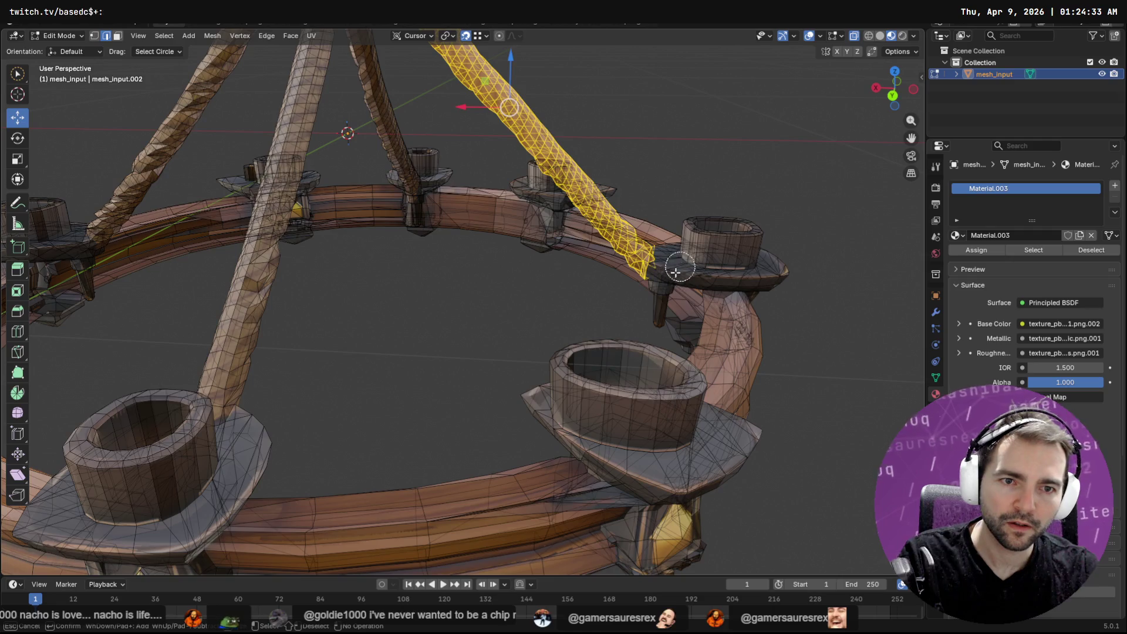
key(Escape)
scroll(647, 291, down, 5)
middle_drag(647, 291, 581, 238)
middle_drag(456, 231, 379, 310)
key(c)
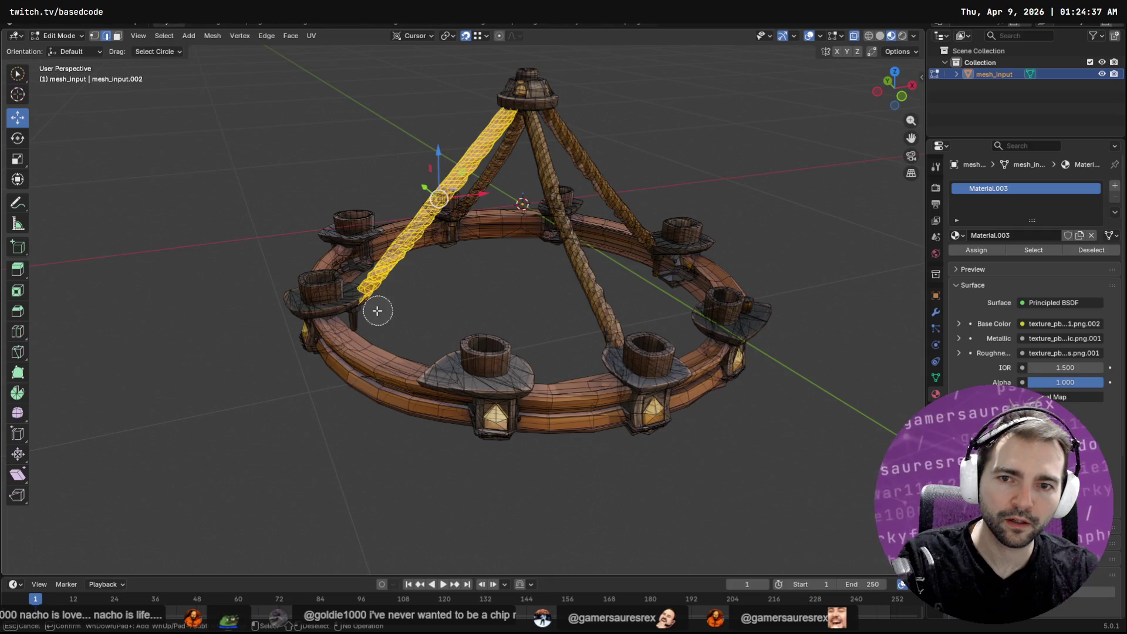
key(Escape)
middle_drag(366, 310, 596, 314)
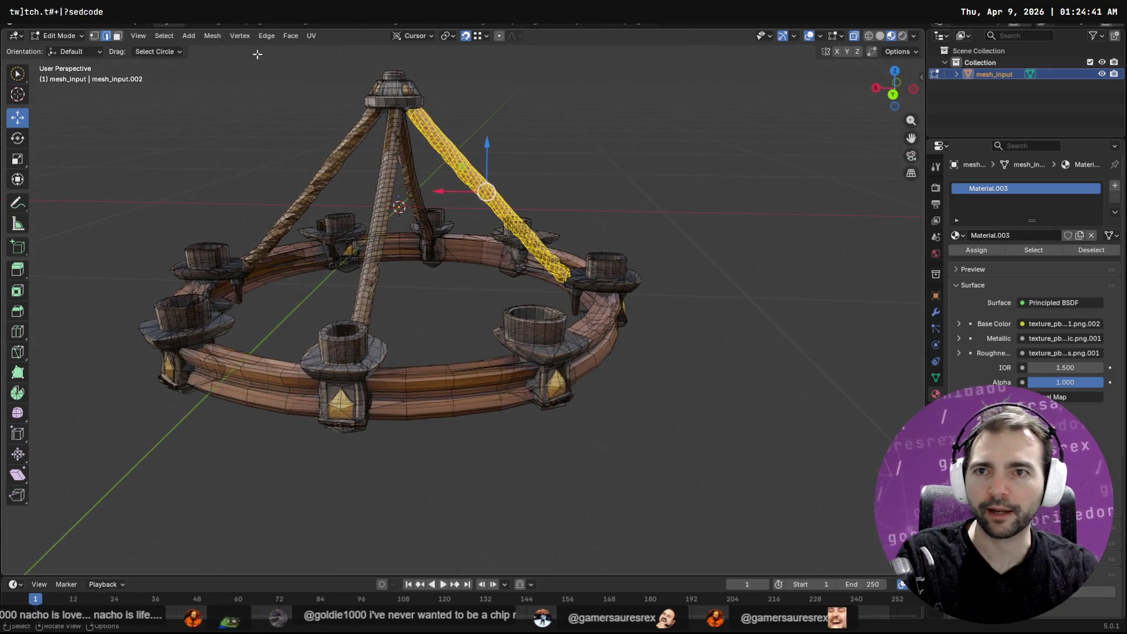
Step: Duplicate the rope strut from the Mesh menu and slide the copy along X, cancelling a stray extrude
click(212, 35)
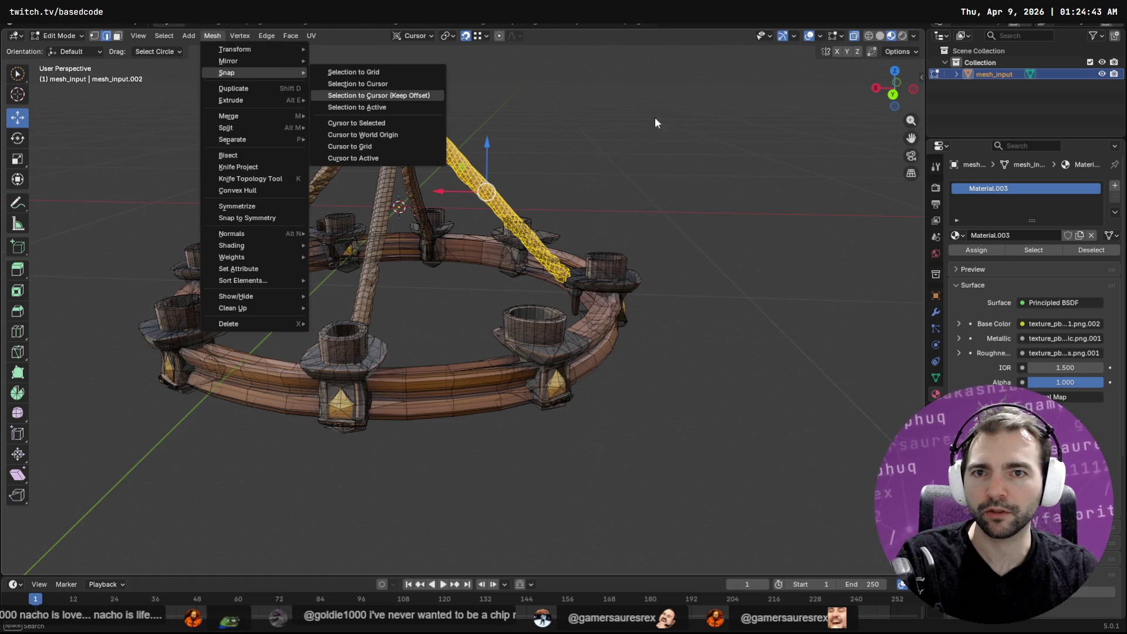
click(233, 88)
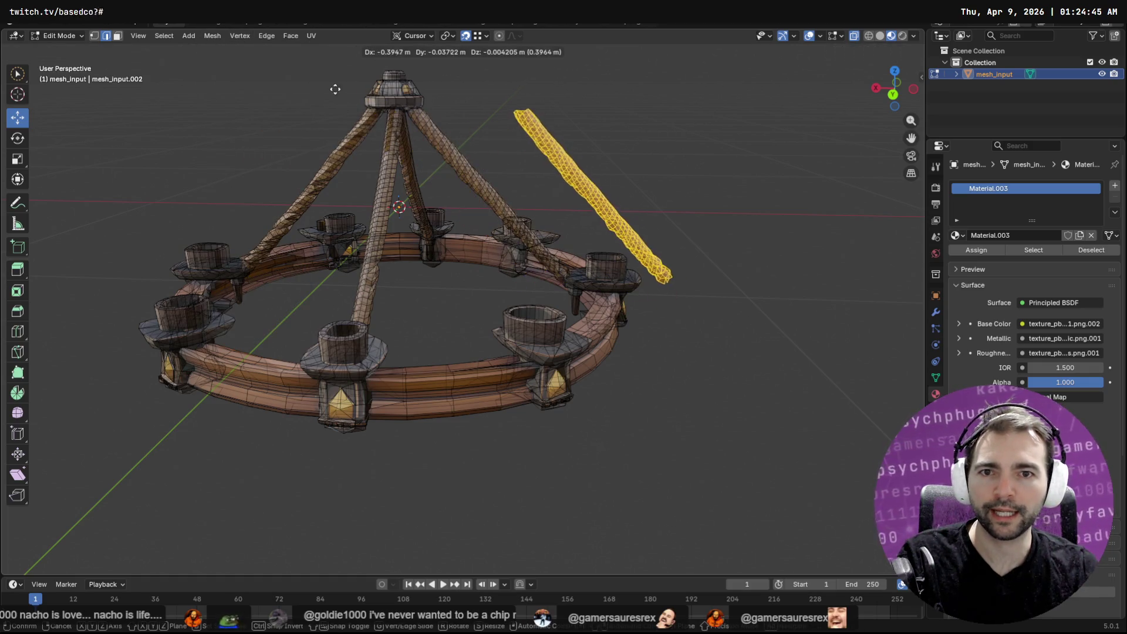
right_click(146, 100)
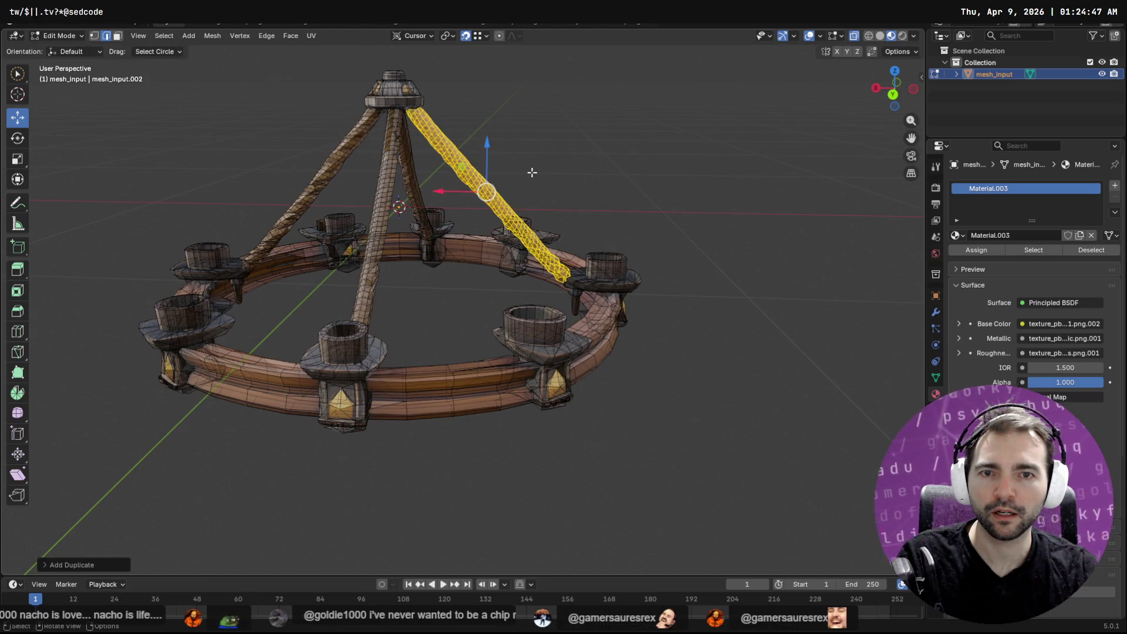
key(g)
key(x)
click(415, 153)
key(e)
key(Escape)
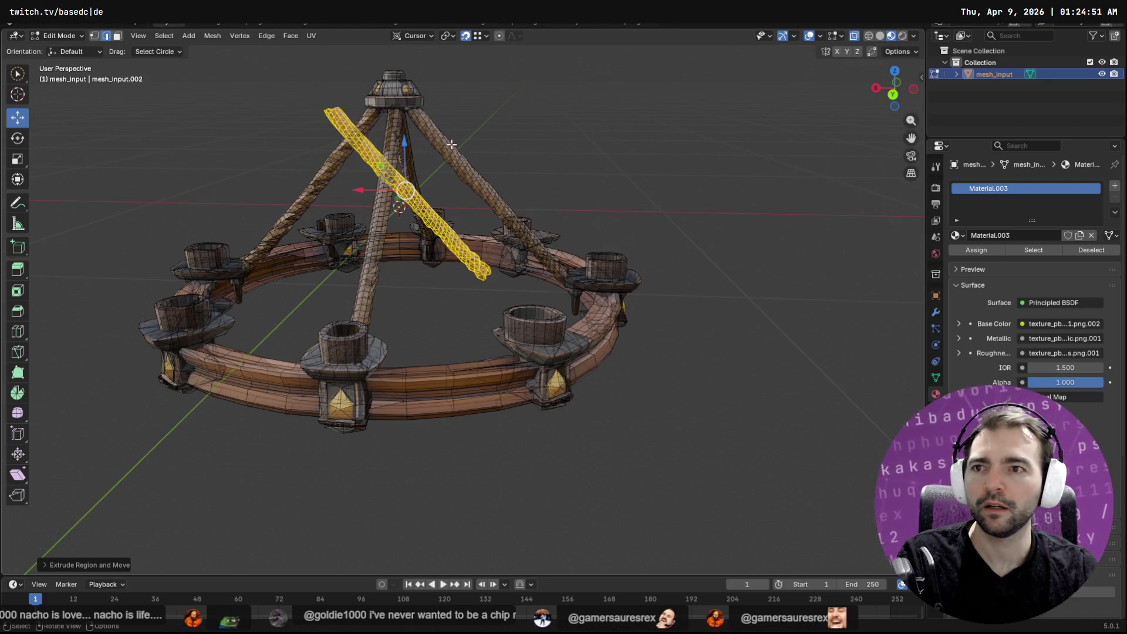
Step: Undo the misplaced copy, duplicate the strut again via F3 and drop it right of the chandelier
key(g)
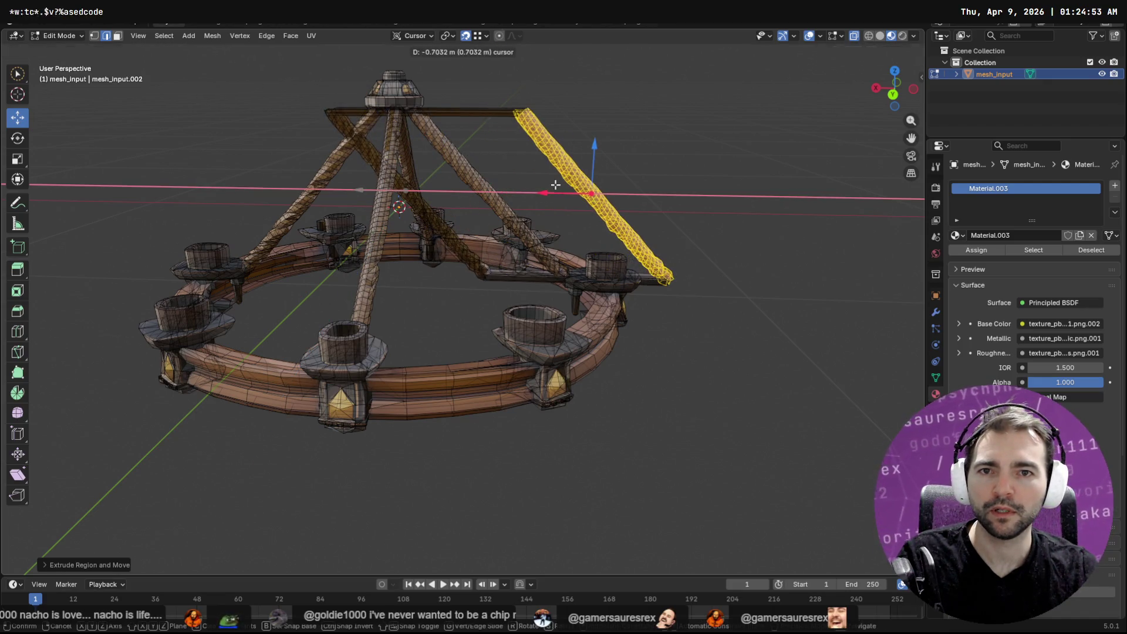
key(Escape)
key(ctrl+z)
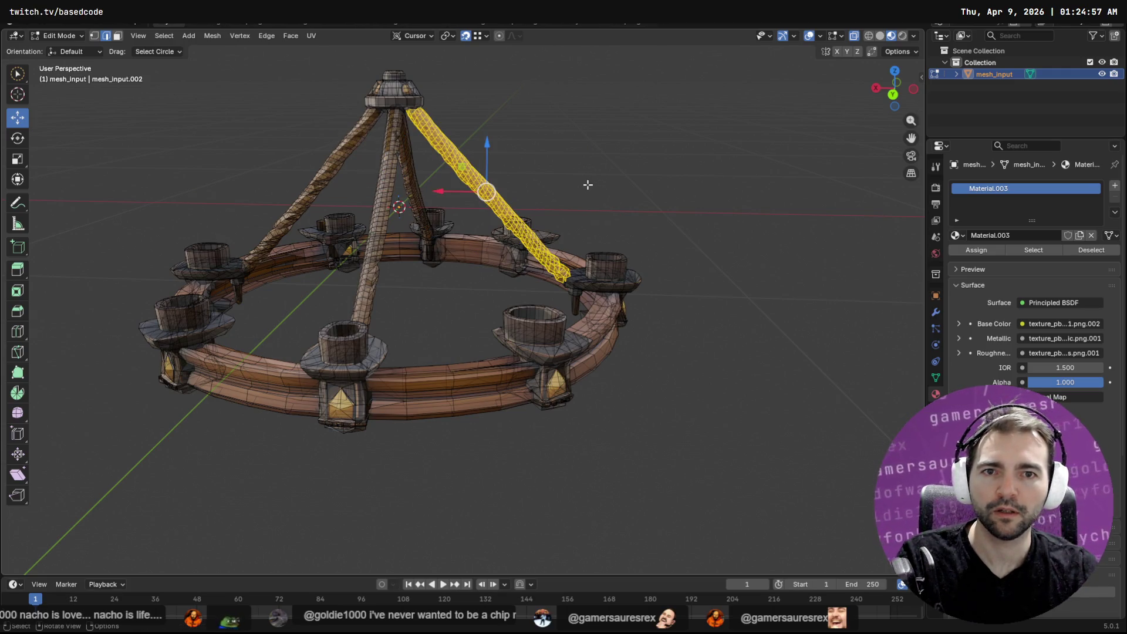
key(F3)
key(Return)
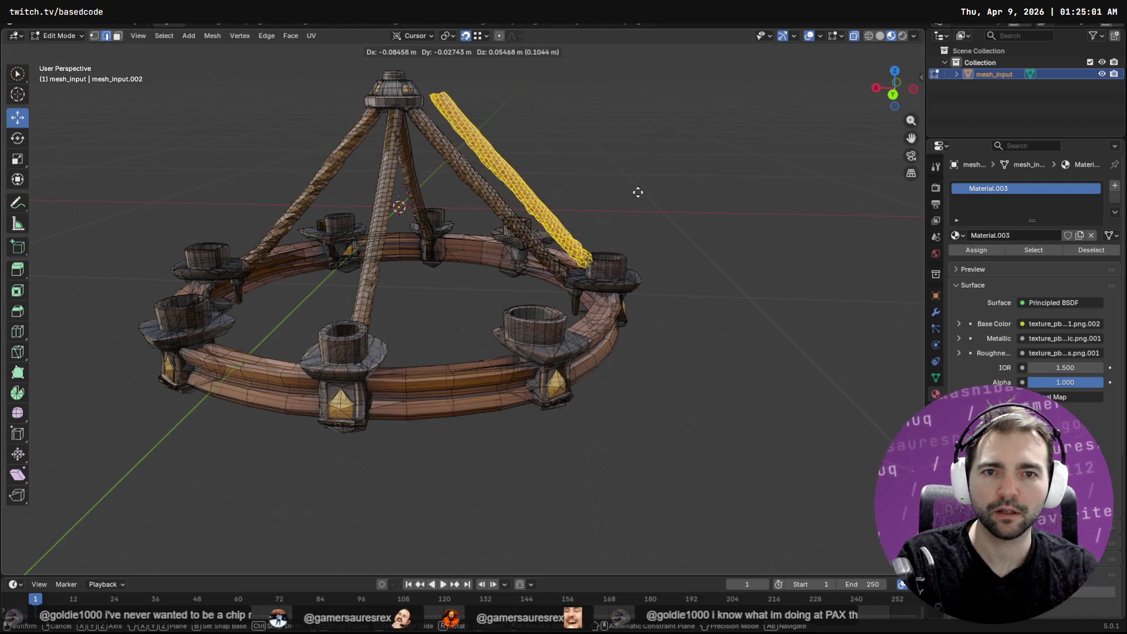
click(720, 183)
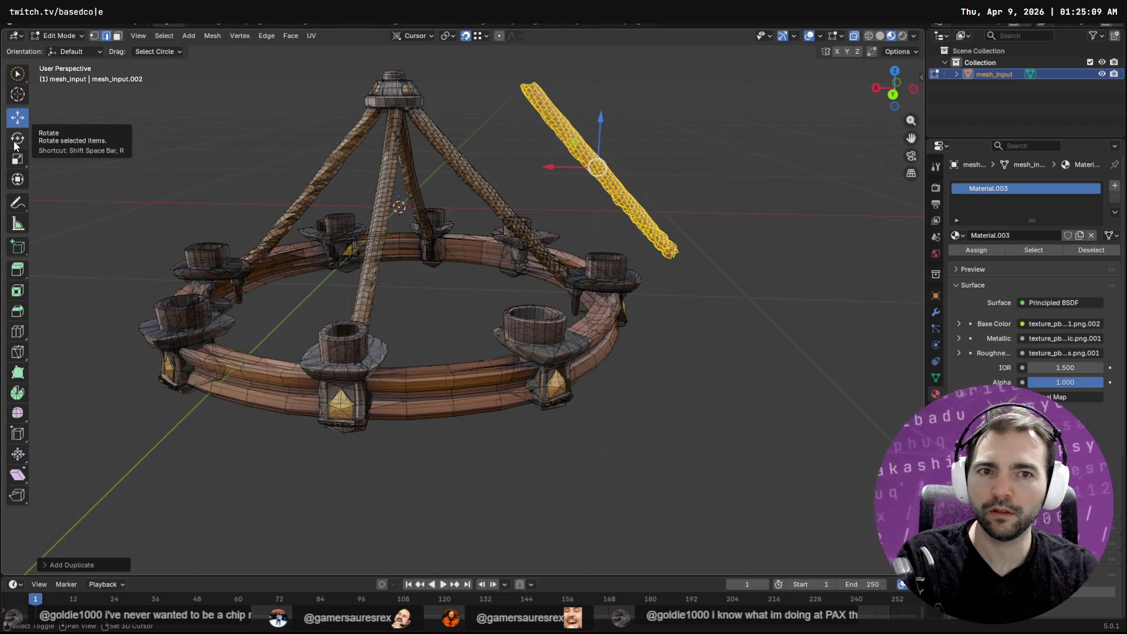
Step: Rotate the copied rope upright with the Rotate tool
key(shift+space)
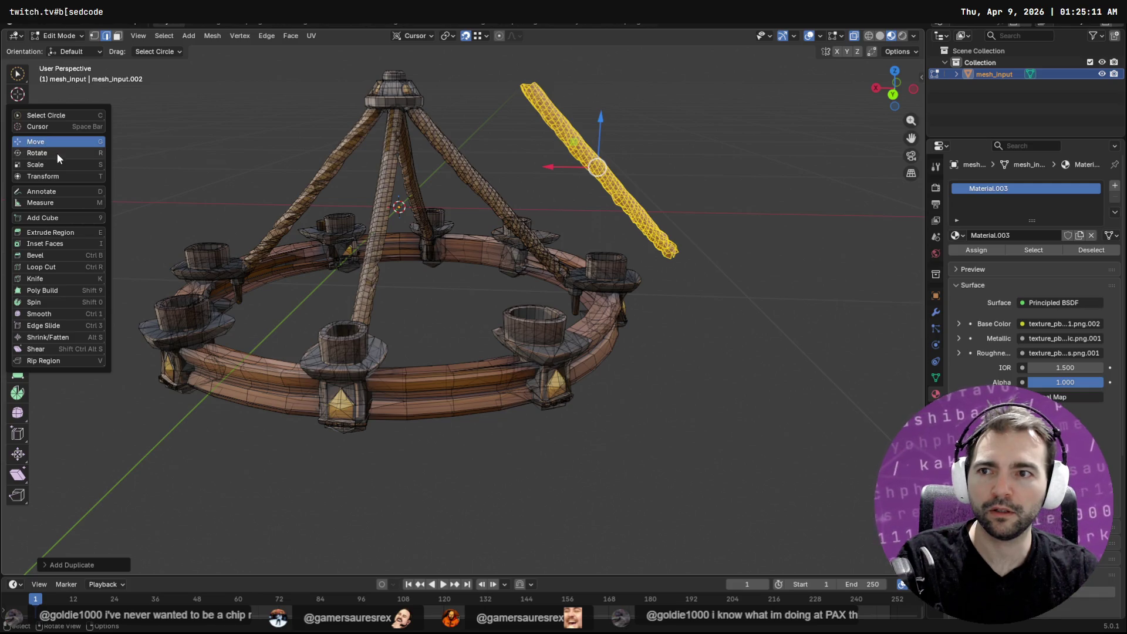
click(57, 153)
drag(626, 131, 662, 156)
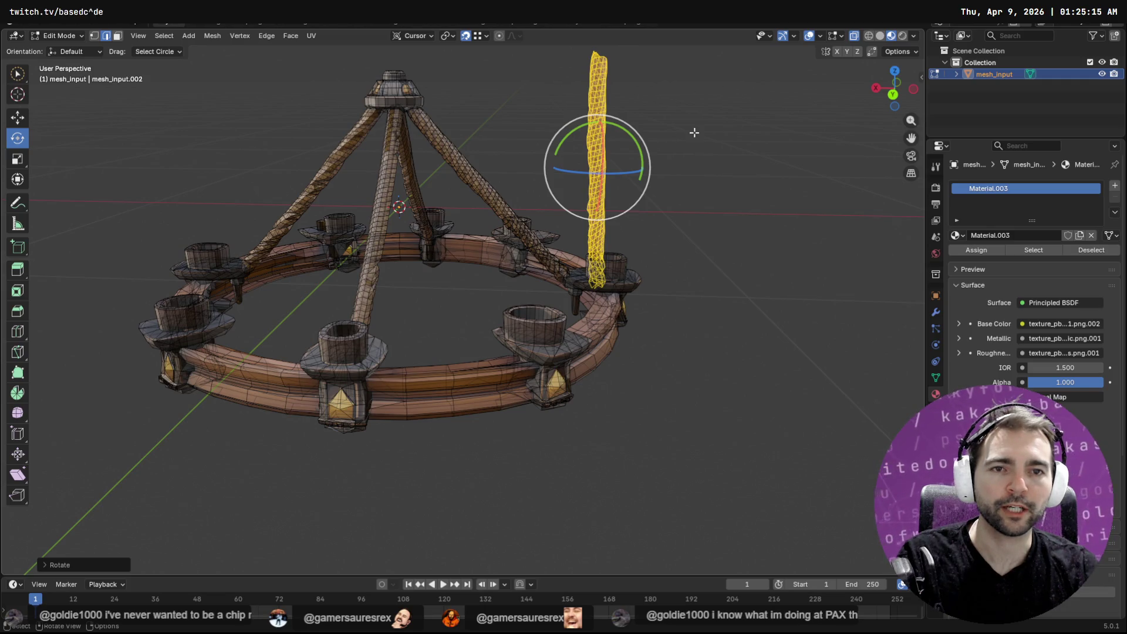
key(shift+space)
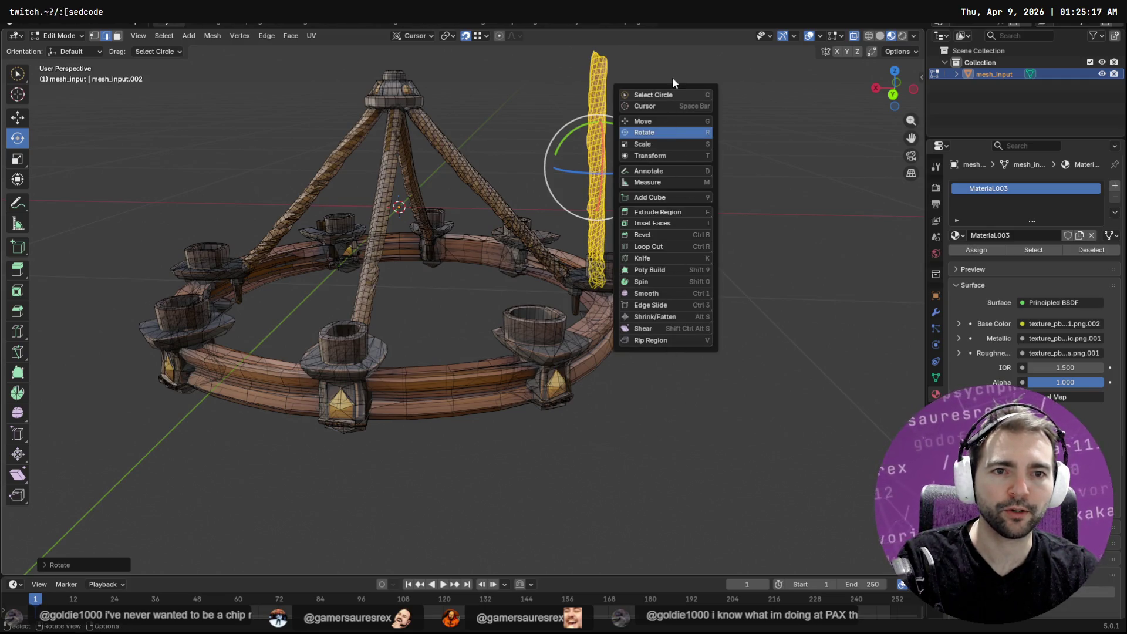
key(Escape)
mouse_move(792, 120)
middle_down()
mouse_move(766, 119)
mouse_move(722, 232)
middle_up()
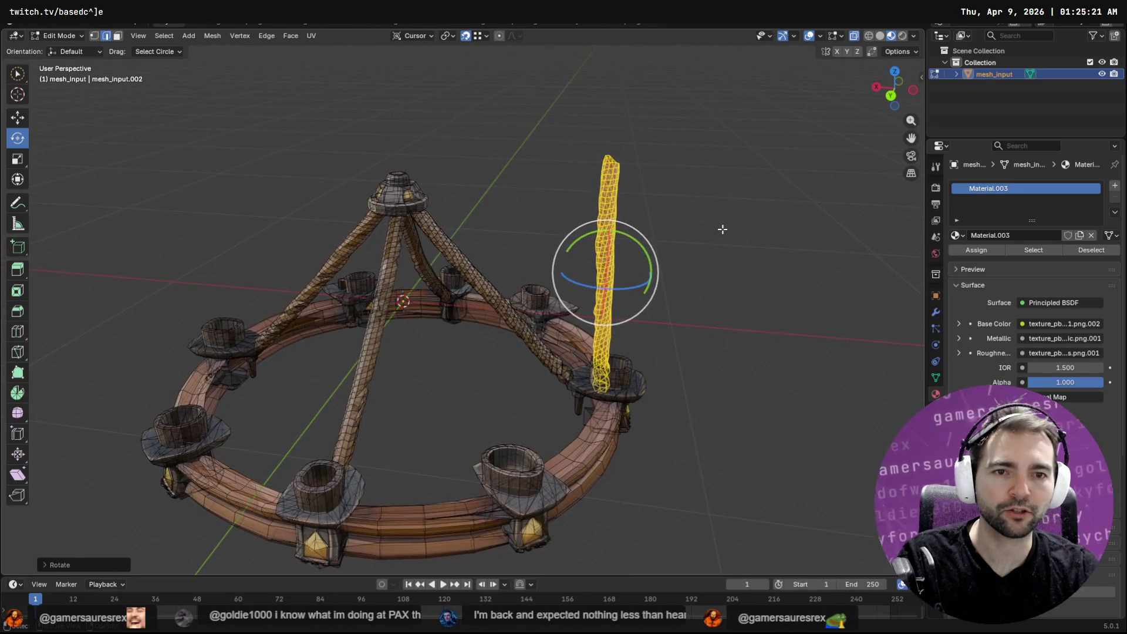
key(w)
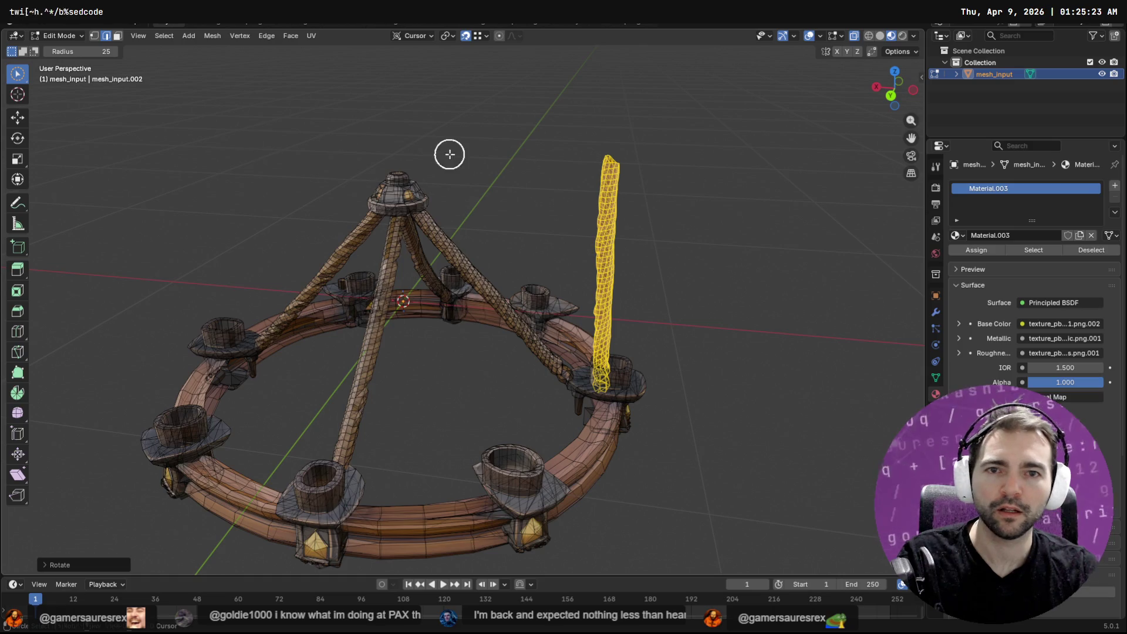
Step: Move the rope up and sideways so it sits over the top hub
key(shift+space)
click(441, 180)
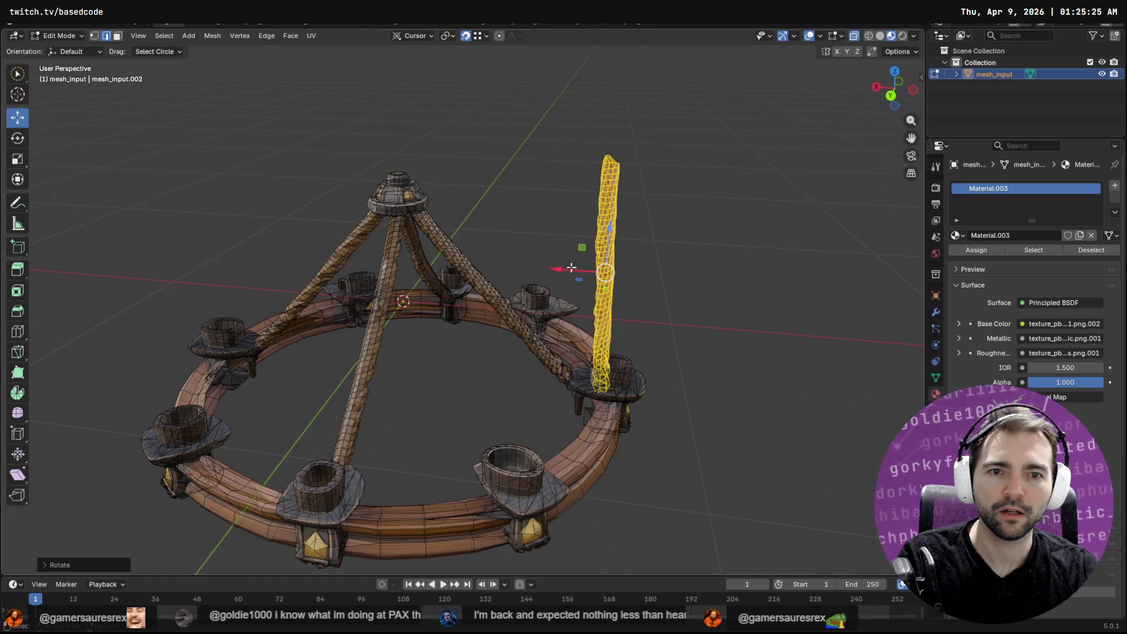
drag(605, 272, 372, 104)
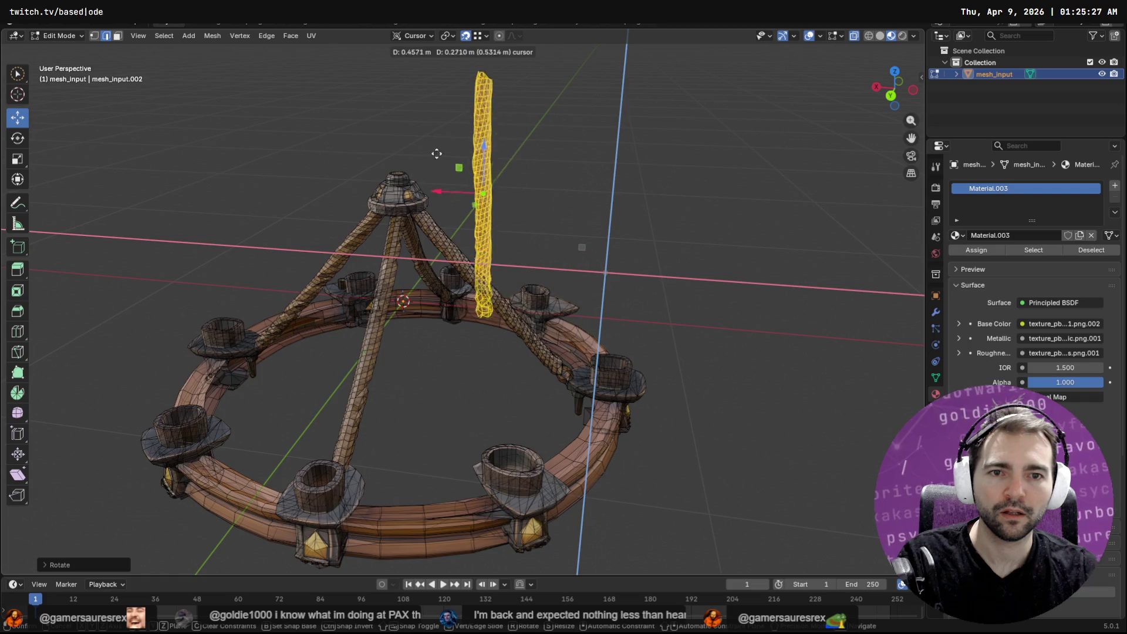
click(372, 105)
right_click(440, 177)
middle_drag(579, 111, 497, 130)
drag(421, 220, 399, 223)
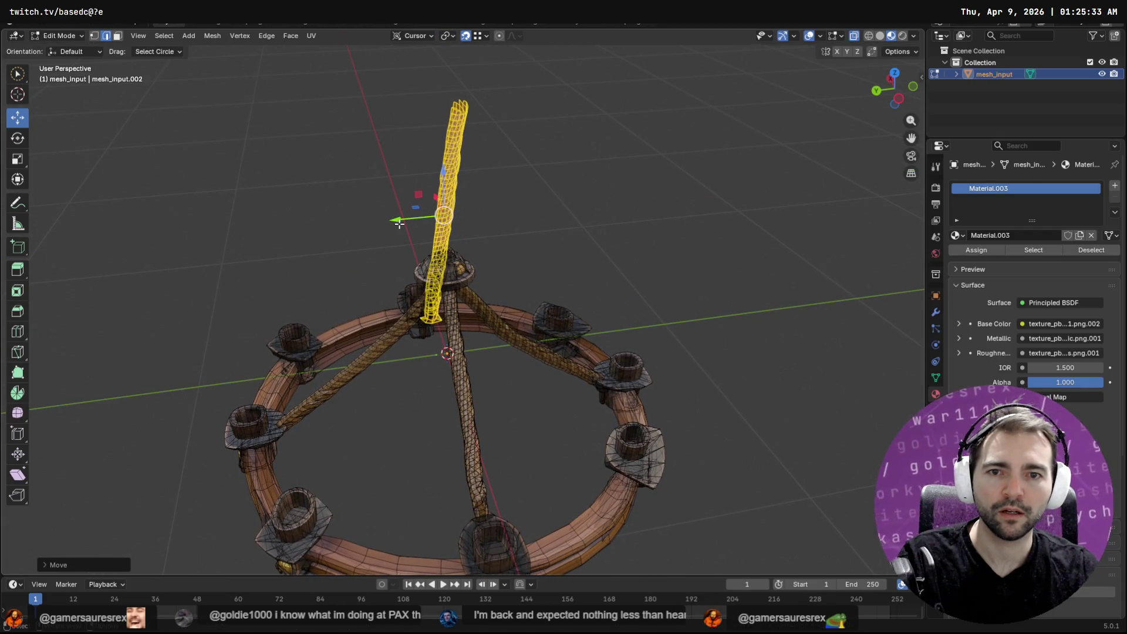
Step: Tilt the rope further toward vertical, then switch back to moving it
right_click(399, 223)
click(398, 234)
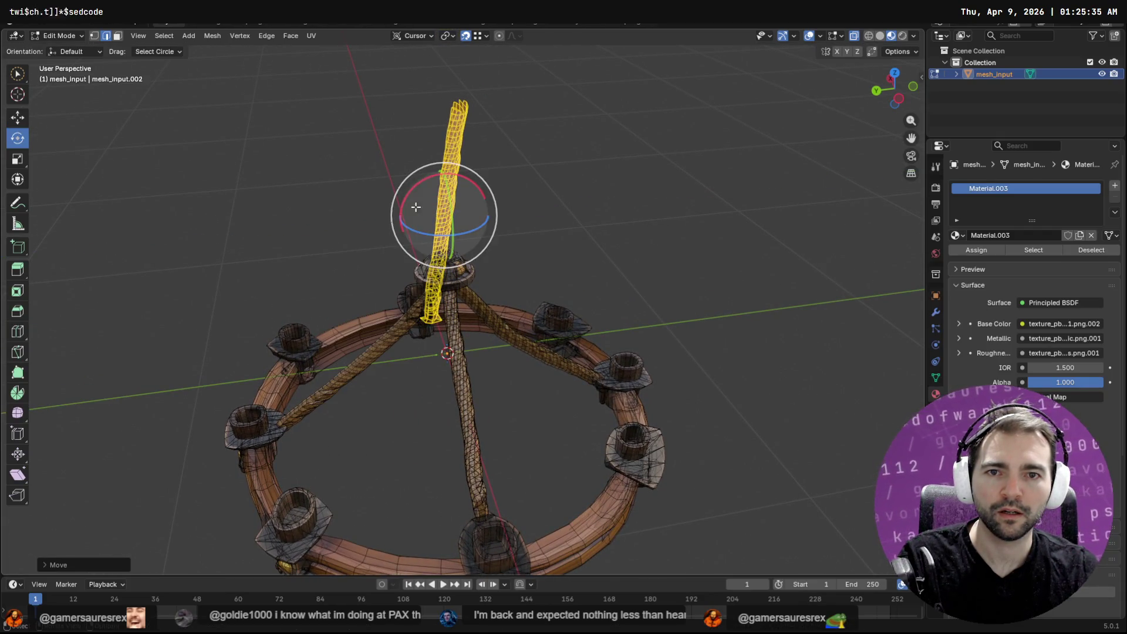
drag(406, 187, 449, 91)
right_click(420, 194)
click(427, 181)
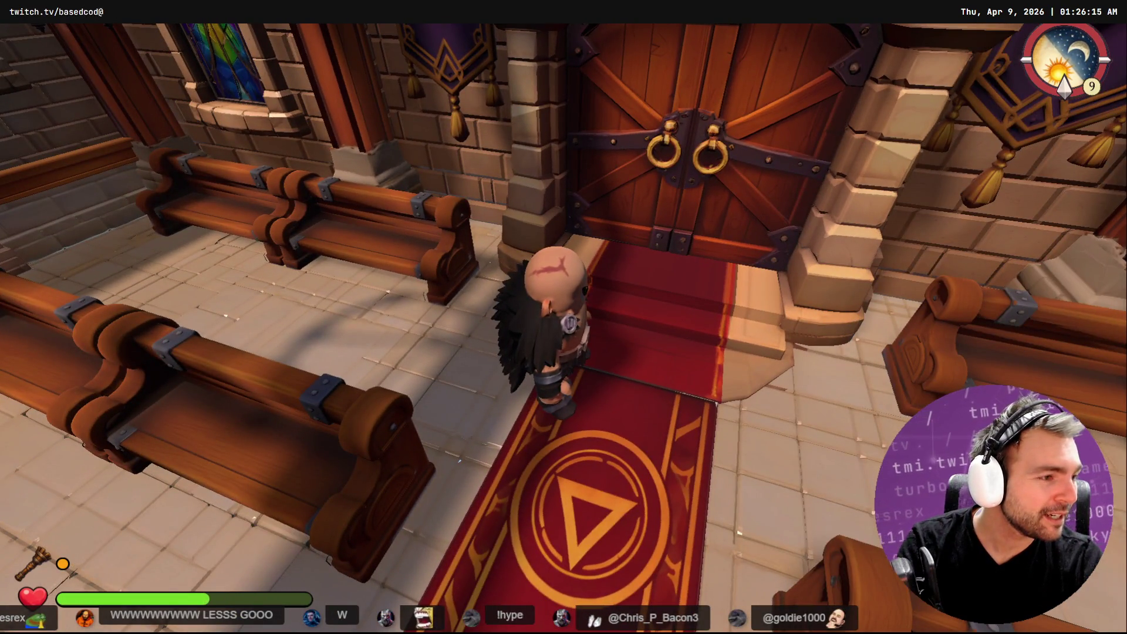
Step: Stop the running Godot game with F8 to return to the Chapel scene
key(F8)
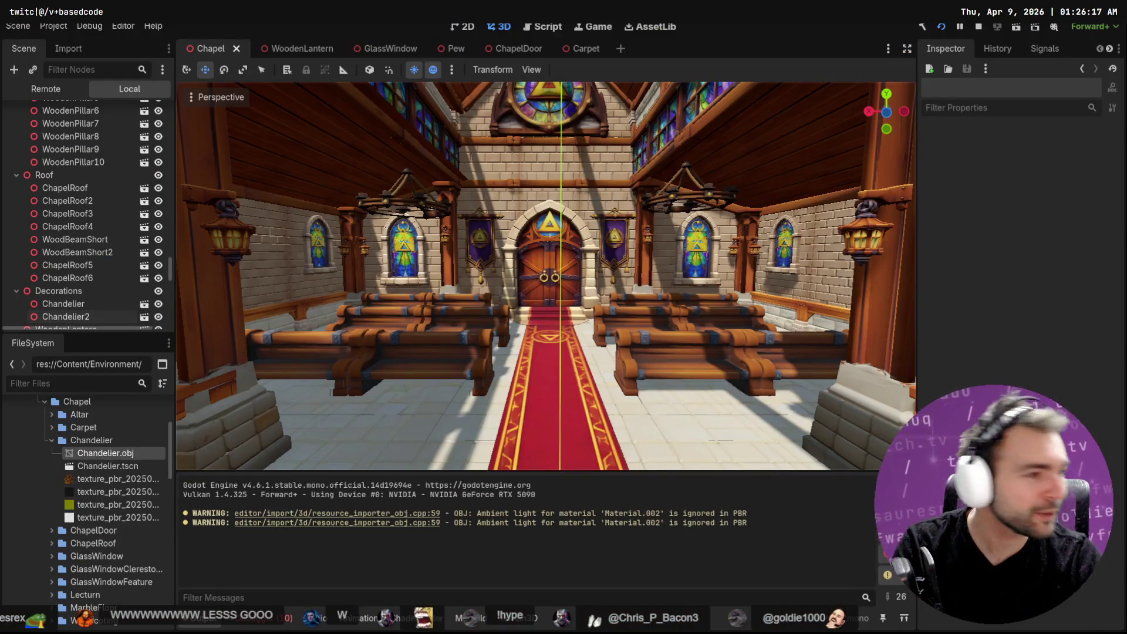
key(alt+Tab)
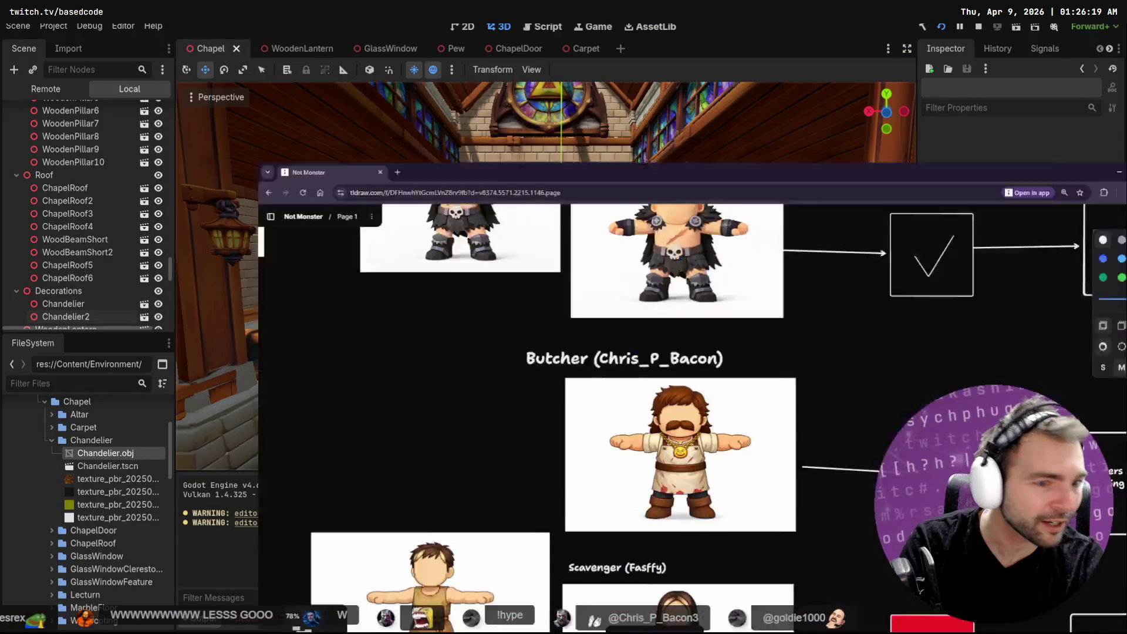
scroll(788, 383, down, 3)
scroll(842, 423, down, 3)
scroll(582, 412, down, 5)
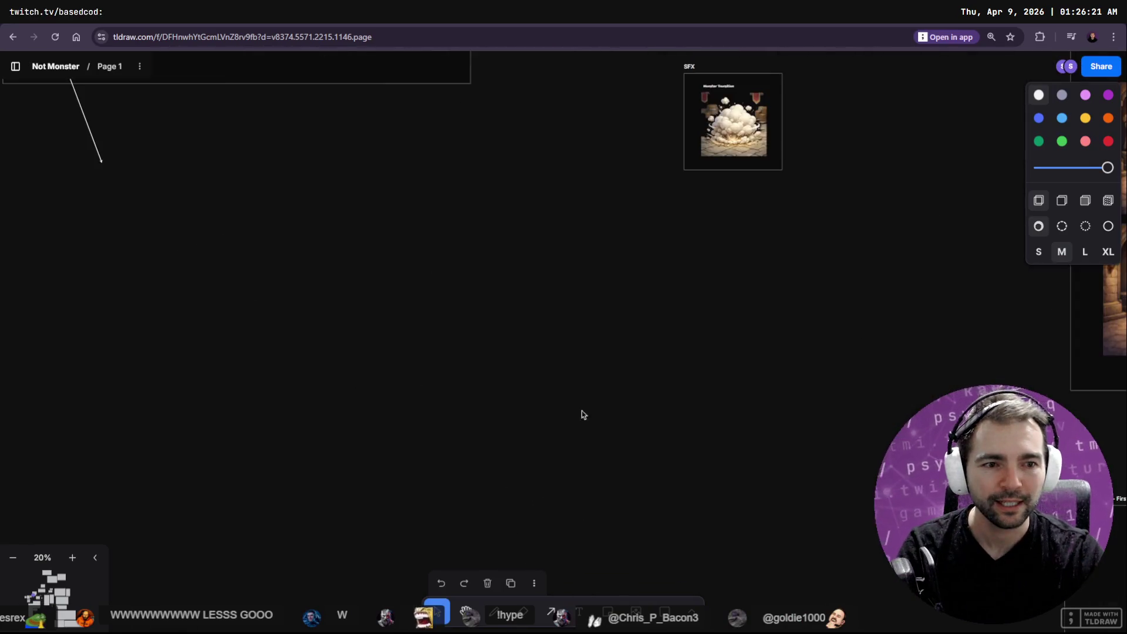
scroll(664, 279, down, 5)
scroll(532, 307, down, 3)
scroll(532, 307, down, 5)
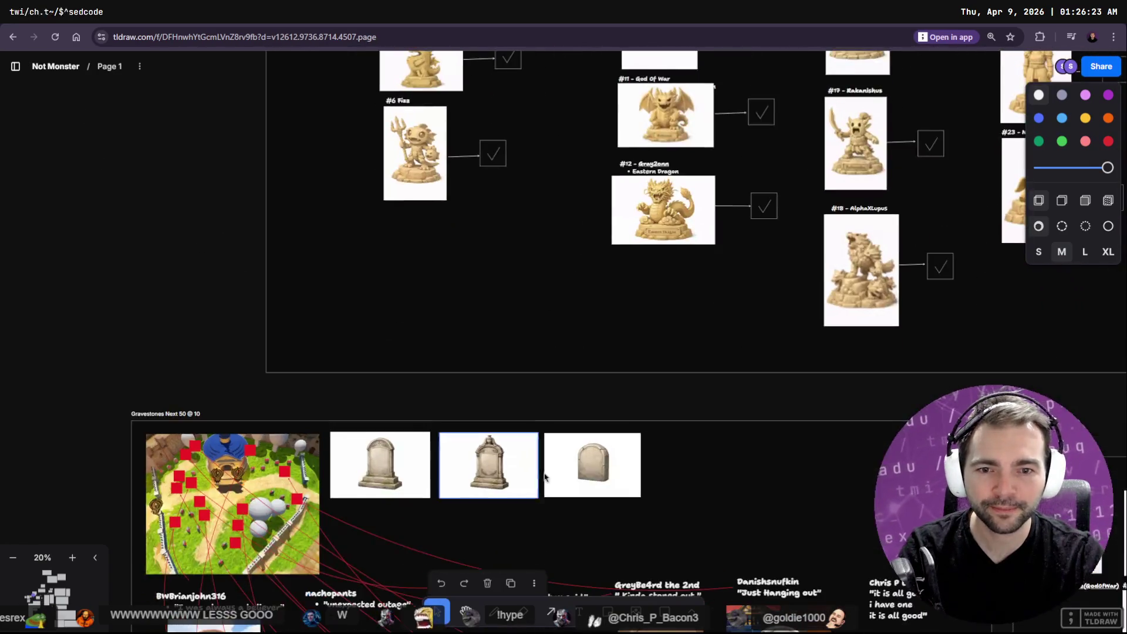
scroll(397, 282, down, 5)
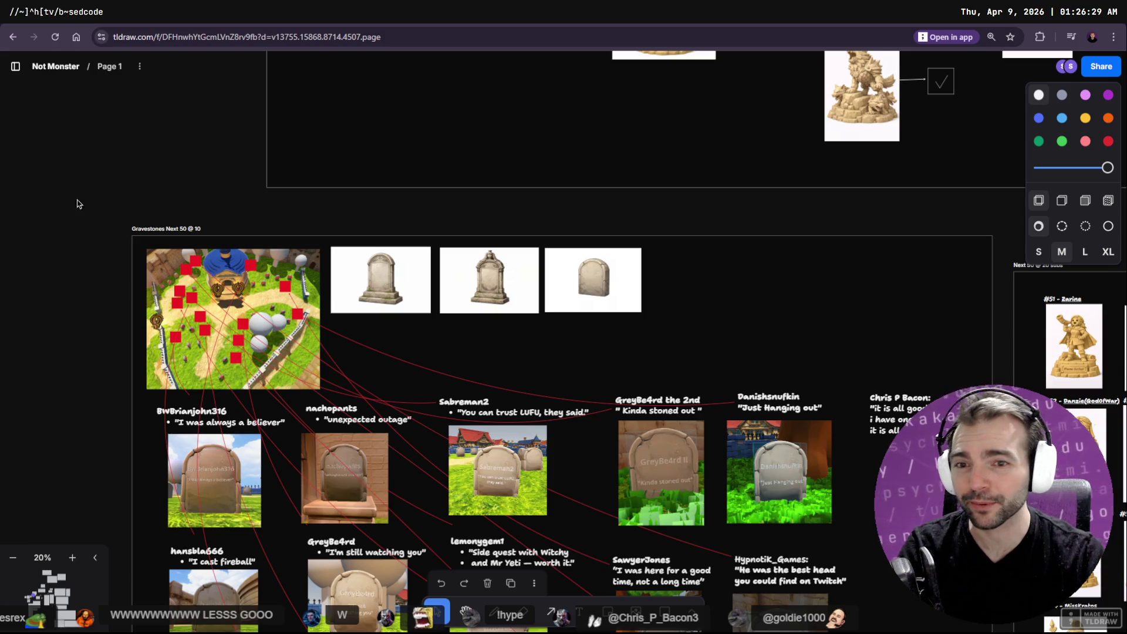
scroll(657, 414, down, 2)
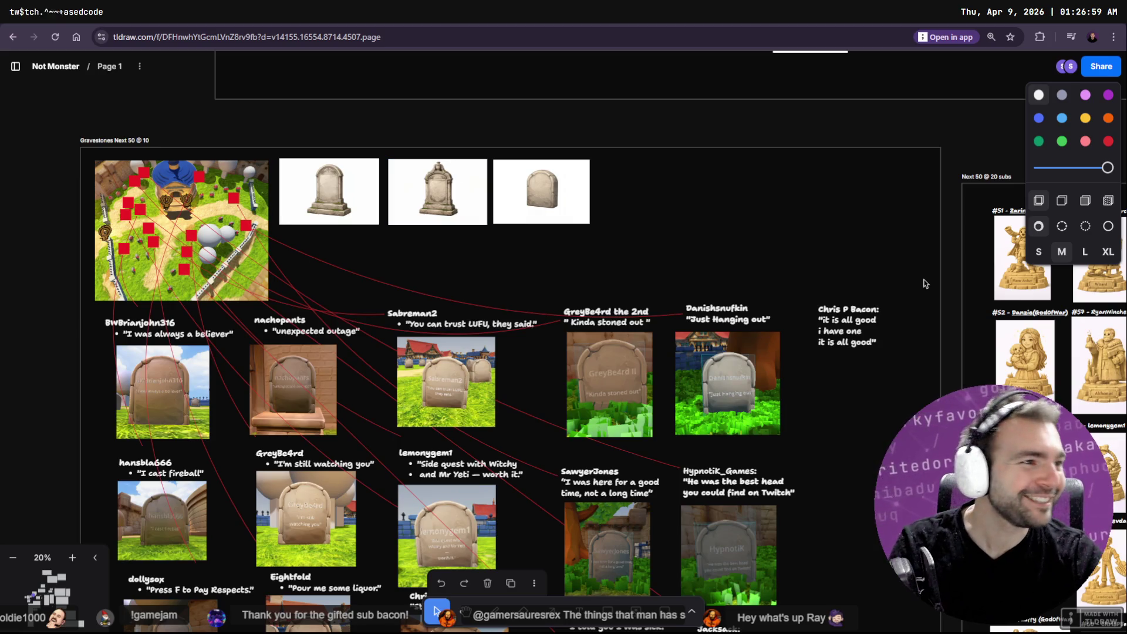
key(alt+Tab)
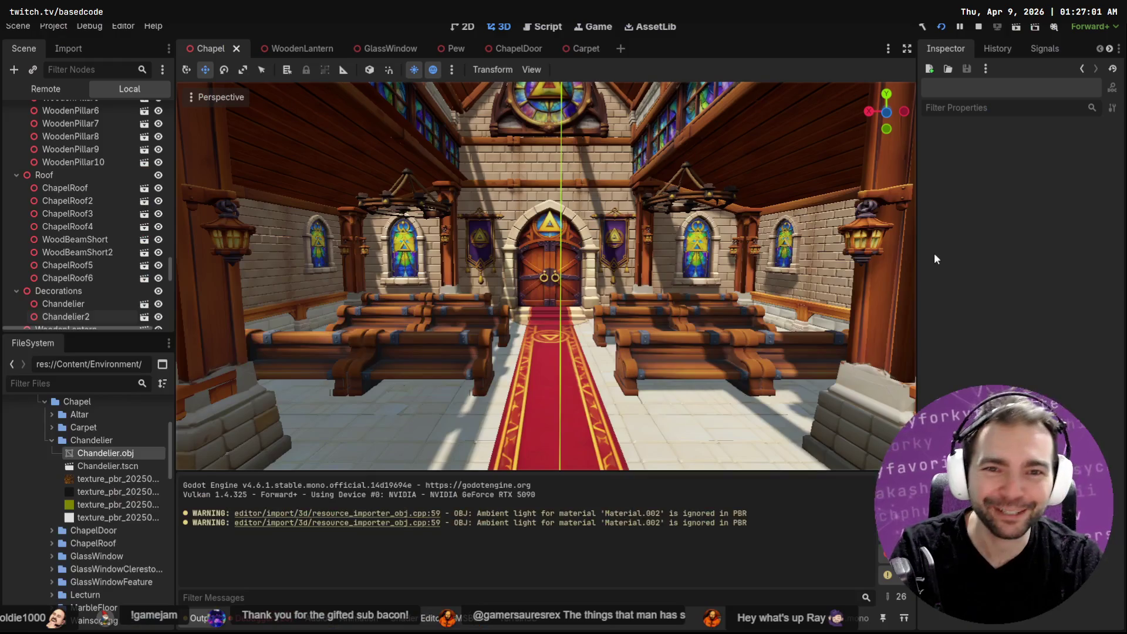
Step: Back in Blender, lower the rope along Z onto the top hub, ending an accidental crease edit
key(alt+Tab)
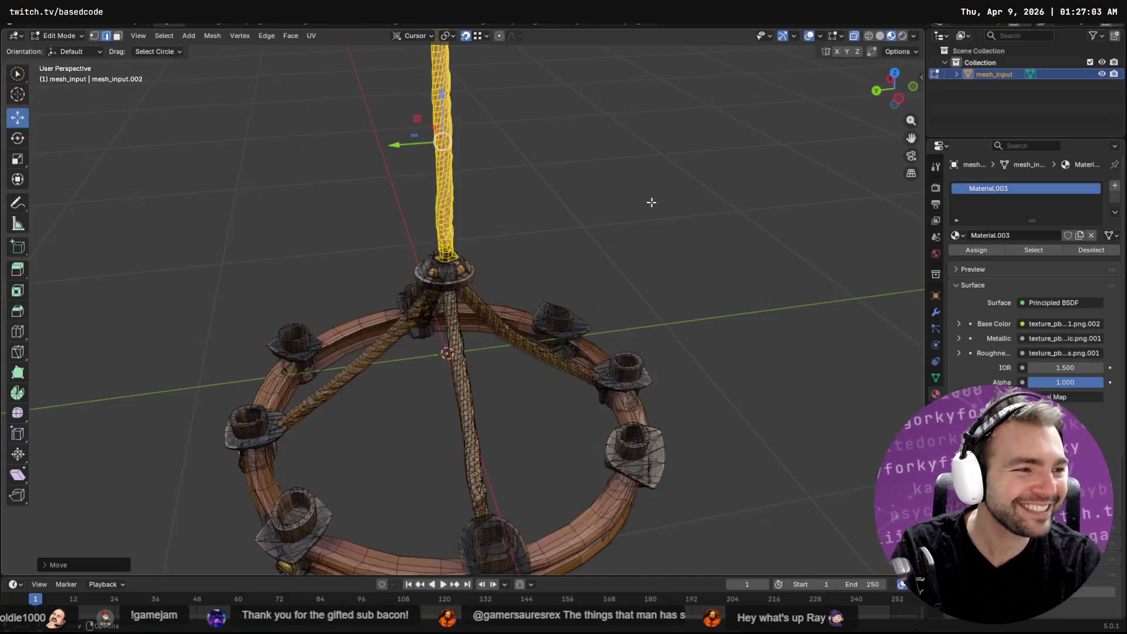
middle_drag(585, 232, 465, 96)
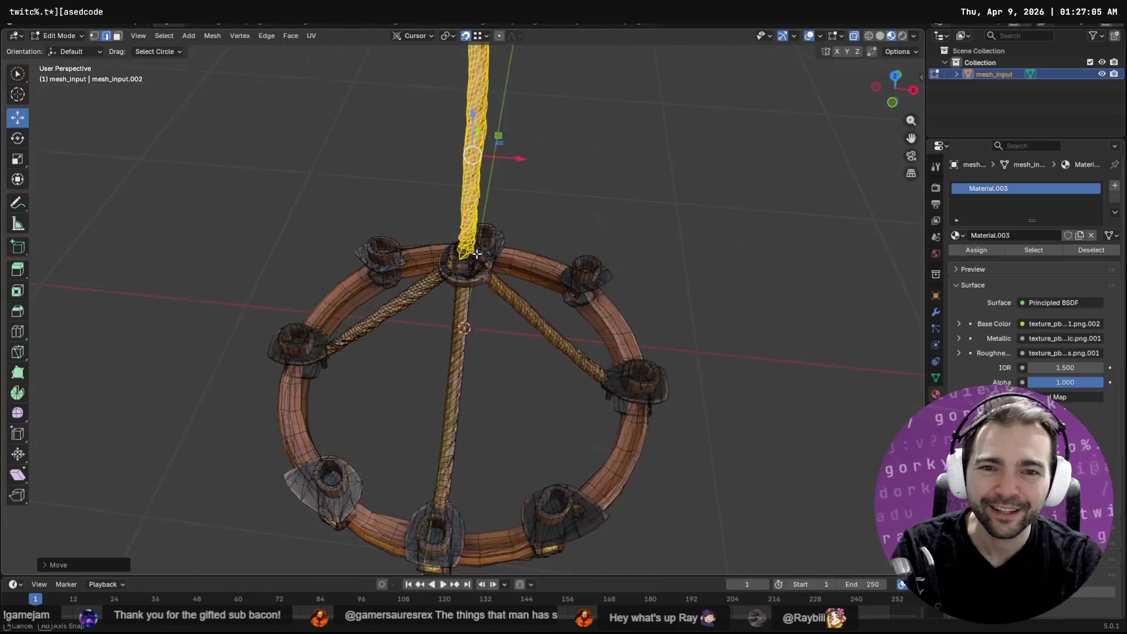
drag(466, 96, 469, 104)
mouse_move(469, 104)
middle_down()
mouse_move(639, 199)
mouse_move(587, 182)
mouse_move(332, 185)
middle_up()
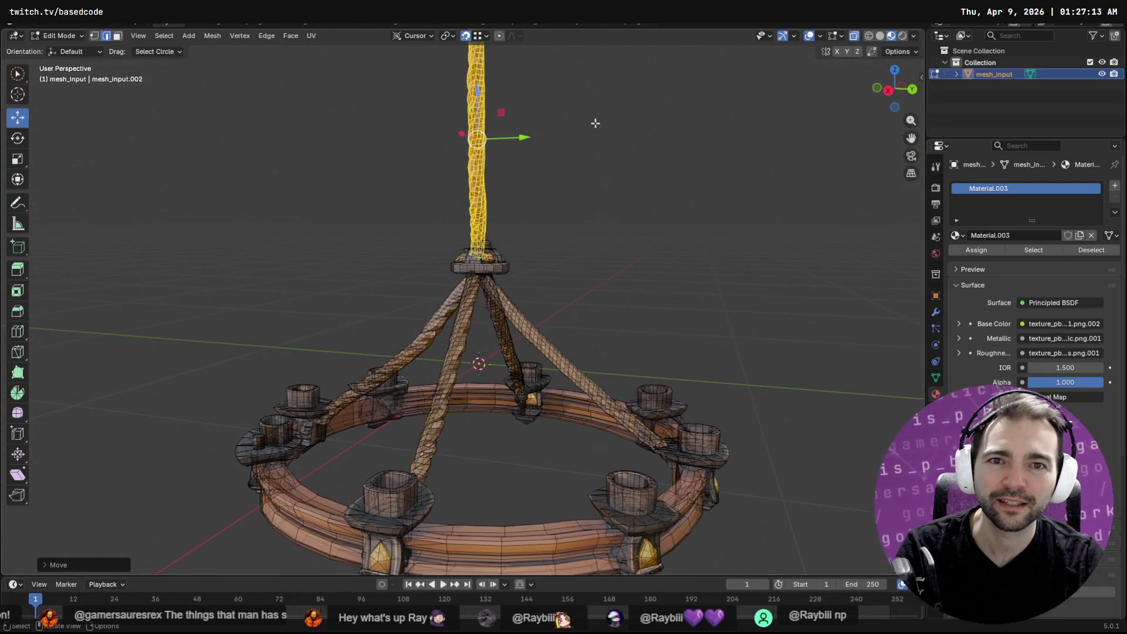
key(shift+e)
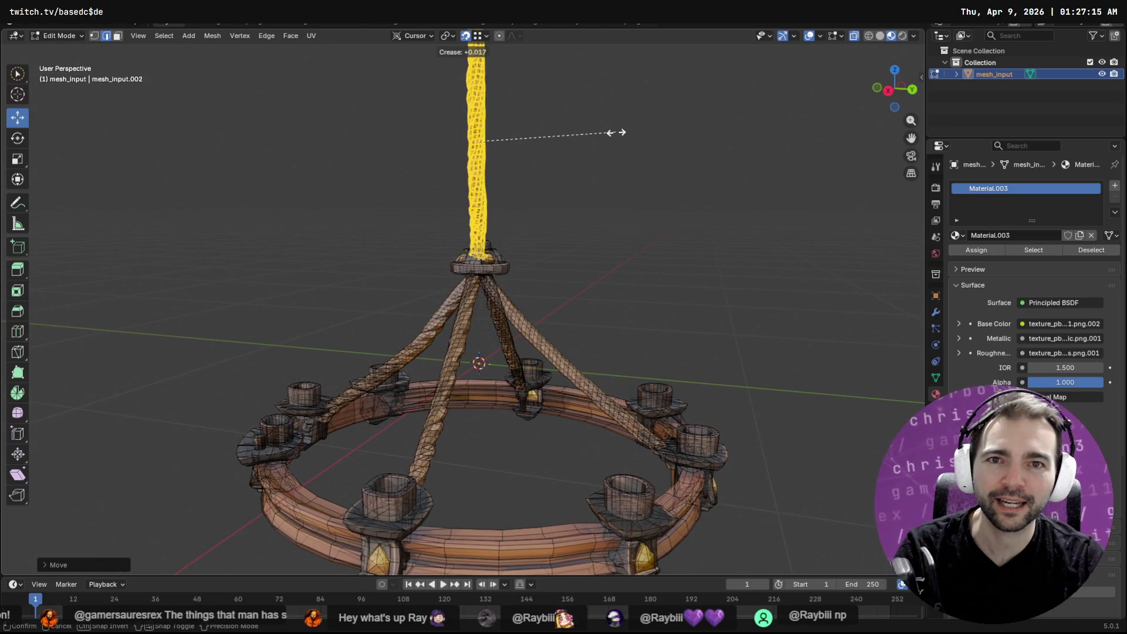
click(629, 178)
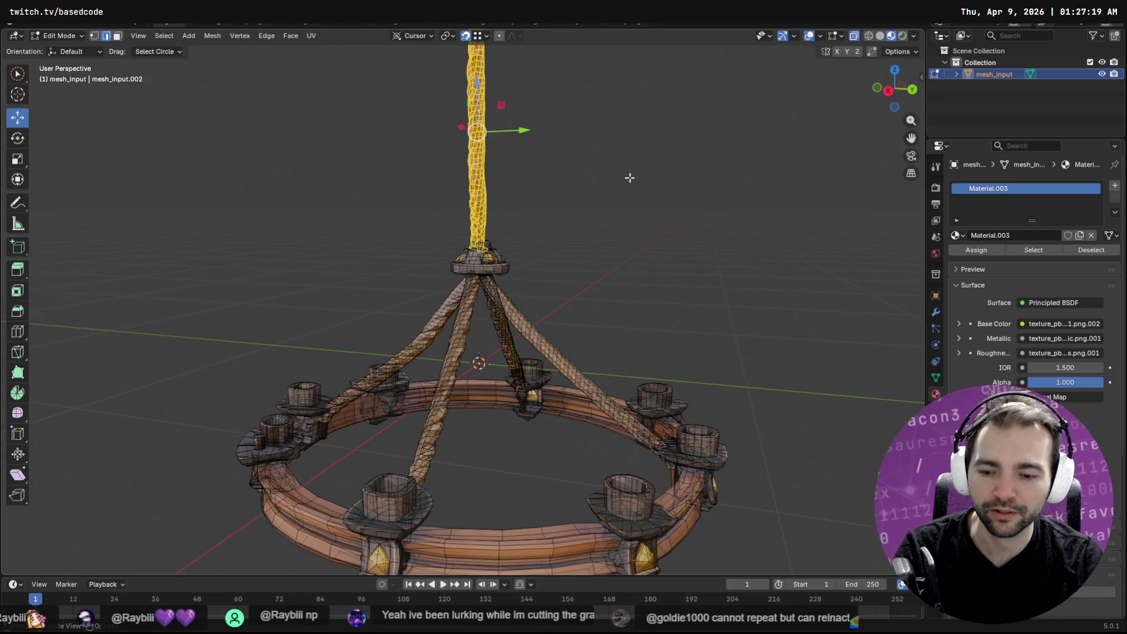
Step: Straighten the rope's tilt with Rotate and nudge it to center over the hub with Move
key(shift+space)
click(628, 187)
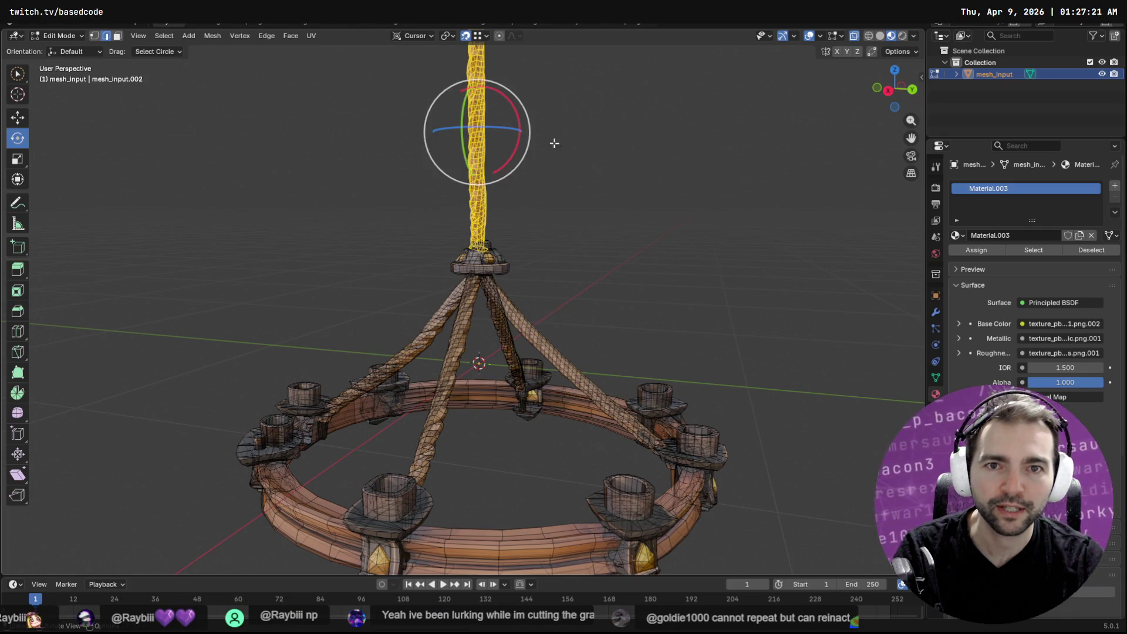
drag(515, 108, 514, 109)
key(w)
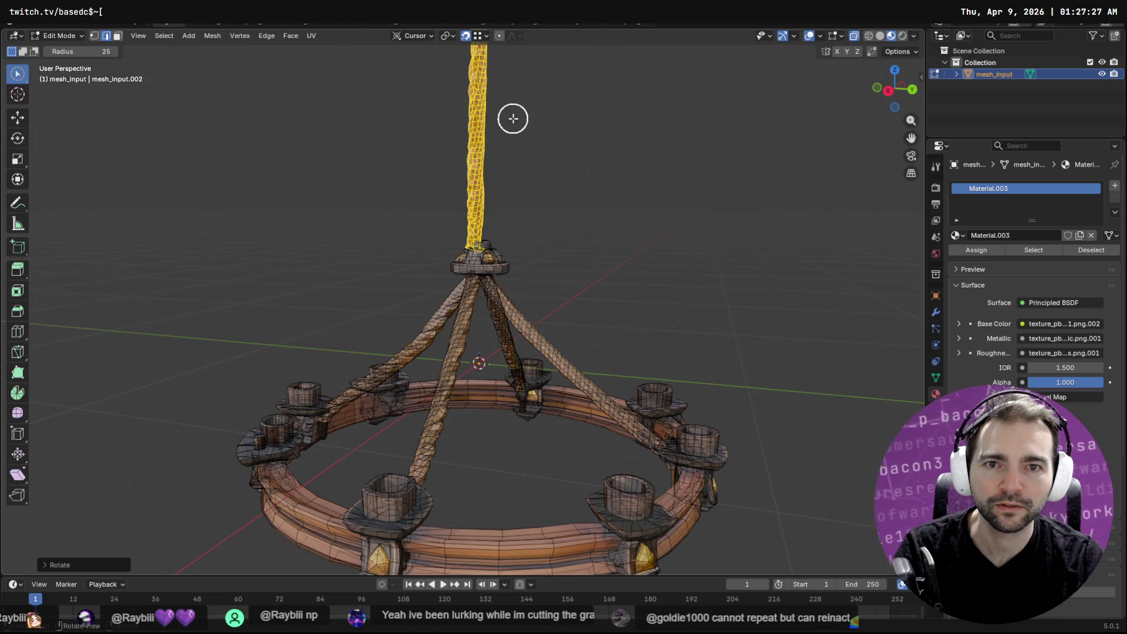
key(shift+space)
click(492, 146)
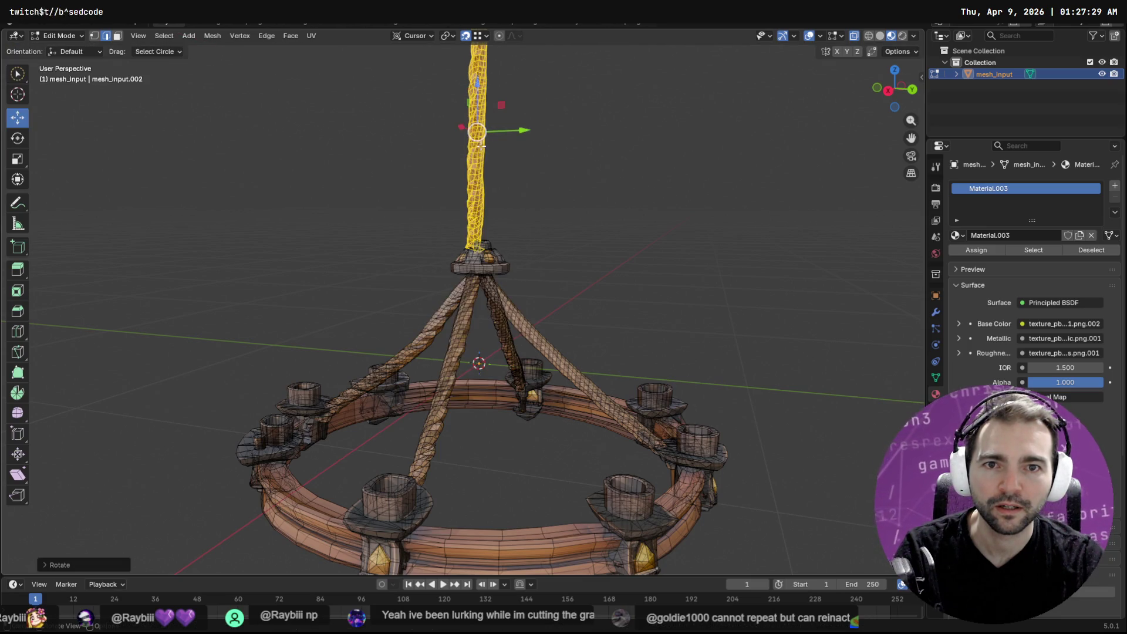
drag(522, 128, 528, 129)
middle_drag(728, 192, 616, 184)
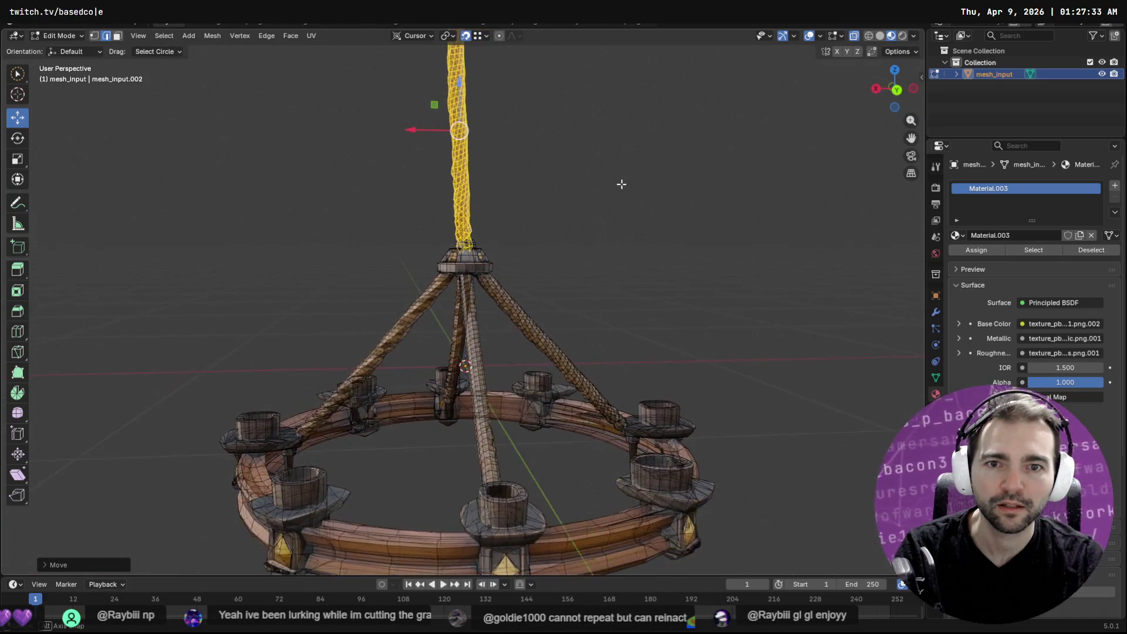
key(ctrl+z)
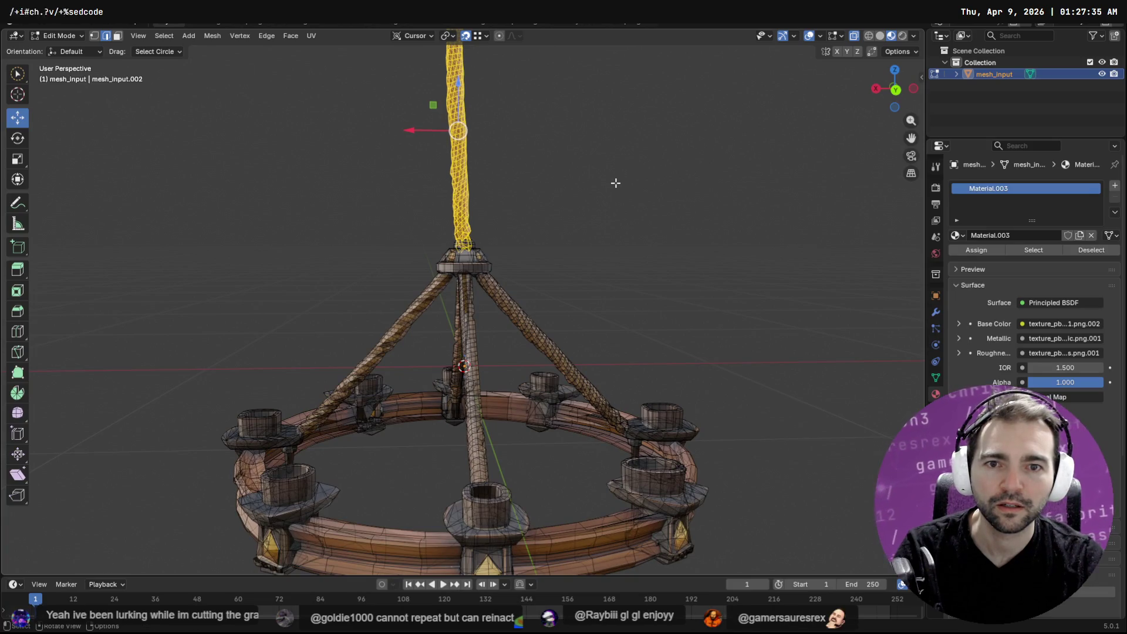
key(shift+space)
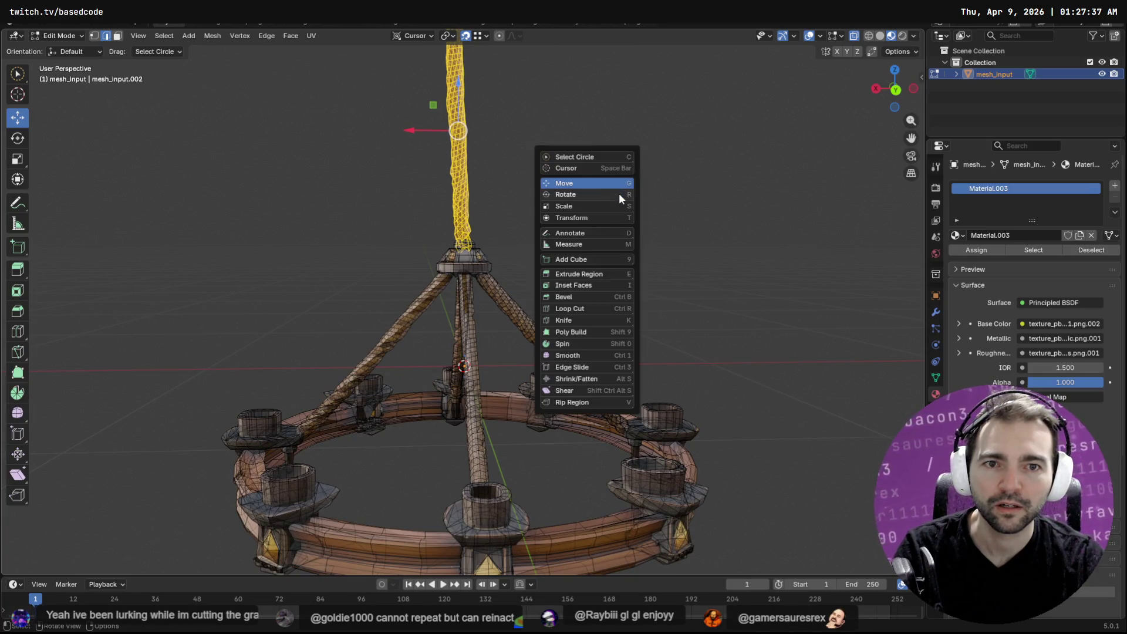
click(619, 193)
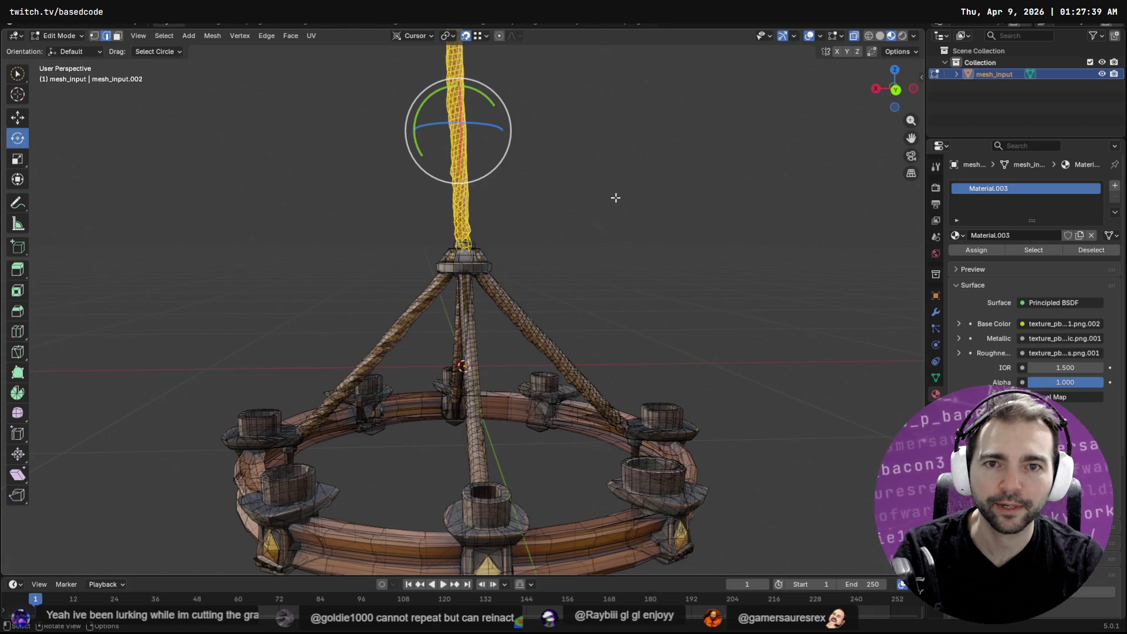